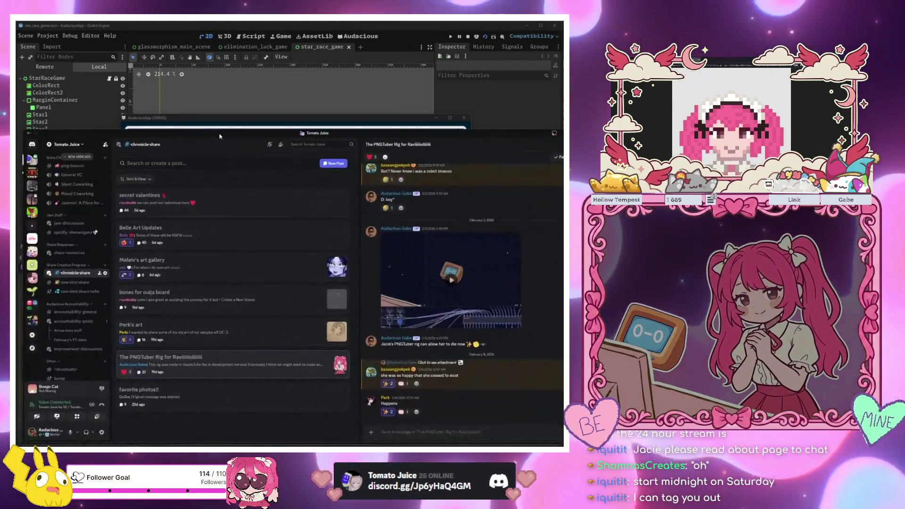
# - Start a new server event, set its location to Somewhere Else, and continue to the details
pyautogui.click(64, 145)
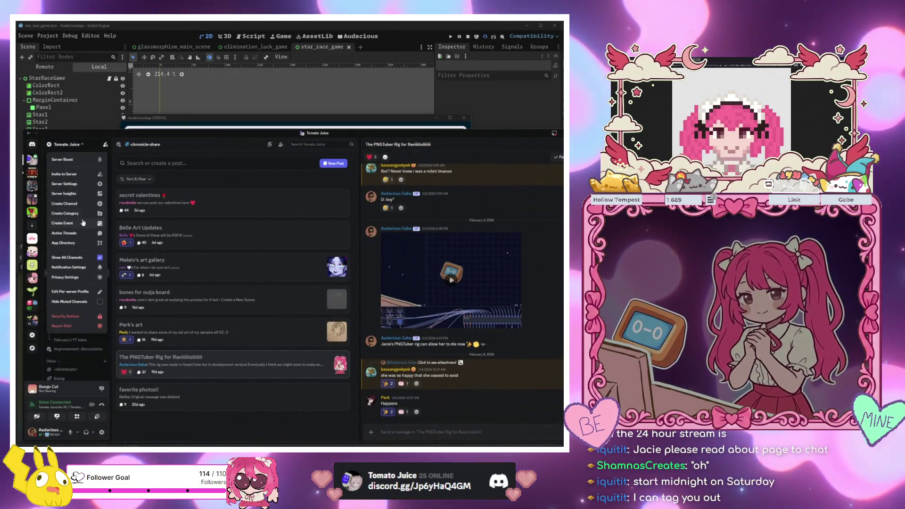
pyautogui.click(83, 223)
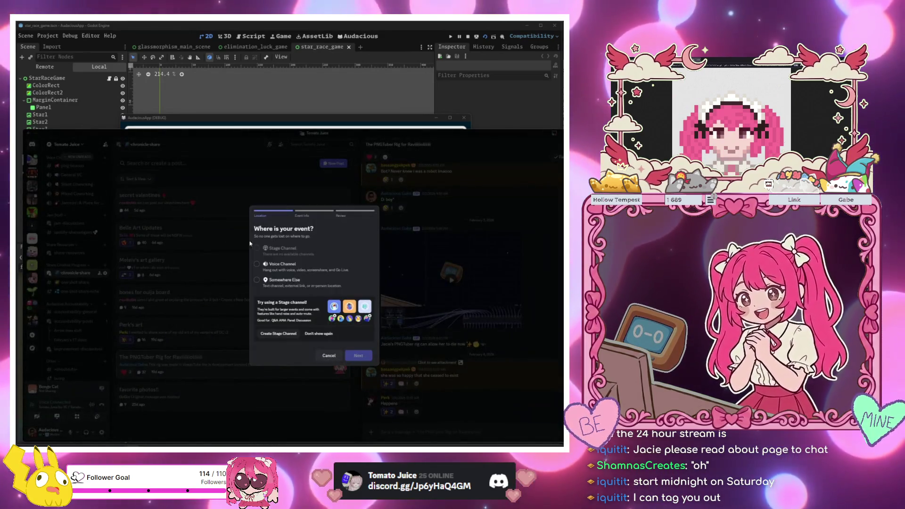
pyautogui.moveTo(259, 137)
pyautogui.mouseDown()
pyautogui.moveTo(200, 162)
pyautogui.moveTo(84, 121)
pyautogui.moveTo(161, 126)
pyautogui.moveTo(206, 102)
pyautogui.mouseUp()
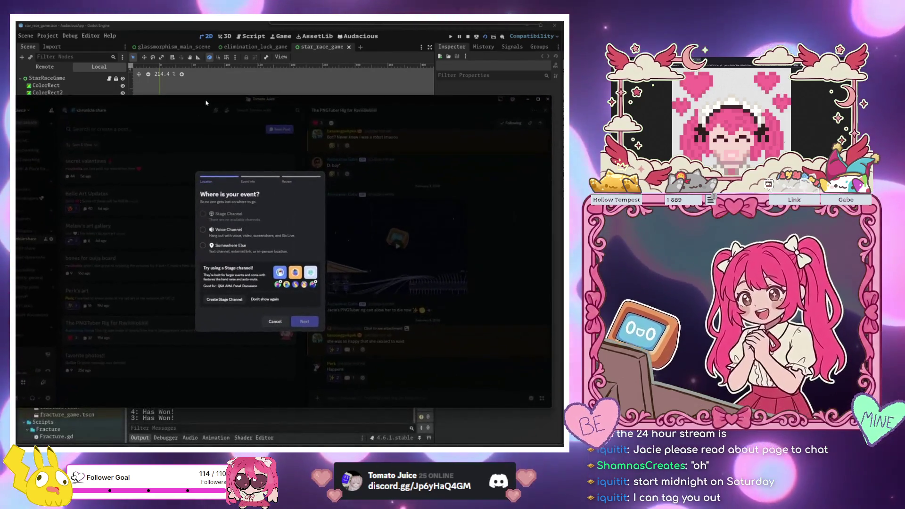
pyautogui.click(231, 246)
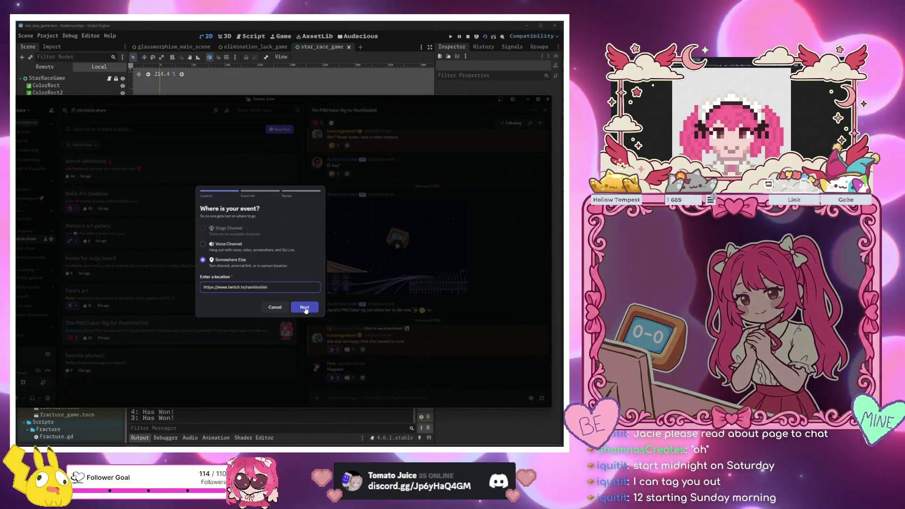
pyautogui.click(297, 308)
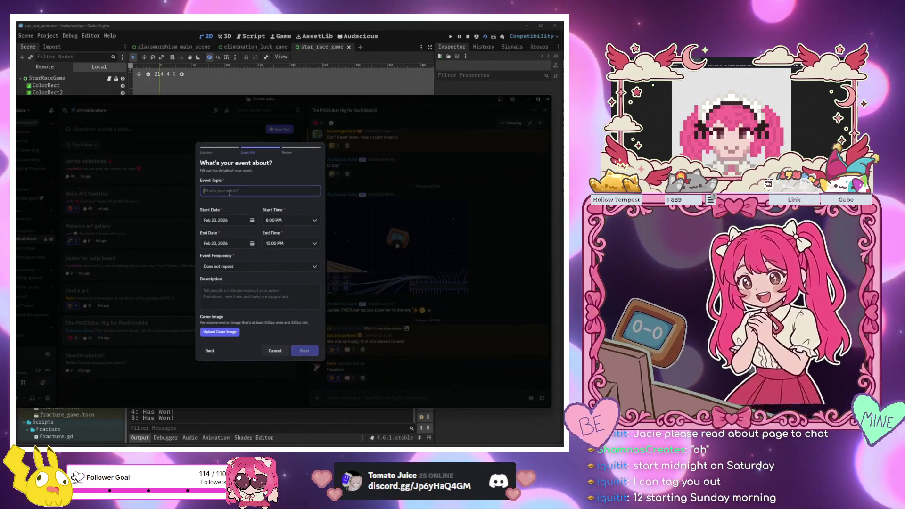
# - Enter '24 Games in 24 Hours' as the event topic, correcting the typos along the way
pyautogui.write('24 Hour')
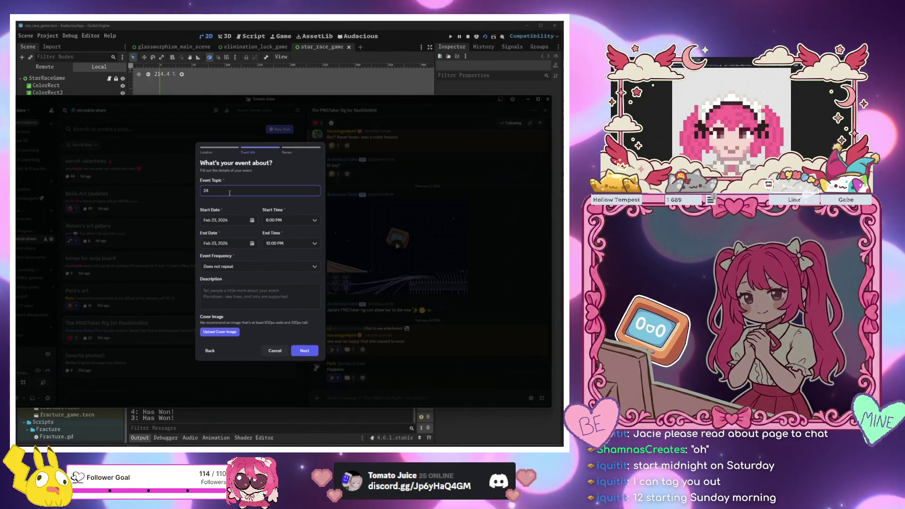
pyautogui.write(' Strea')
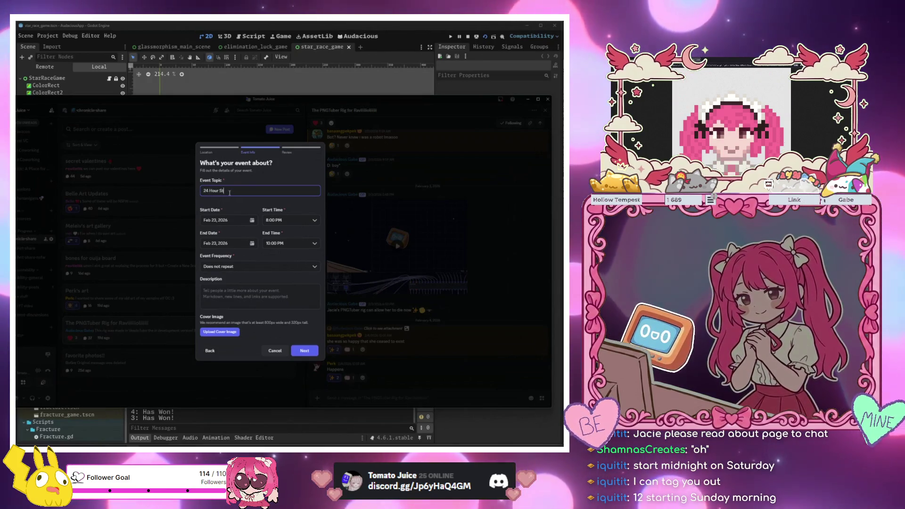
pyautogui.press('BackSpace')
pyautogui.press('BackSpace')
pyautogui.press('BackSpace')
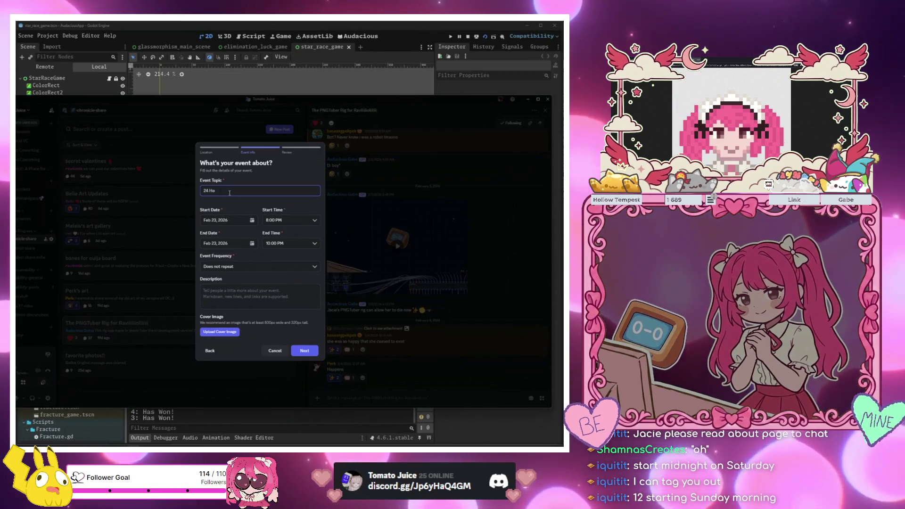
pyautogui.write('Gam')
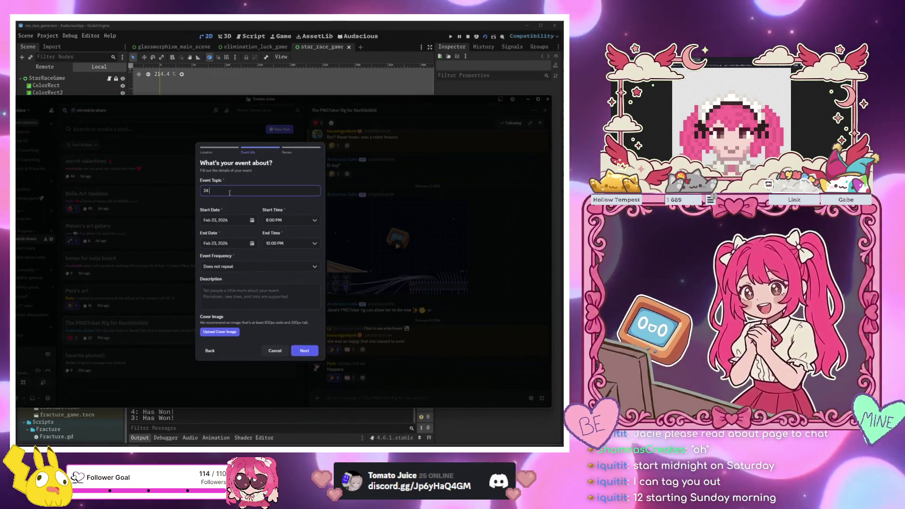
pyautogui.write('es in 24 HOu')
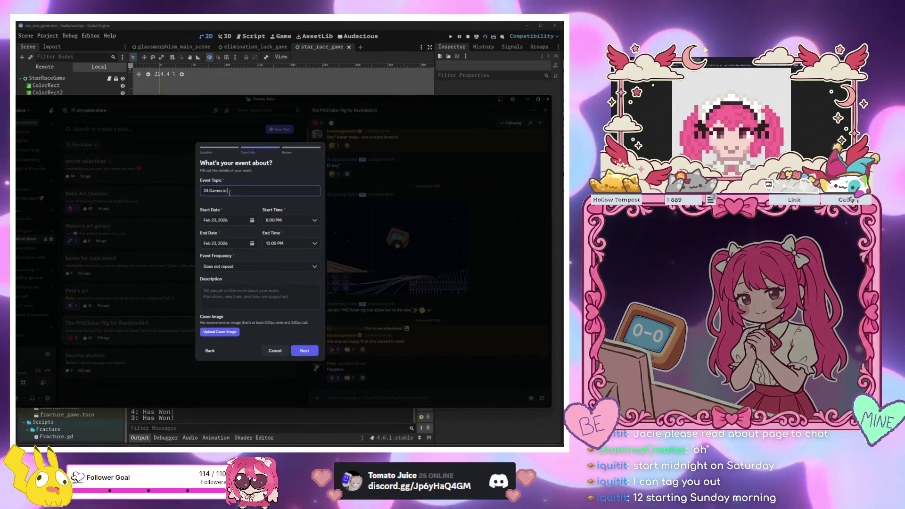
pyautogui.press('BackSpace')
pyautogui.press('BackSpace')
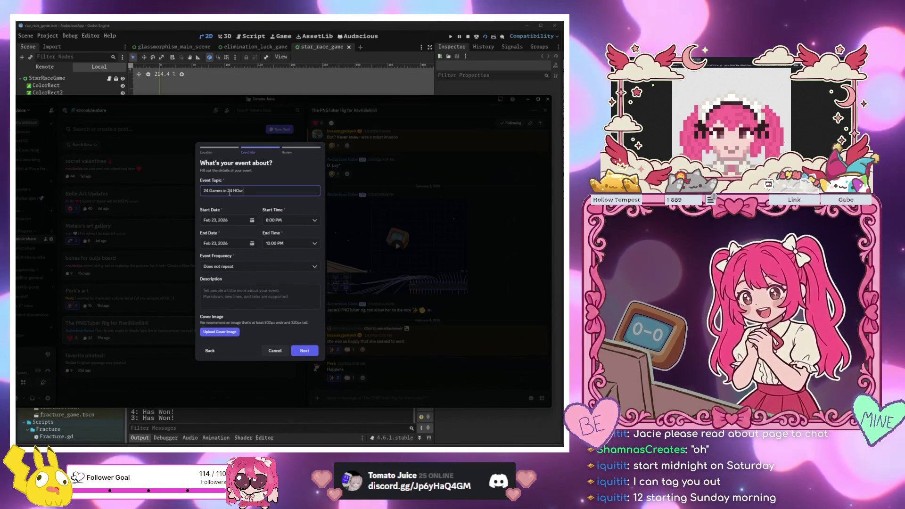
pyautogui.write('ours')
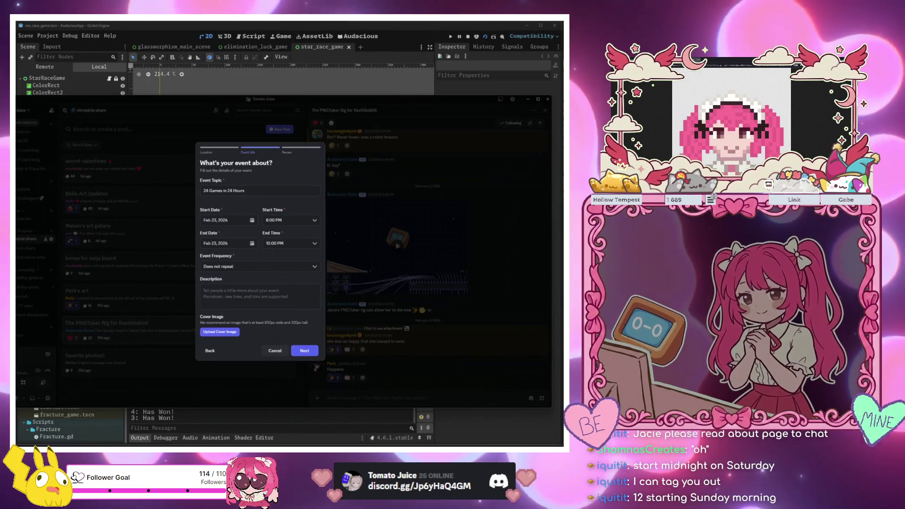
# - Set the event to start March 2 at 12:00 AM and end March 3 at 12:00 AM
pyautogui.click(234, 222)
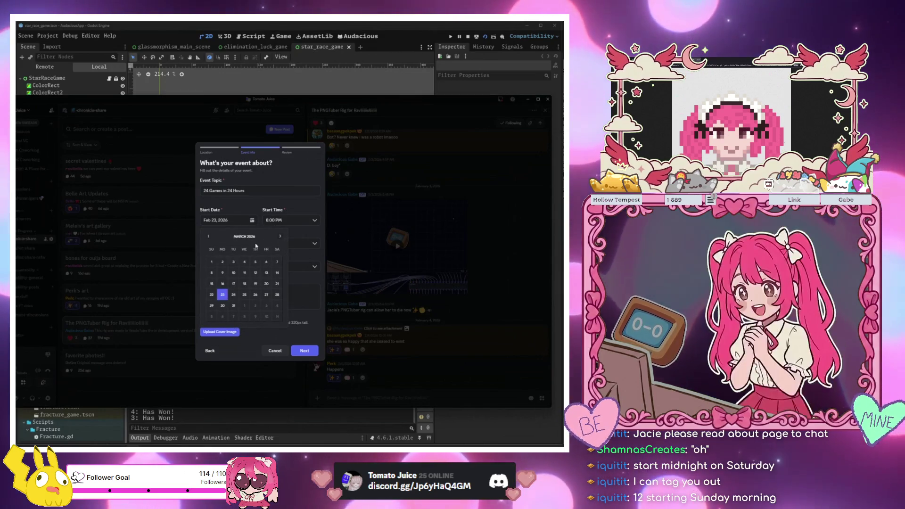
pyautogui.click(280, 238)
pyautogui.click(222, 261)
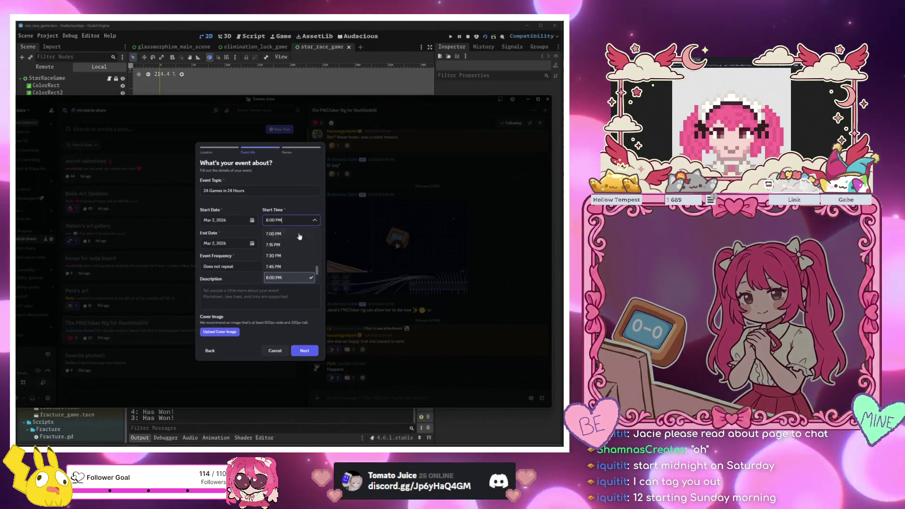
pyautogui.click(221, 246)
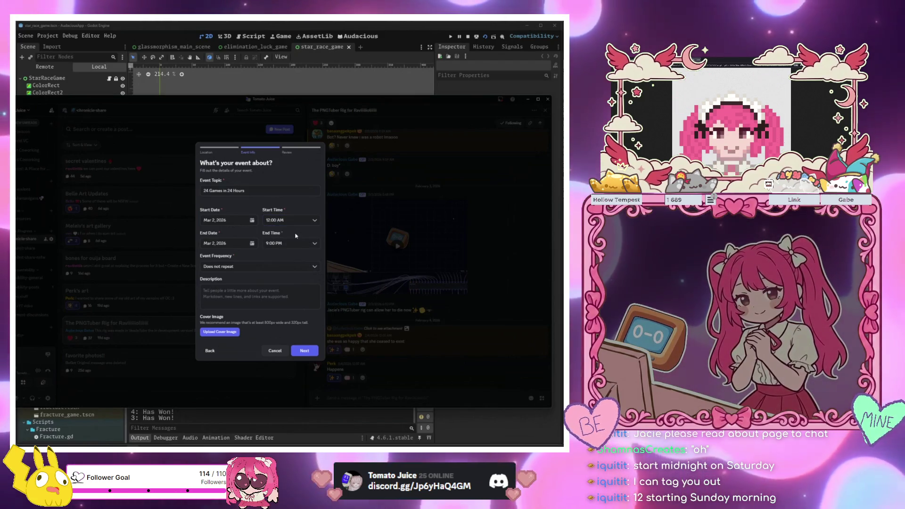
pyautogui.click(221, 245)
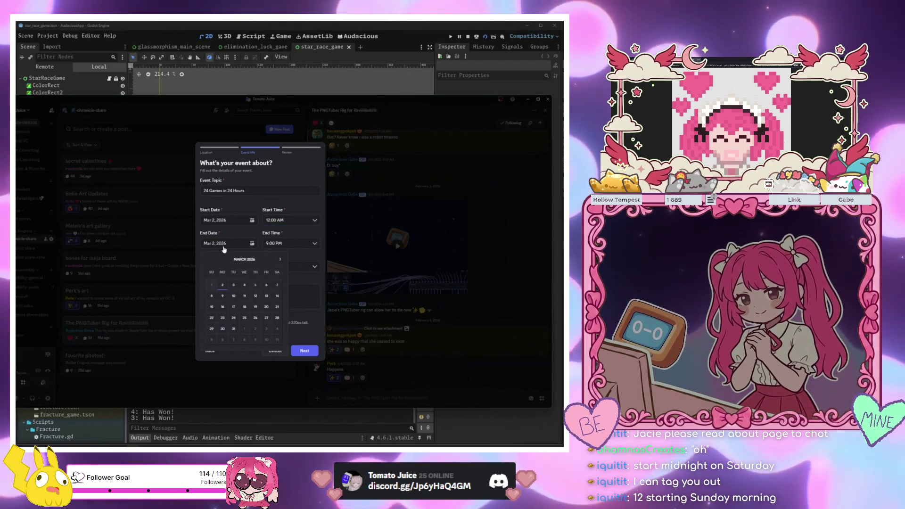
pyautogui.click(233, 285)
pyautogui.click(311, 244)
pyautogui.scroll(20, 301, 273)
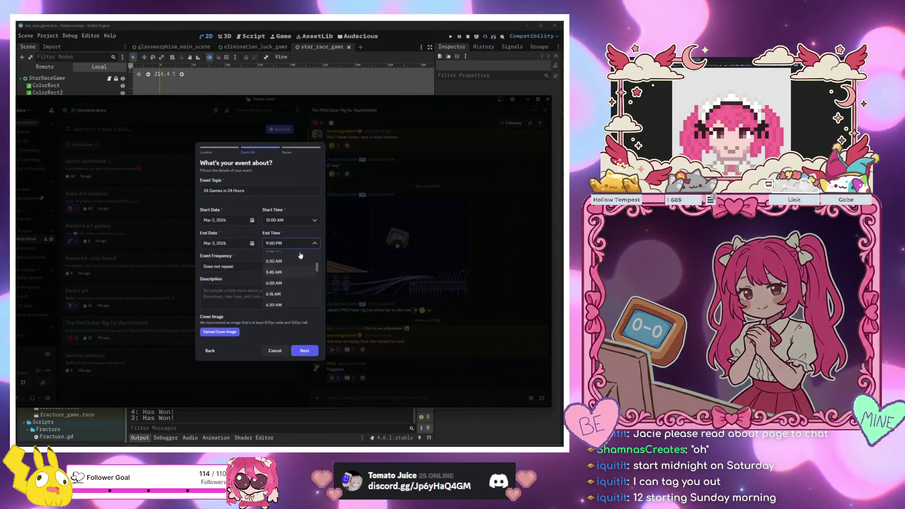
pyautogui.click(300, 255)
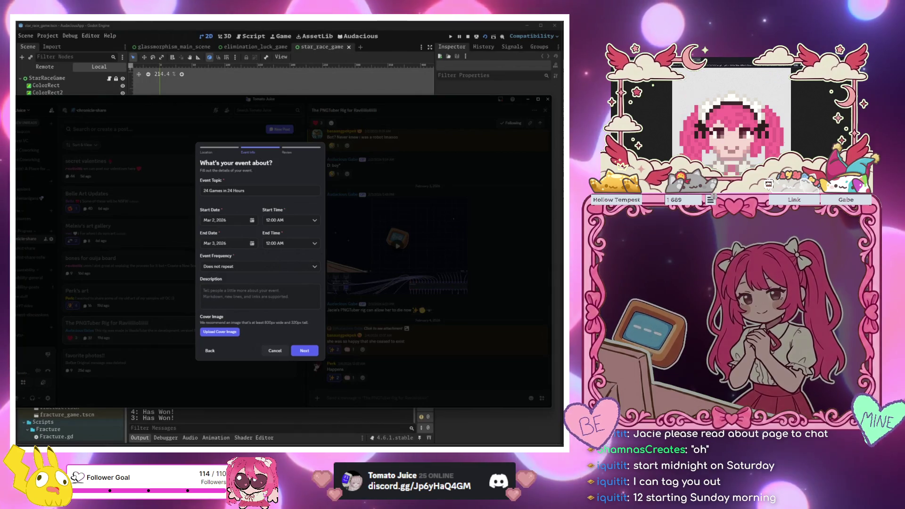
pyautogui.hotkey('alt', 'Tab')
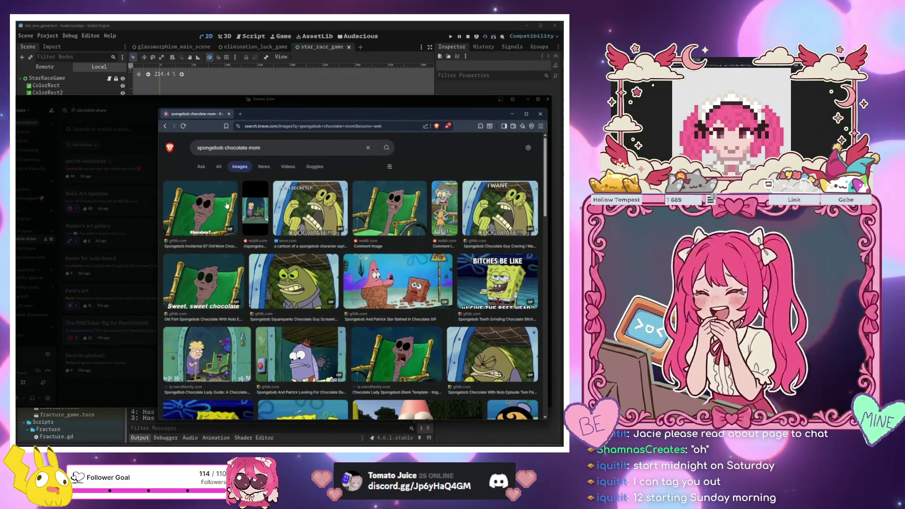
pyautogui.click(165, 127)
pyautogui.hotkey('alt', 'Tab')
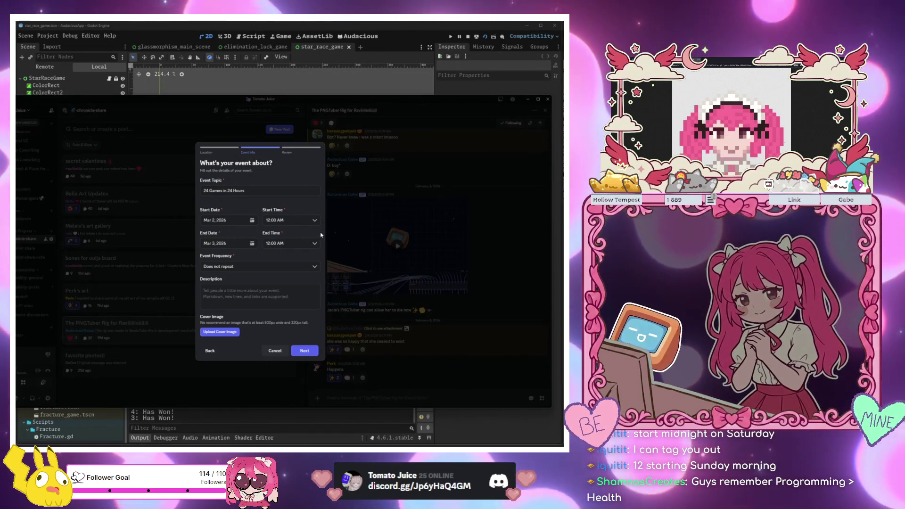
# - Keep Event Frequency on Does not repeat and write the description, removing the leading 'Title:' text
pyautogui.click(233, 267)
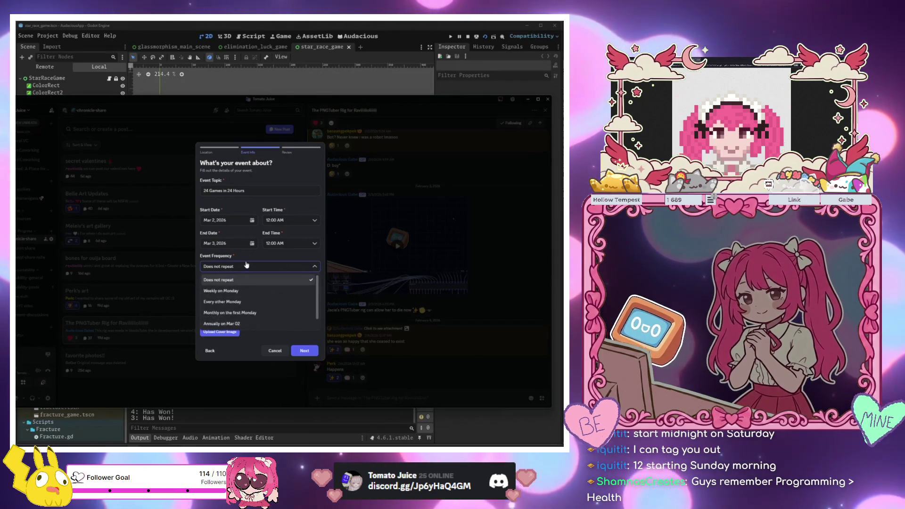
pyautogui.click(245, 267)
pyautogui.click(244, 299)
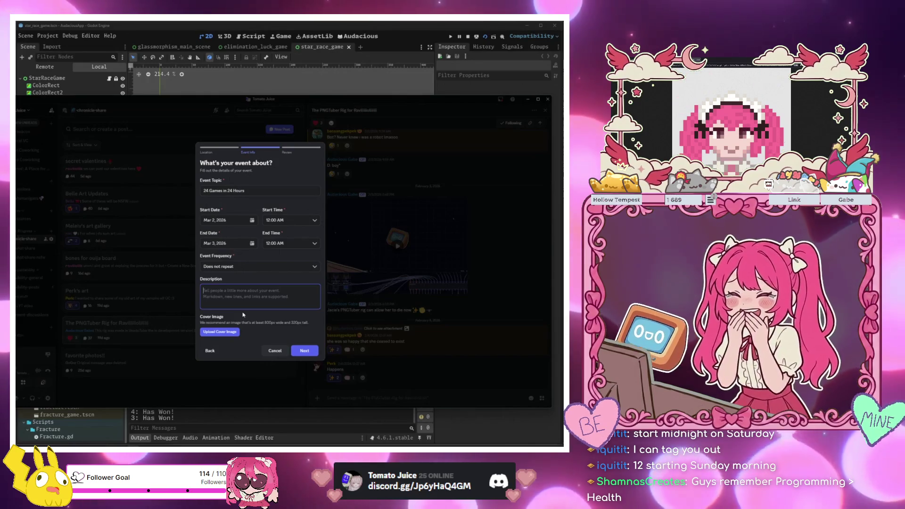
pyautogui.write('Title:')
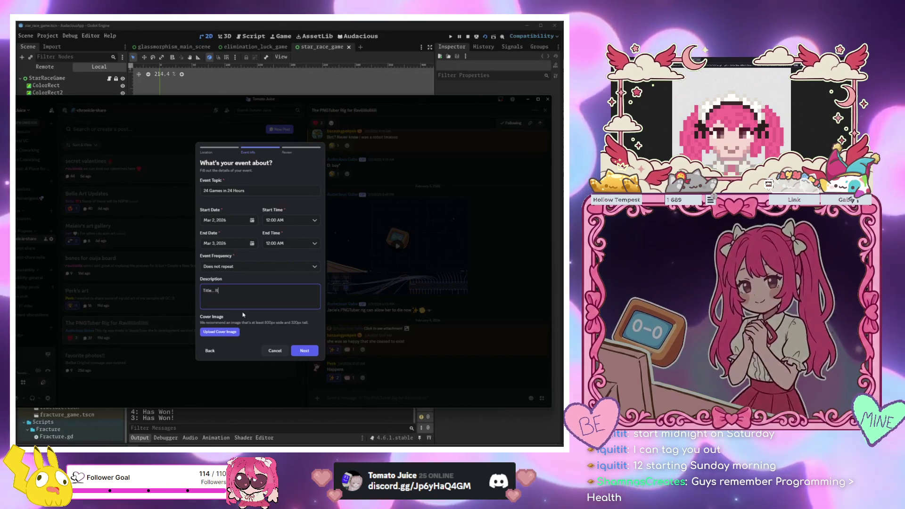
pyautogui.write(' Be there')
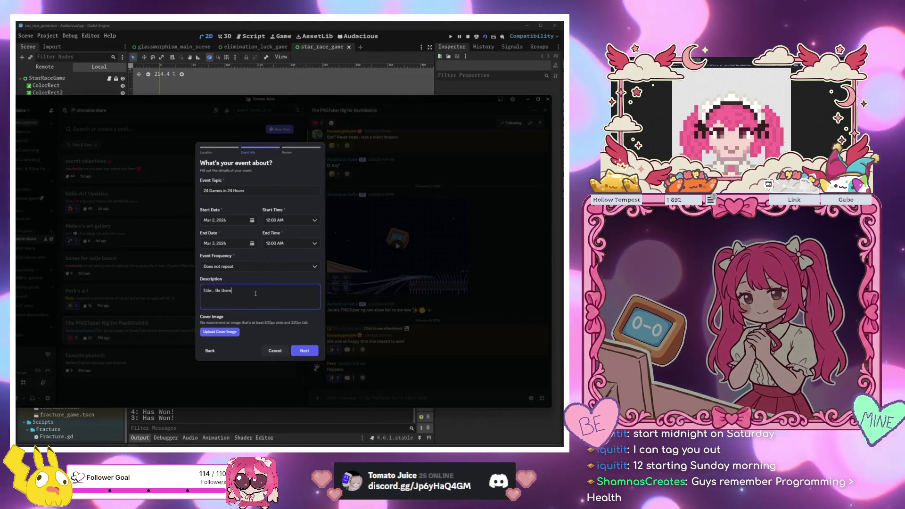
pyautogui.doubleClick(227, 292)
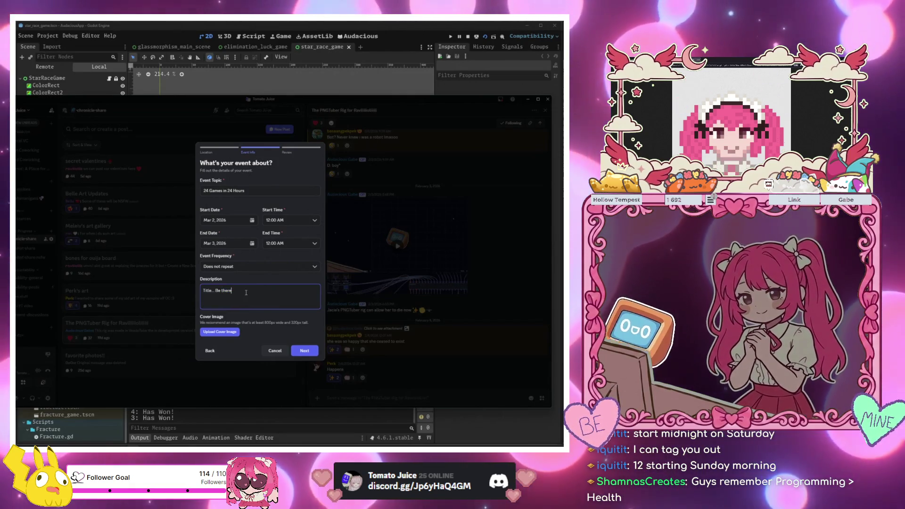
pyautogui.click(279, 305)
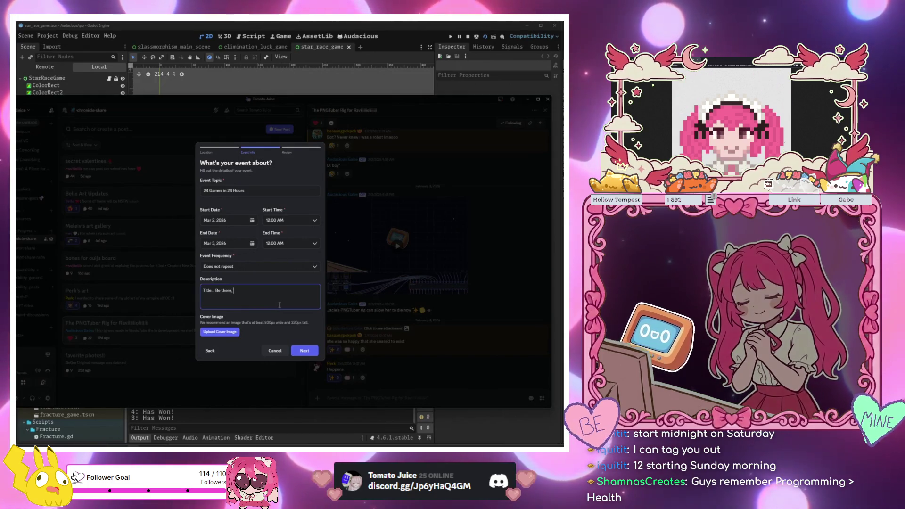
pyautogui.write("cuz it's never")
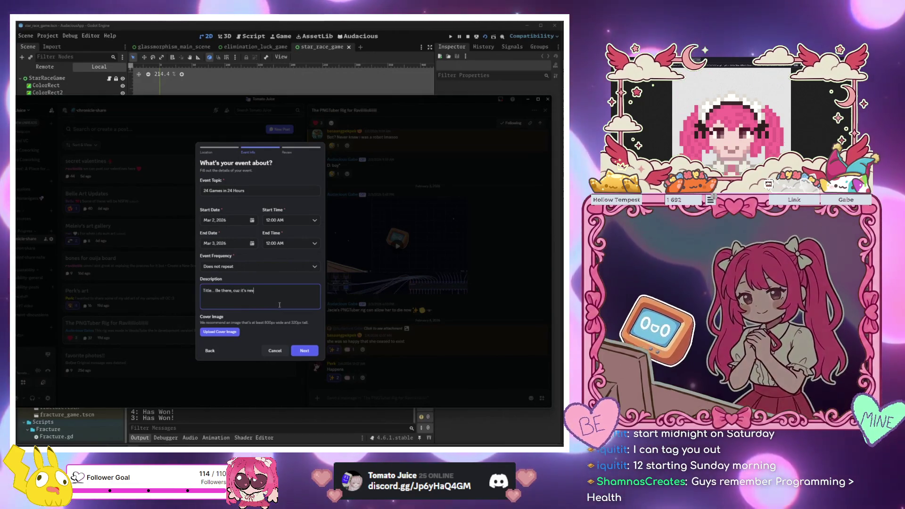
pyautogui.write(' happening again')
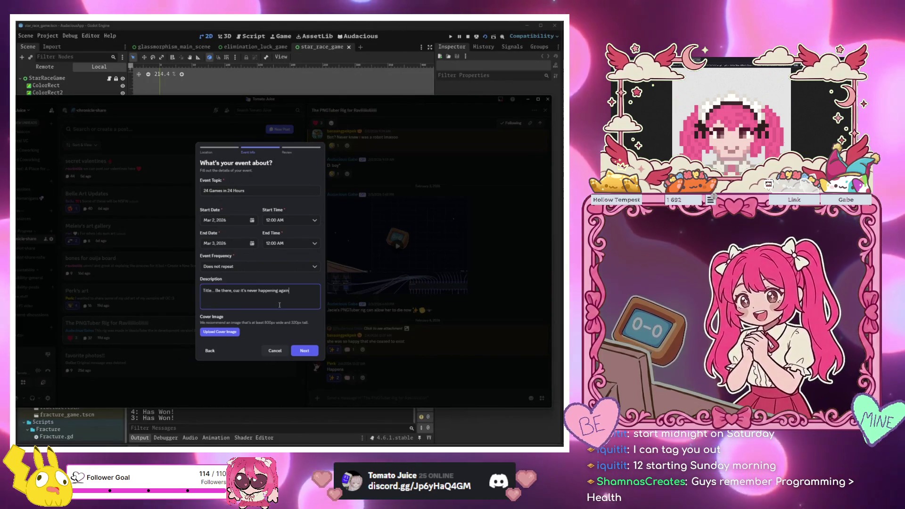
pyautogui.click(214, 296)
pyautogui.press('BackSpace')
pyautogui.press('BackSpace')
pyautogui.press('BackSpace')
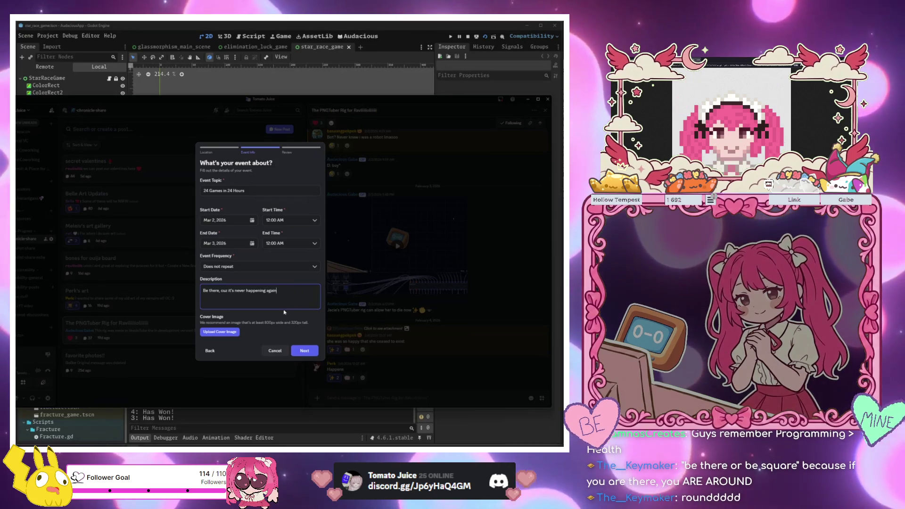
# - Create the 24 Games in 24 Hours event and copy its invite link
pyautogui.click(300, 353)
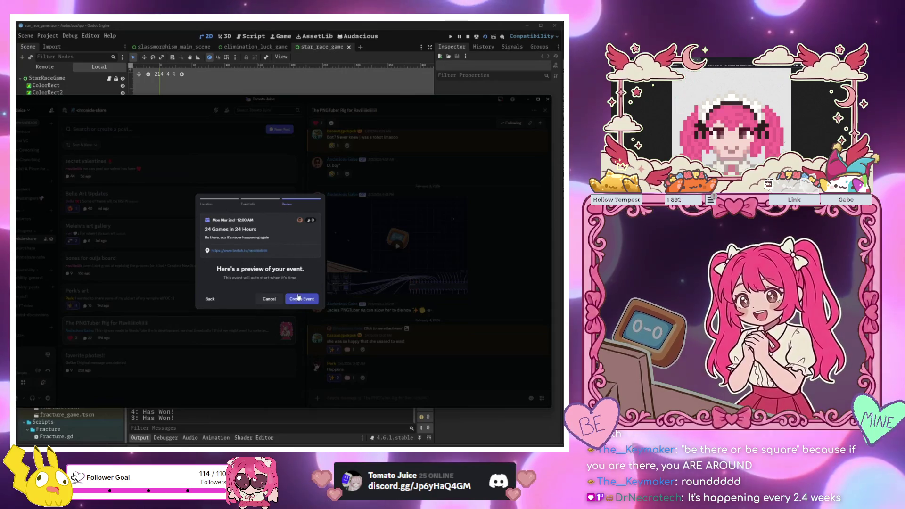
pyautogui.click(301, 300)
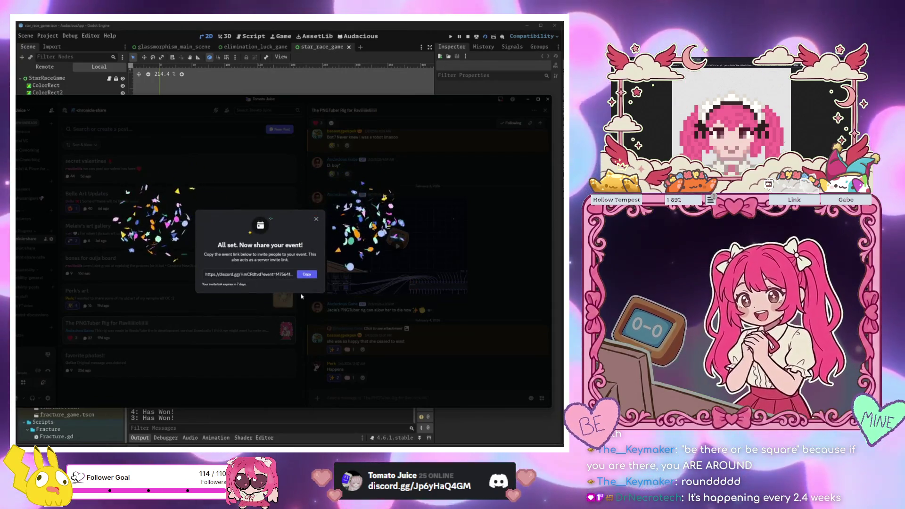
pyautogui.click(306, 274)
pyautogui.press('Escape')
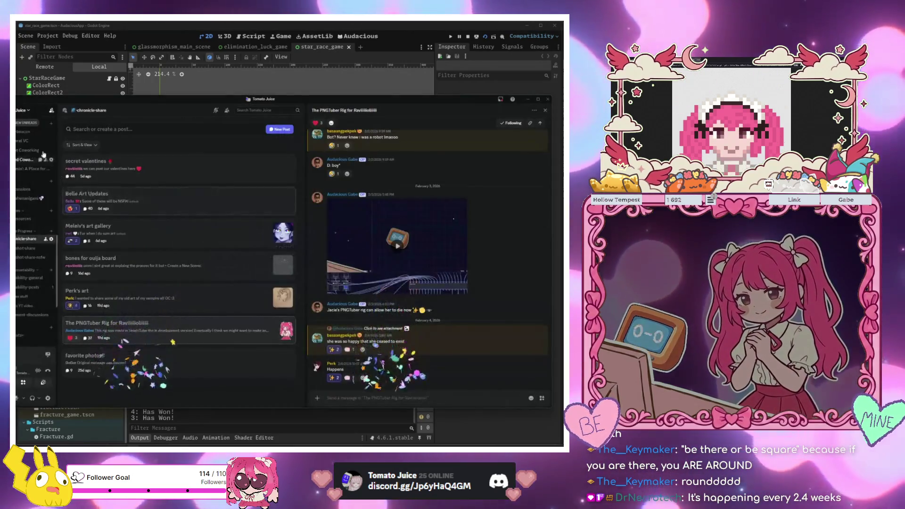
# - Paste the event invite link into #general-chat and send it
pyautogui.scroll(1, 31, 333)
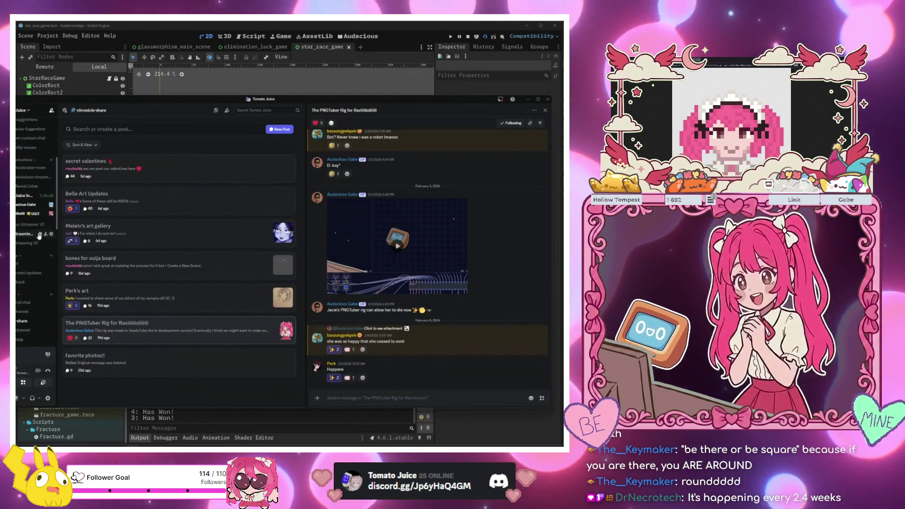
pyautogui.click(31, 332)
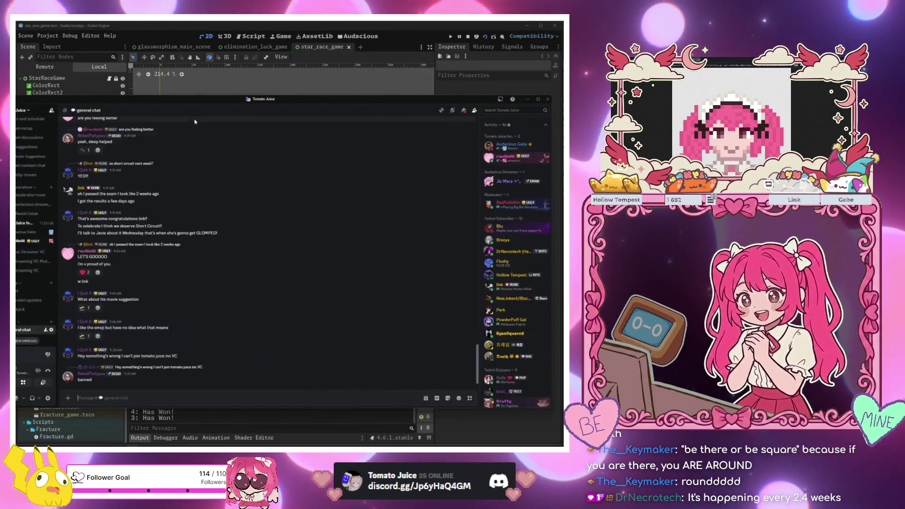
pyautogui.moveTo(182, 102); pyautogui.dragTo(199, 89)
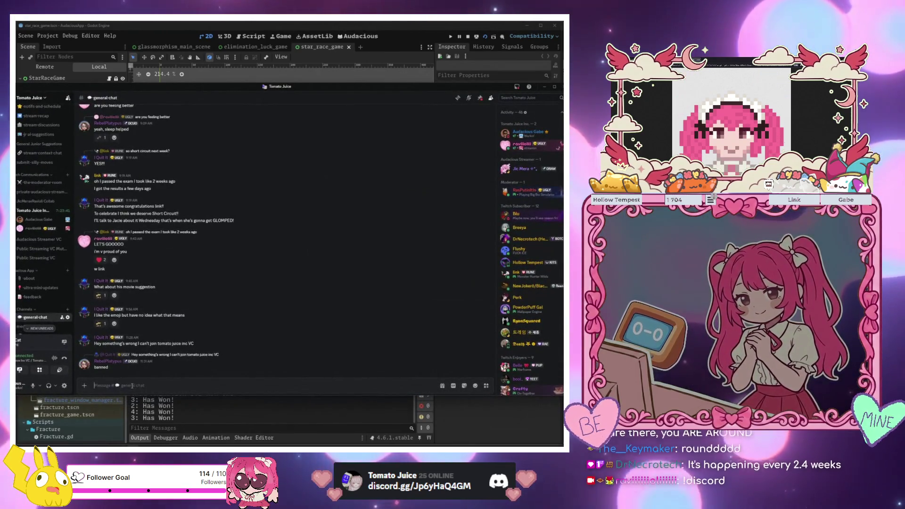
pyautogui.click(133, 386)
pyautogui.hotkey('ctrl', 'v')
pyautogui.press('Return')
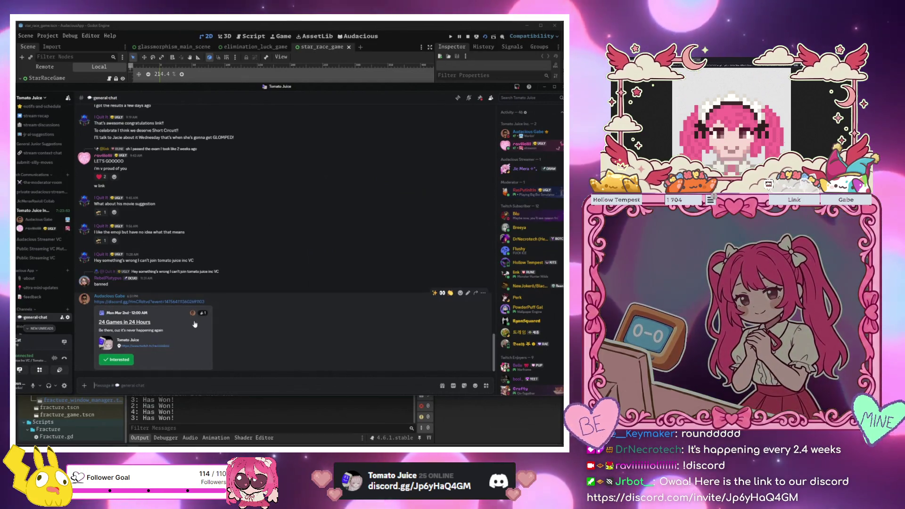
# - Minimise Discord to reveal the running star race game and Godot editor
pyautogui.press('super+Down')
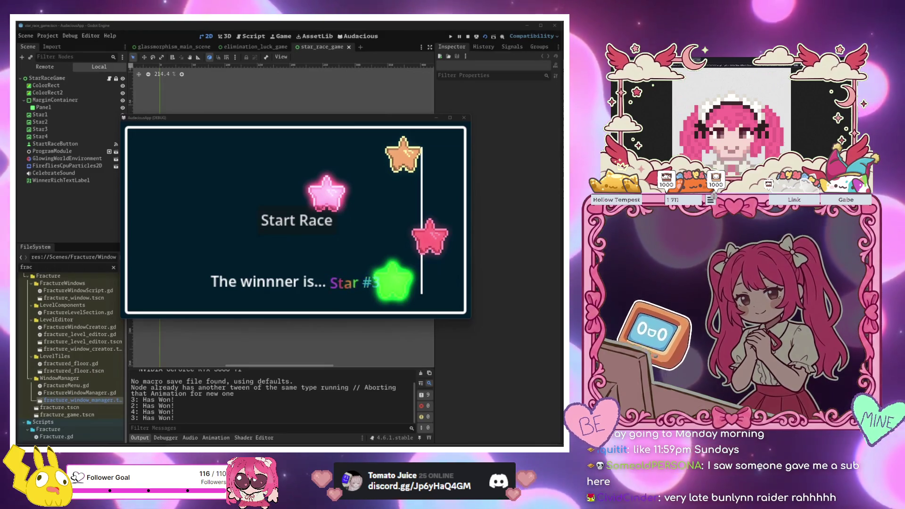
# - Drag the Discord general-chat window back over the Godot editor
pyautogui.moveTo(0, 137)
pyautogui.mouseDown()
pyautogui.moveTo(207, 137)
pyautogui.moveTo(237, 117)
pyautogui.mouseUp()
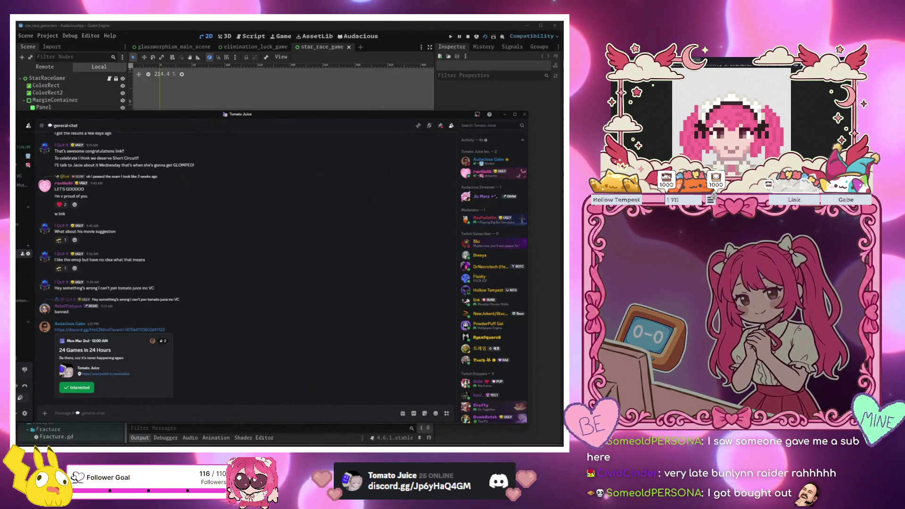
# - Minimise Discord again so the star race game's winner screen shows
pyautogui.press('super+Down')
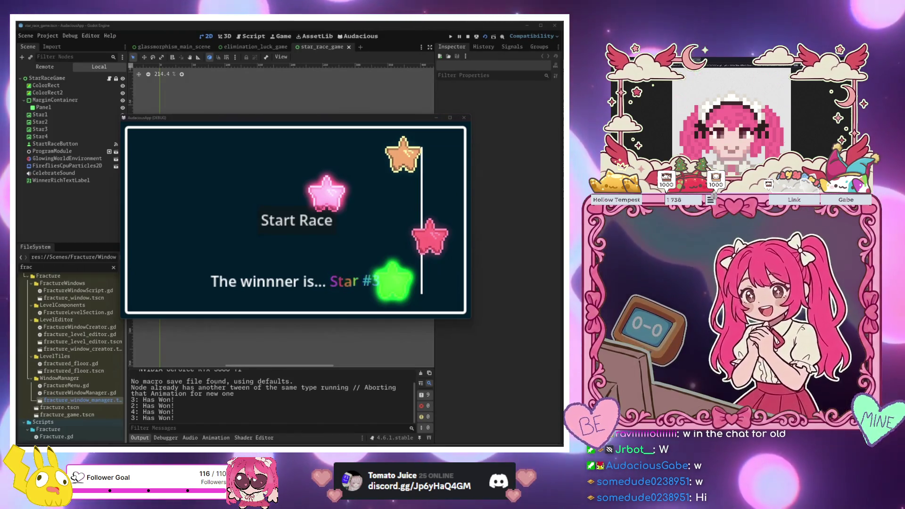
# - Close the star race game, switch to the AudaciousAtelierPrototype project, and right-click its Control node
pyautogui.click(216, 250)
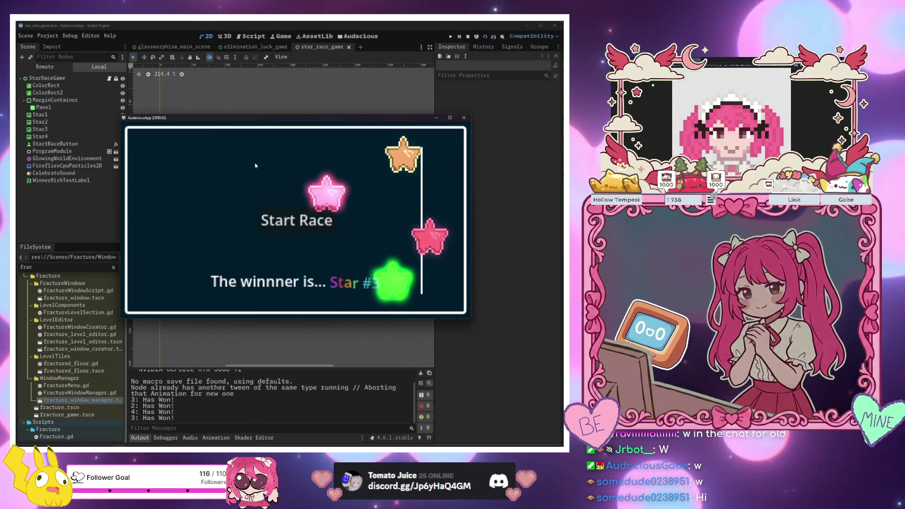
pyautogui.click(262, 103)
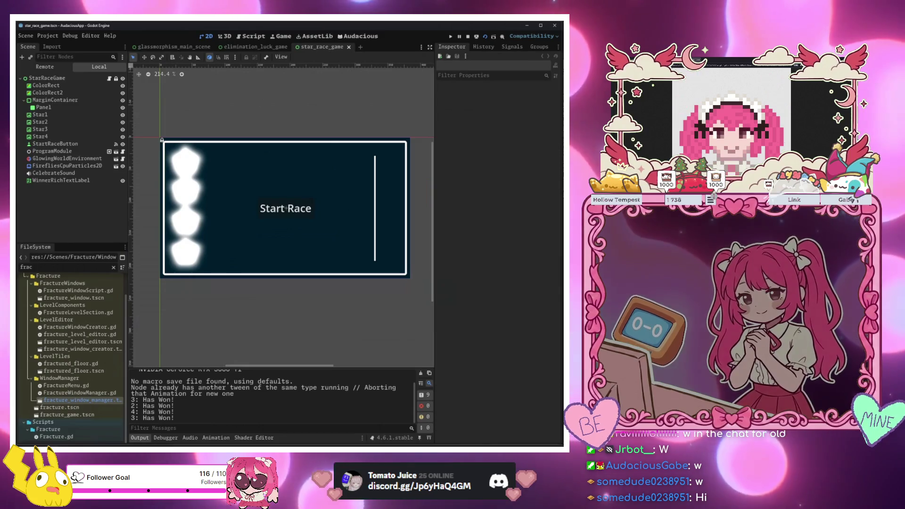
pyautogui.hotkey('alt', 'Tab')
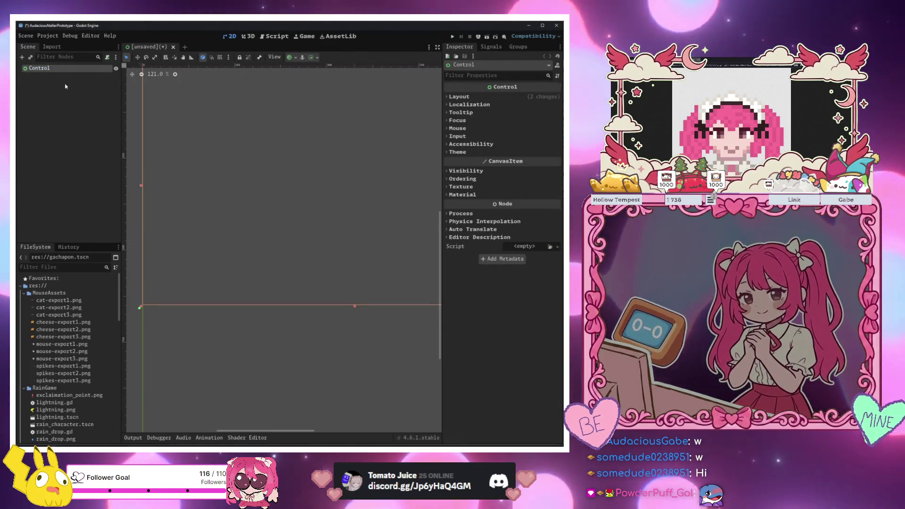
pyautogui.rightClick(83, 73)
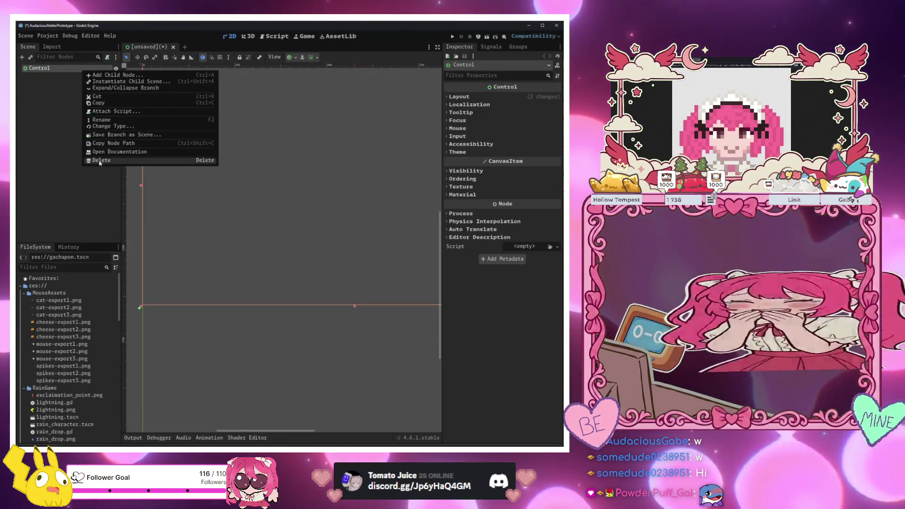
# - Delete the Control root node and confirm its removal
pyautogui.click(100, 160)
pyautogui.click(382, 246)
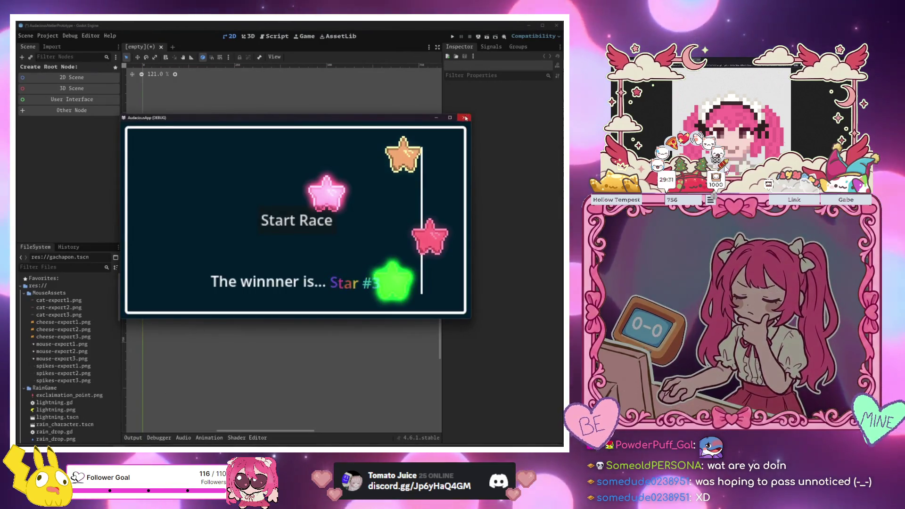
# - Close the star race game and find gachapon.tscn in the FileSystem panel
pyautogui.click(466, 118)
pyautogui.moveTo(71, 443)
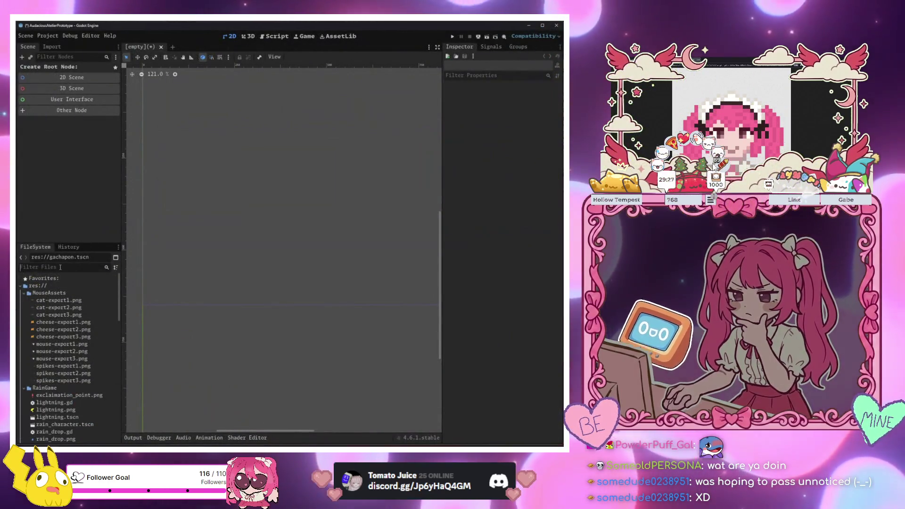
pyautogui.scroll(-10, 79, 353)
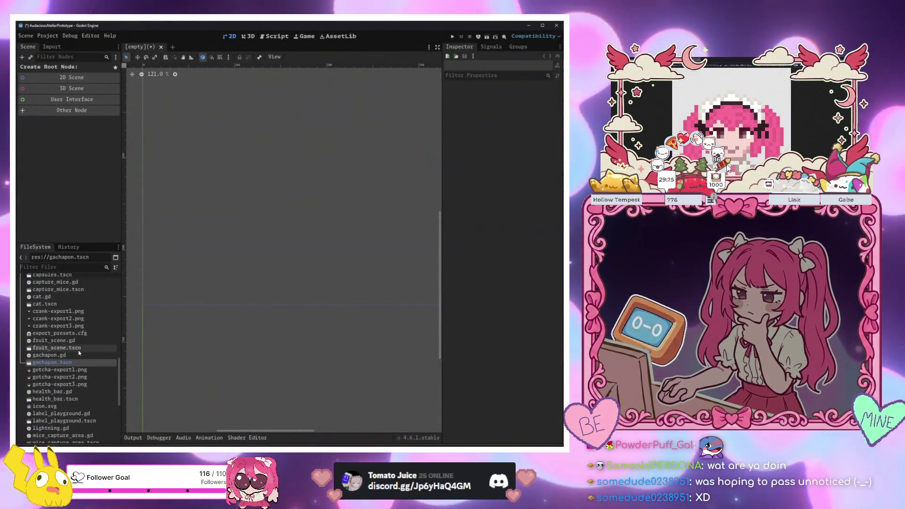
pyautogui.rightClick(71, 363)
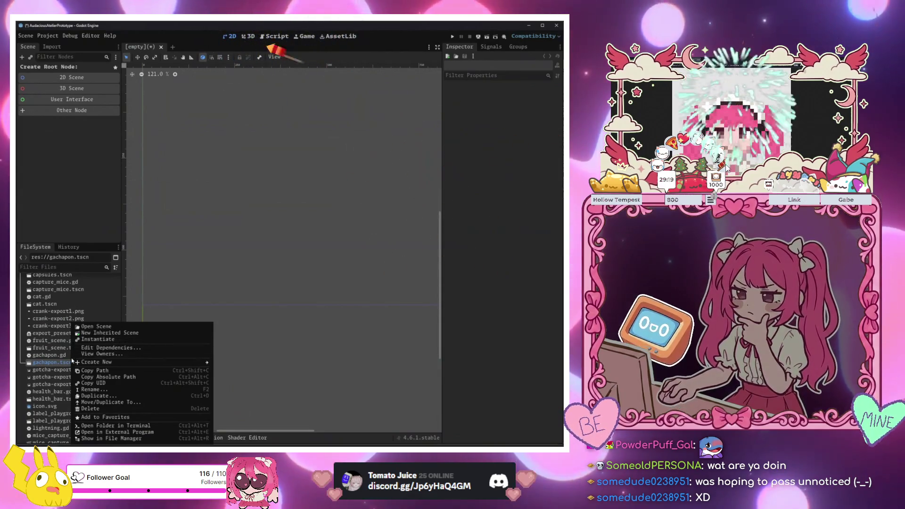
pyautogui.click(344, 319)
# - Run the gachapon scene, pull capsules until 'You got a Rare!', then stop it
pyautogui.press('F5')
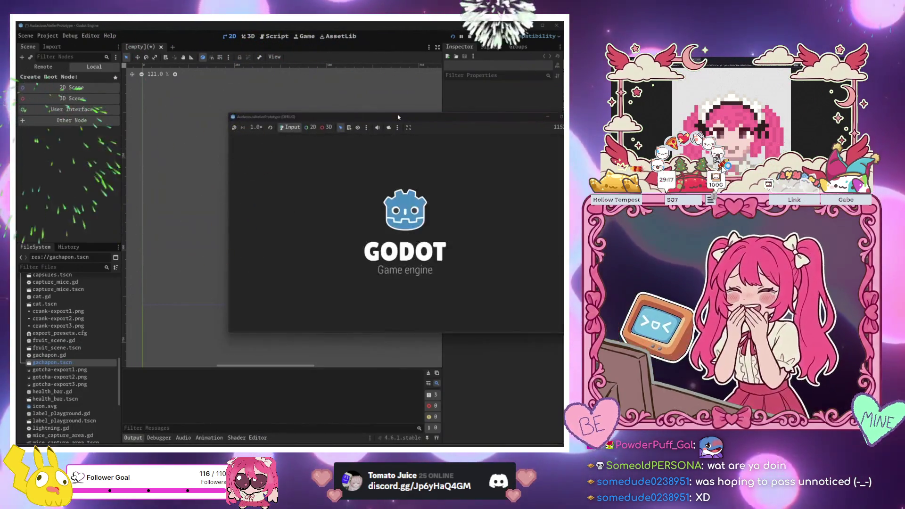
pyautogui.moveTo(398, 117); pyautogui.dragTo(240, 120)
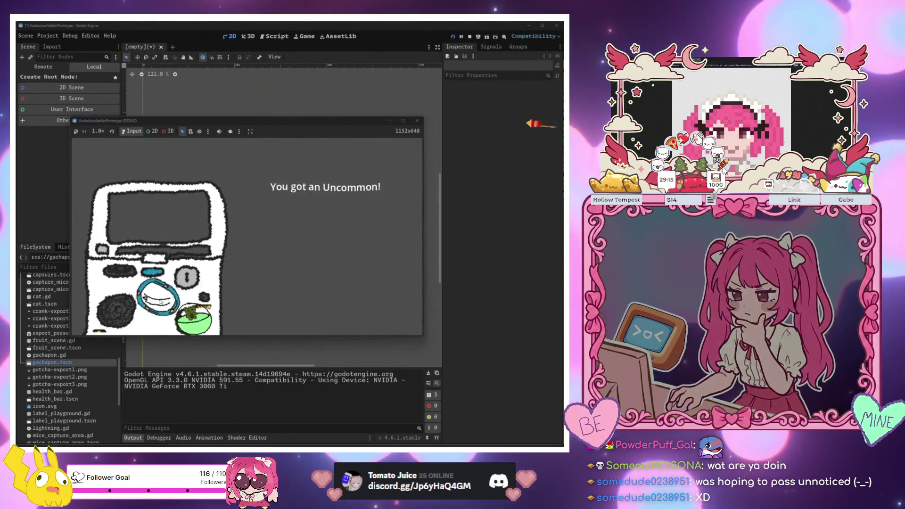
pyautogui.click(187, 278)
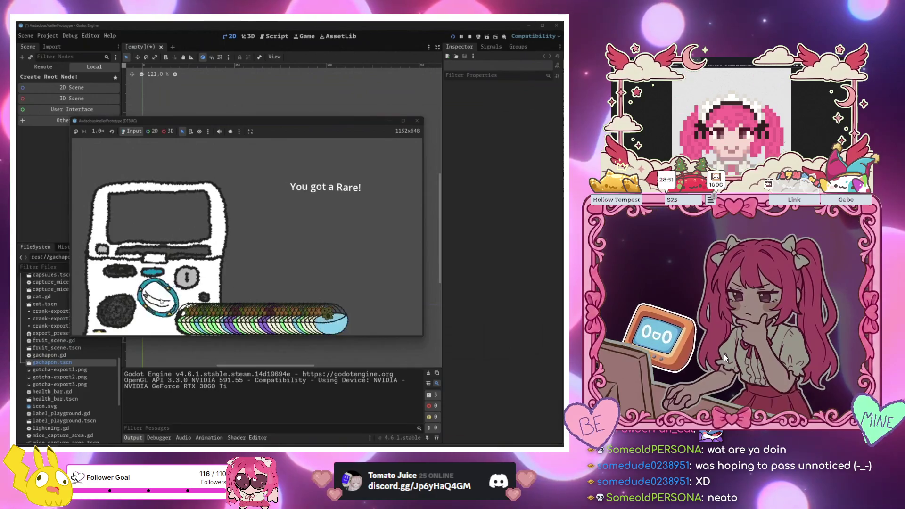
pyautogui.press('F8')
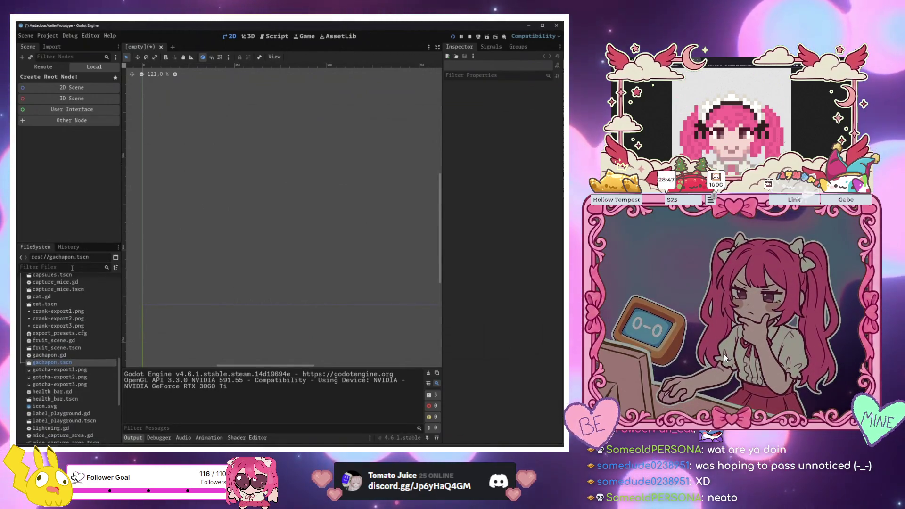
# - Filter the FileSystem for 'rain' and run the rain_game scene
pyautogui.click(72, 267)
pyautogui.write('rain')
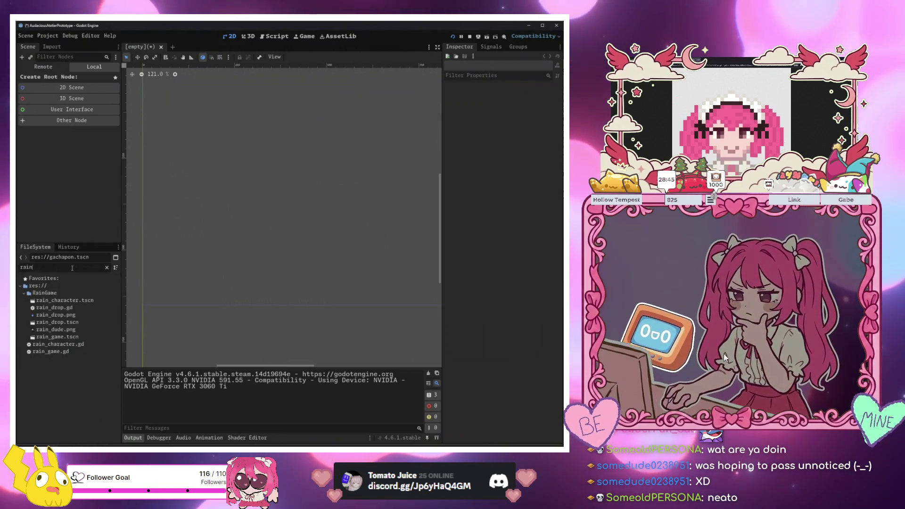
pyautogui.rightClick(91, 336)
pyautogui.click(217, 341)
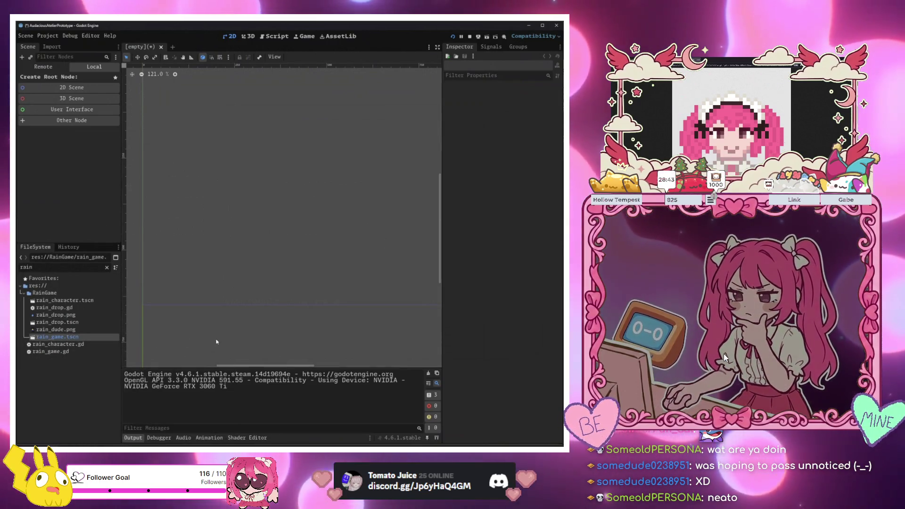
pyautogui.press('F5')
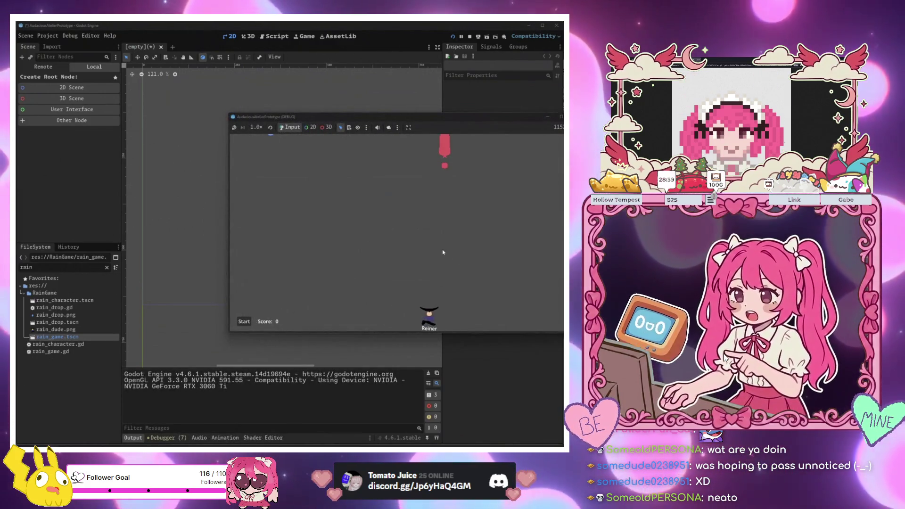
# - Steer Reiner left and right under the raindrops until You Lose at 48, then stop the game
pyautogui.press('Left')
pyautogui.press('Right')
pyautogui.press('Left')
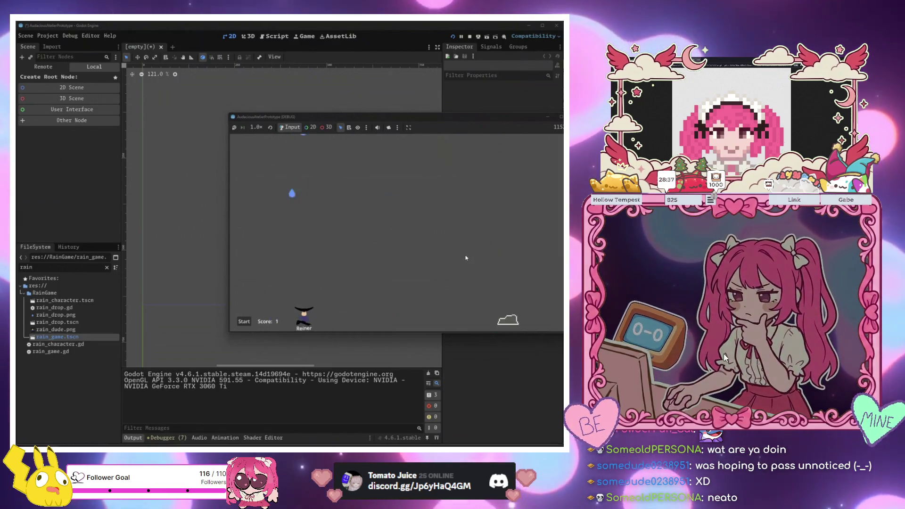
pyautogui.press('Right')
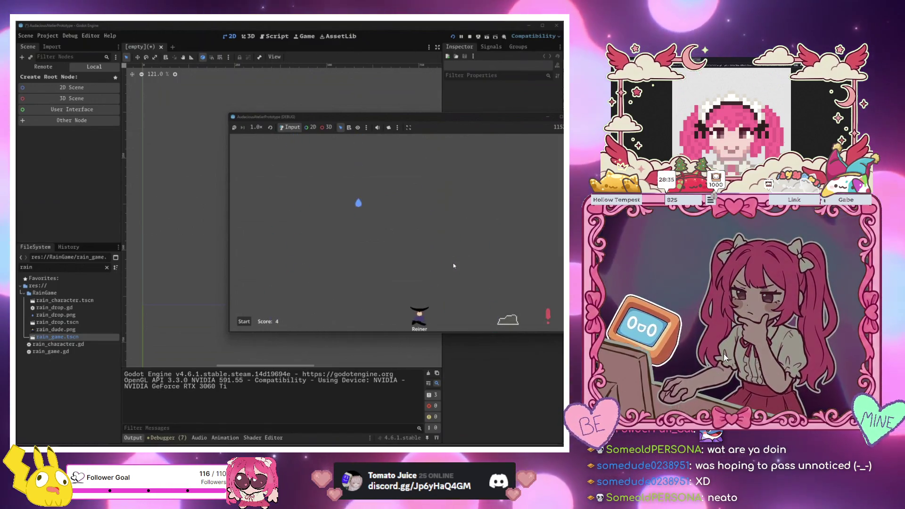
pyautogui.press('Left')
pyautogui.press('Right')
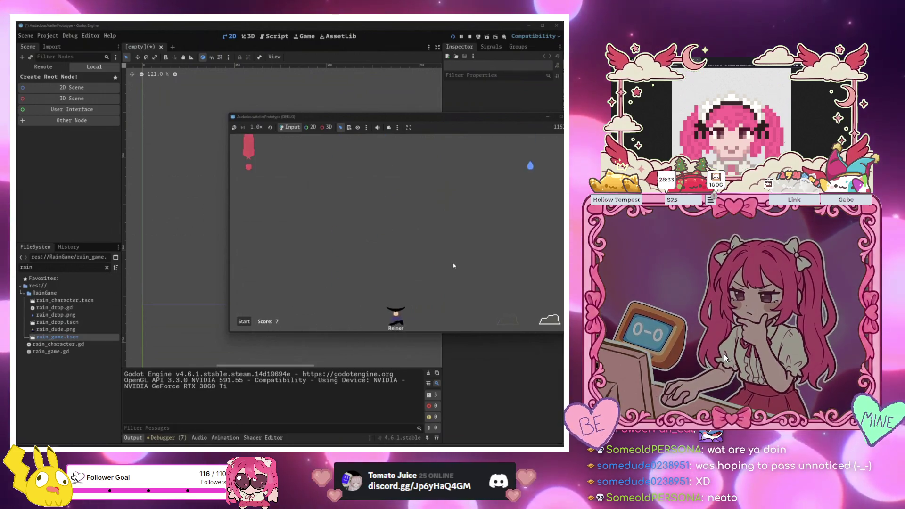
pyautogui.press('Right')
pyautogui.press('Left')
pyautogui.press('Left')
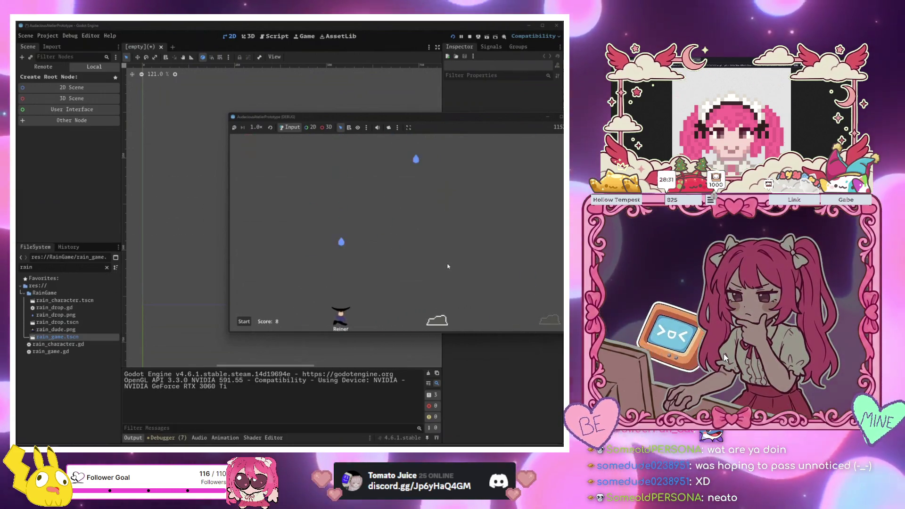
pyautogui.press('Right')
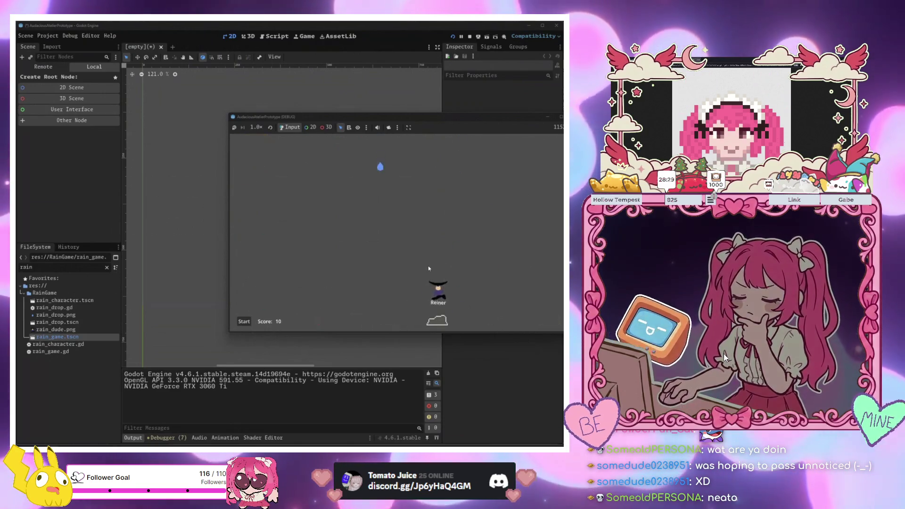
pyautogui.press('Right')
pyautogui.press('Left')
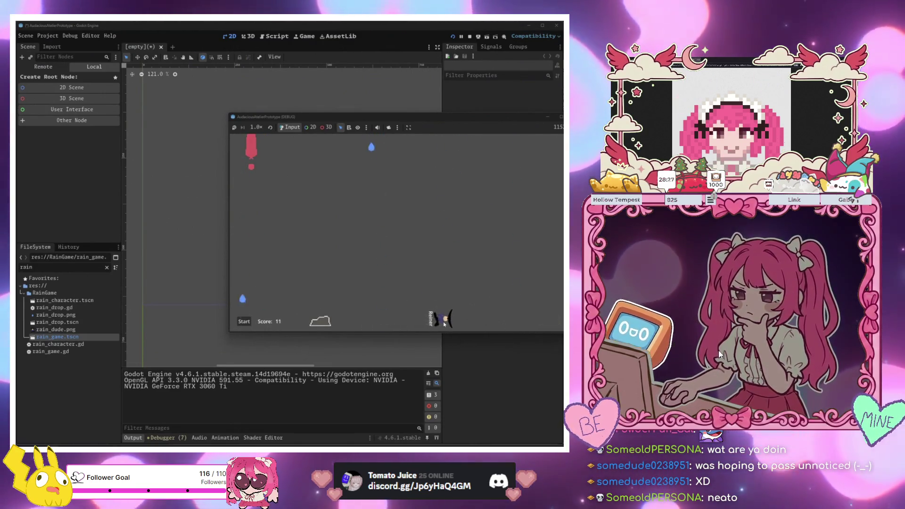
pyautogui.press('Left')
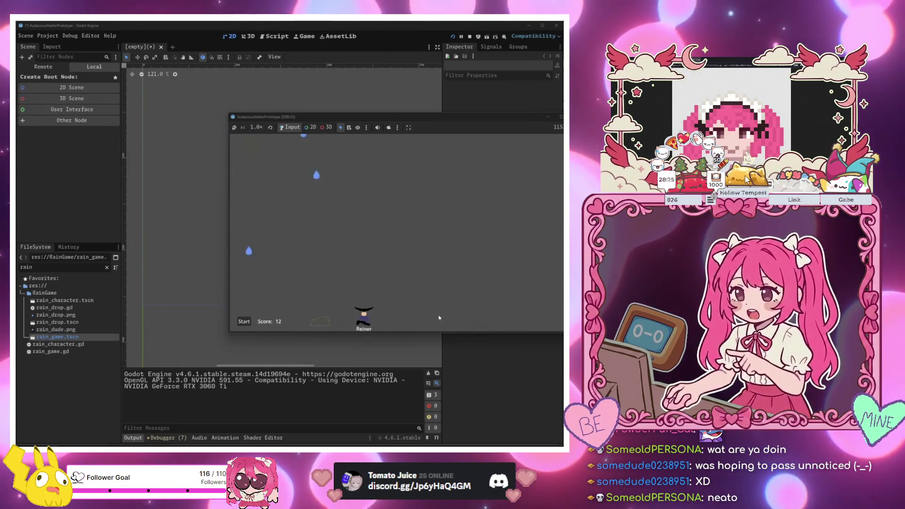
pyautogui.press('Left')
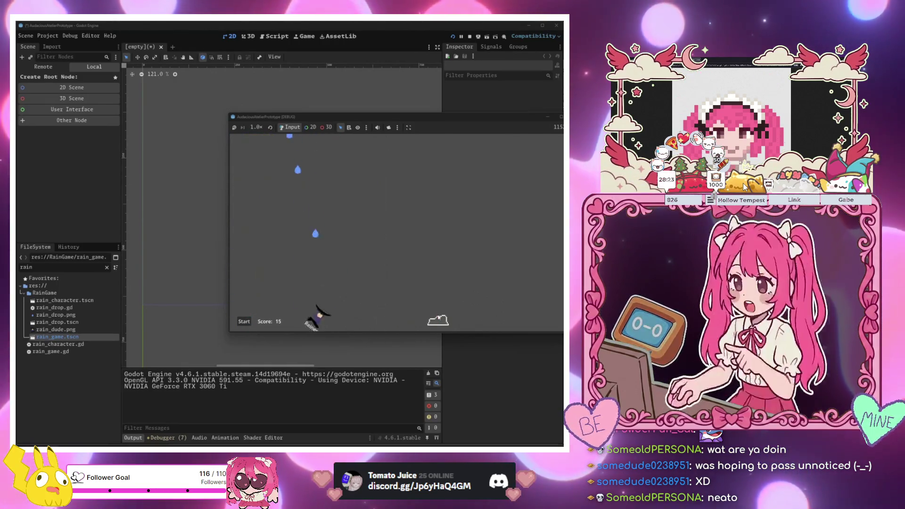
pyautogui.press('Left')
pyautogui.press('Right')
pyautogui.press('Left')
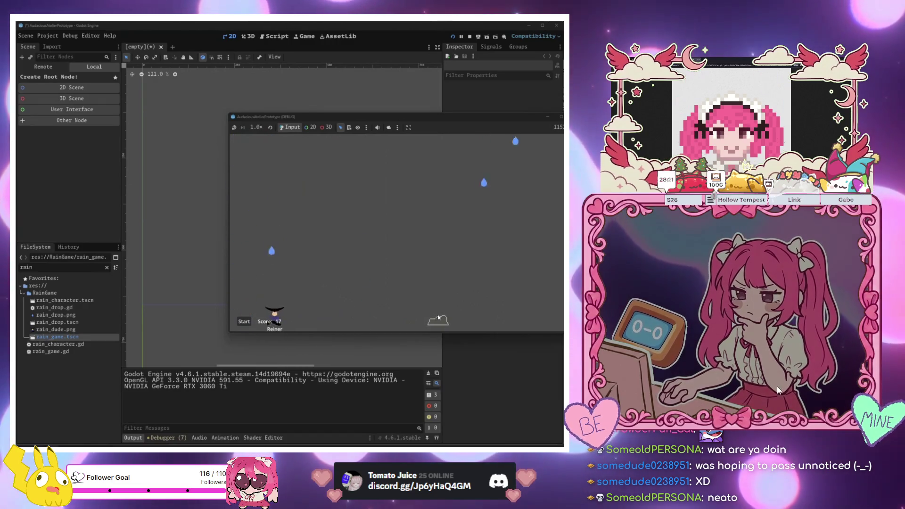
pyautogui.press('Right')
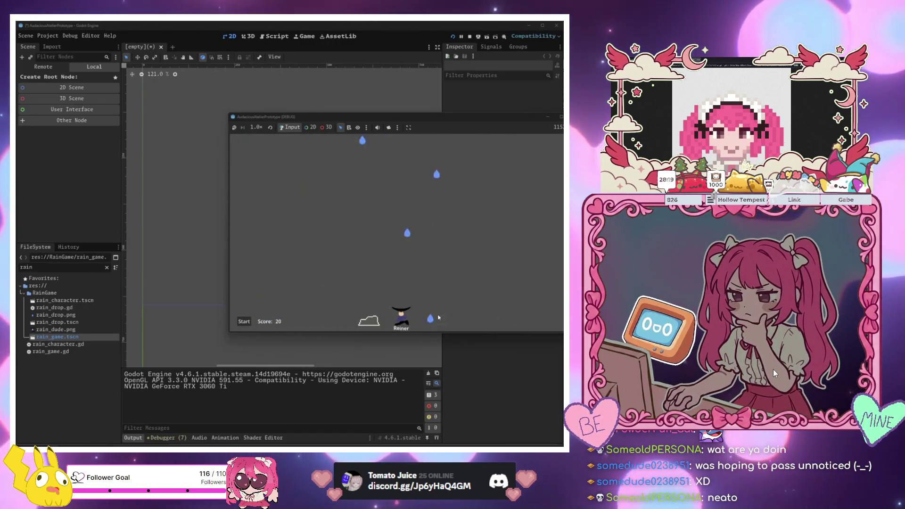
pyautogui.press('Right')
pyautogui.press('Left')
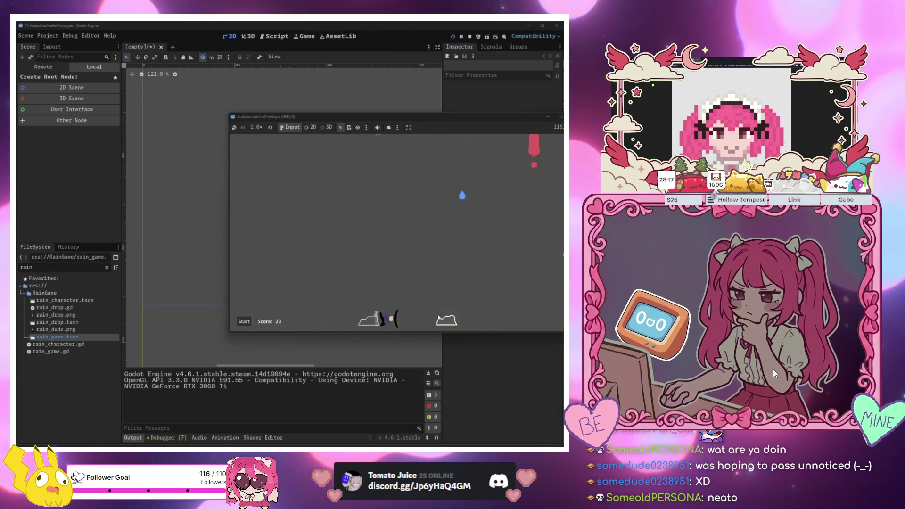
pyautogui.press('Right')
pyautogui.press('Left')
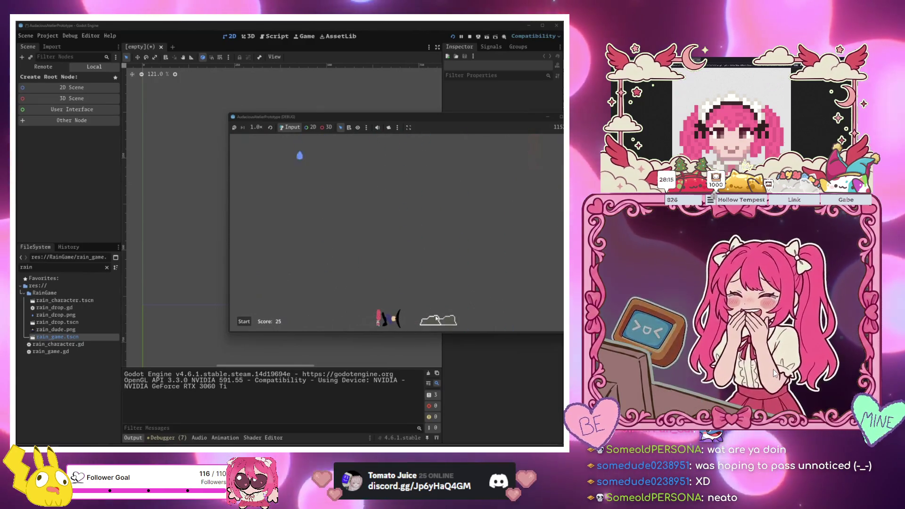
pyautogui.press('Left')
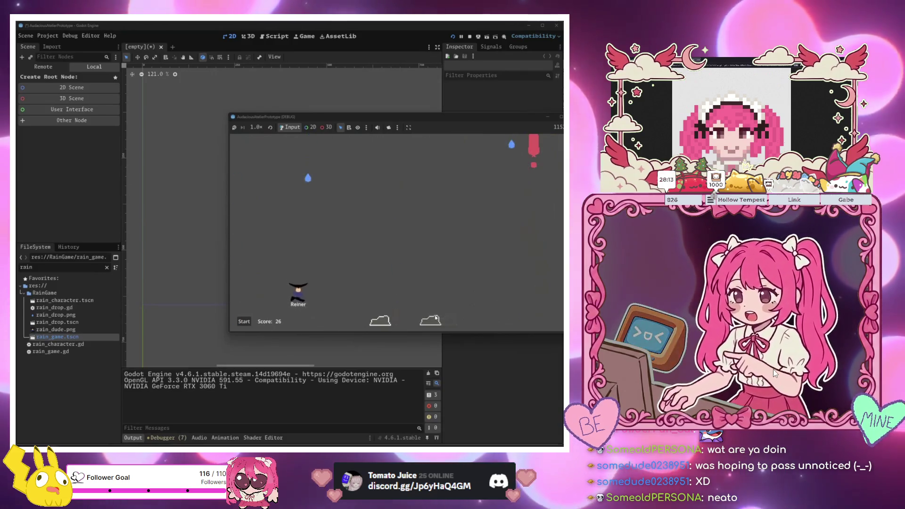
pyautogui.press('Right')
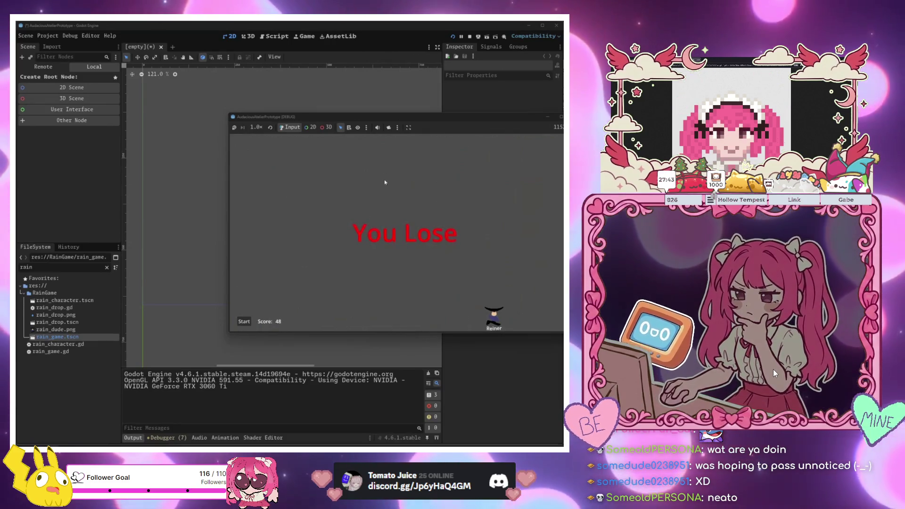
pyautogui.press('F8')
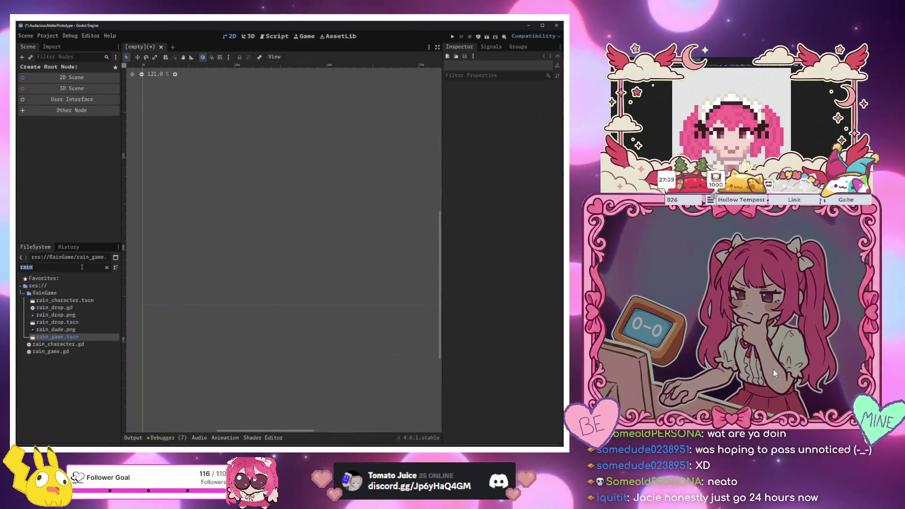
pyautogui.doubleClick(82, 267)
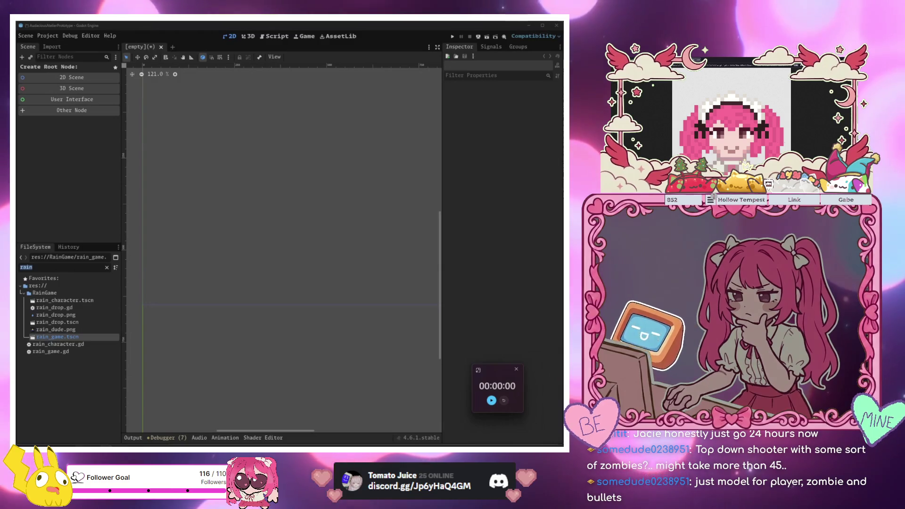
# - Start and pause the 45:00 timer, then float it as a compact window over Godot
pyautogui.click(477, 370)
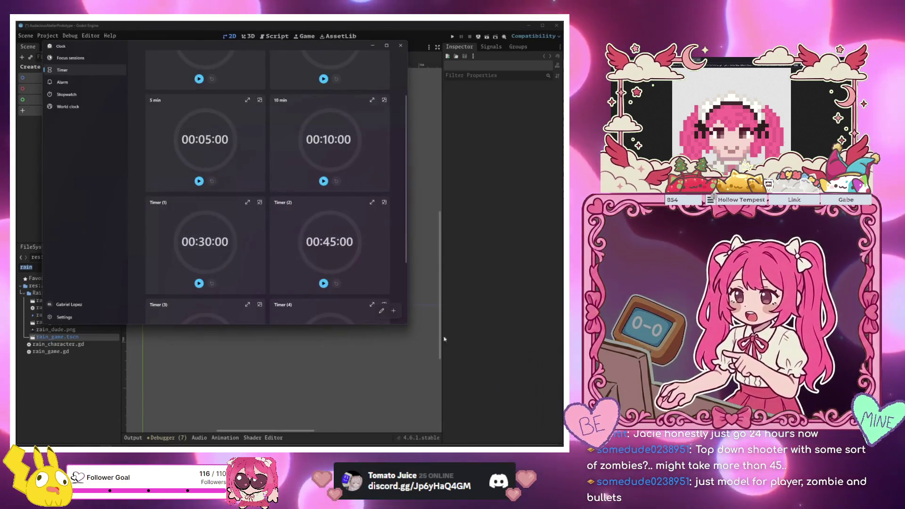
pyautogui.scroll(1, 277, 236)
pyautogui.scroll(-3, 283, 226)
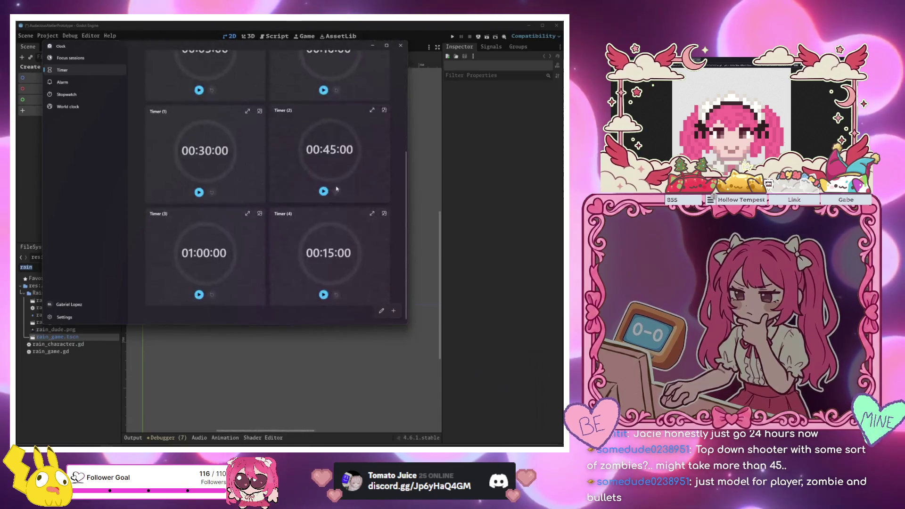
pyautogui.click(324, 192)
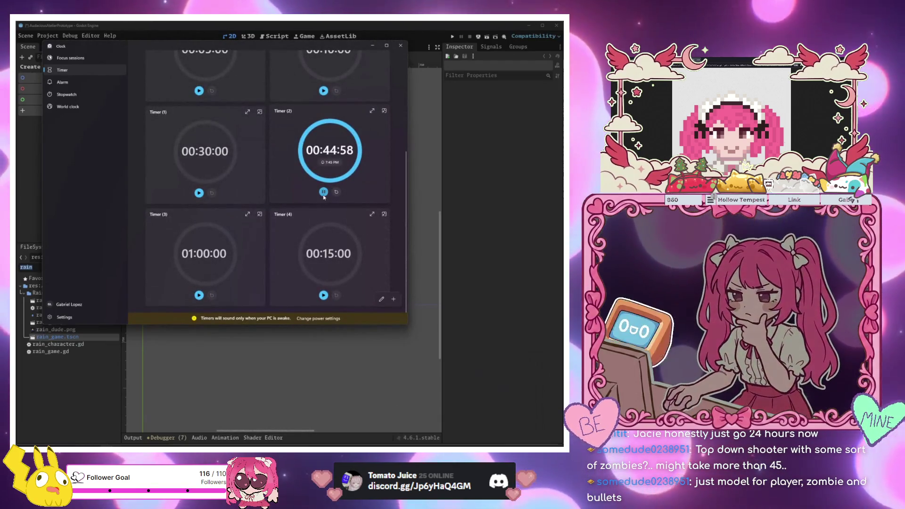
pyautogui.click(324, 193)
pyautogui.click(383, 112)
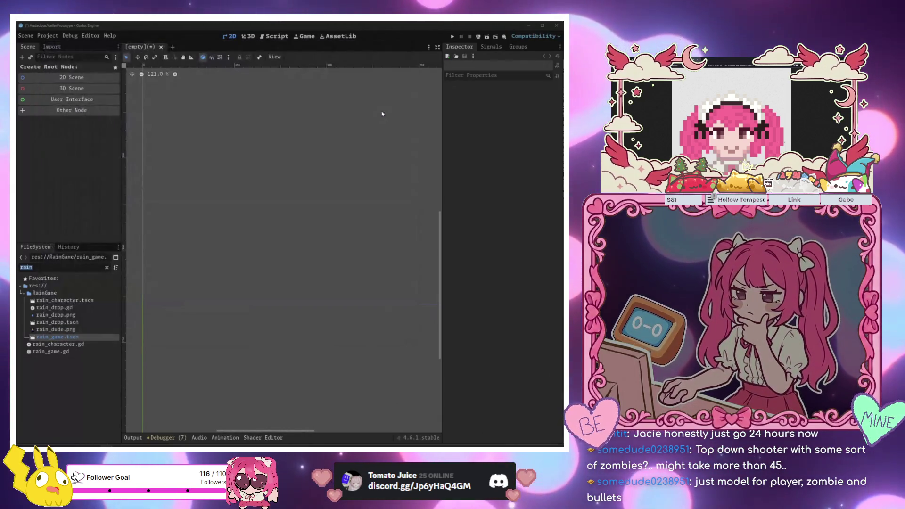
pyautogui.moveTo(466, 357); pyautogui.dragTo(343, 389)
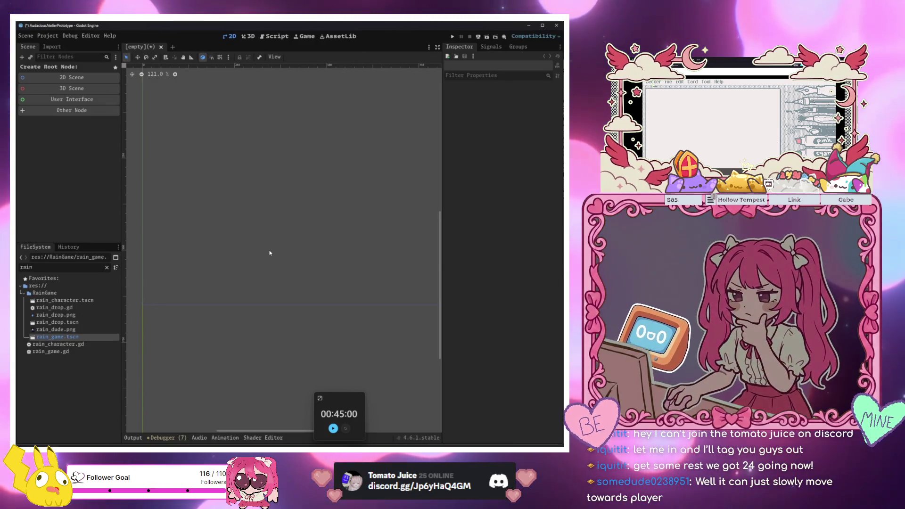
# - Start the 45-minute countdown and create a User Interface (Control) root for the new scene
pyautogui.click(333, 429)
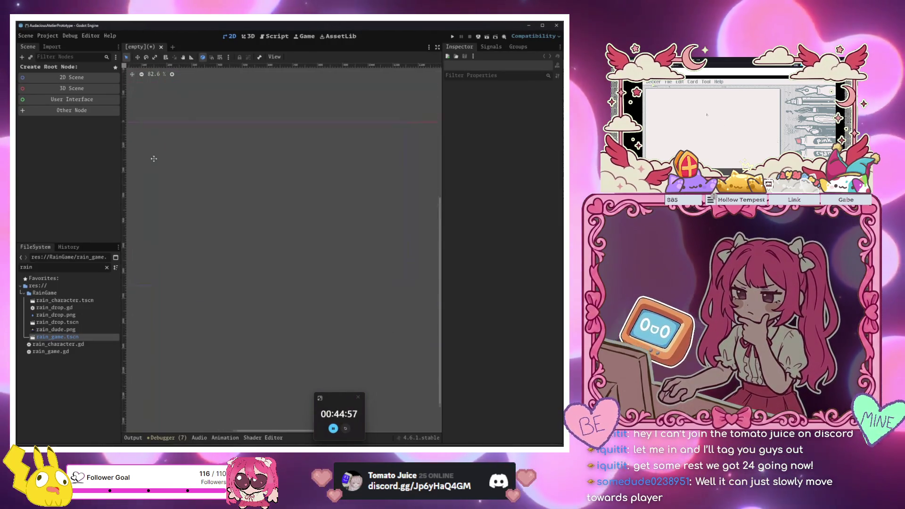
pyautogui.scroll(-2, 168, 175)
pyautogui.scroll(-1, 210, 167)
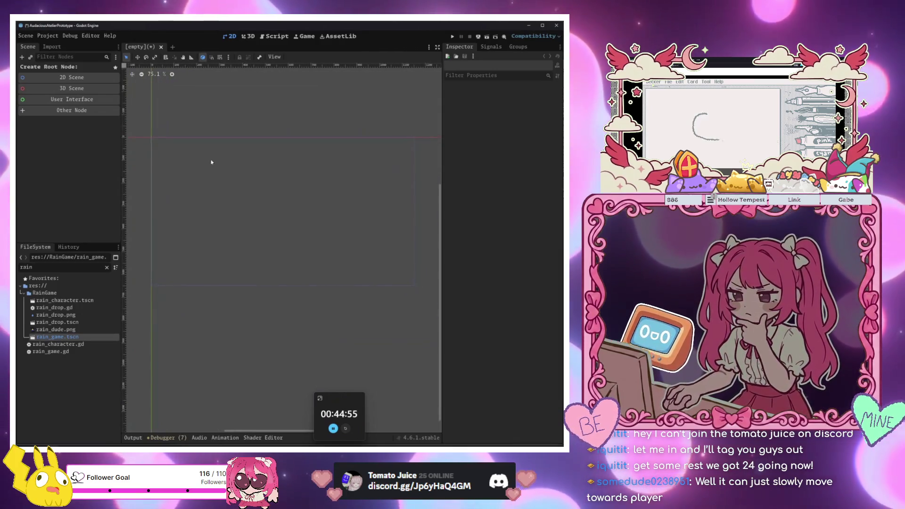
pyautogui.click(63, 99)
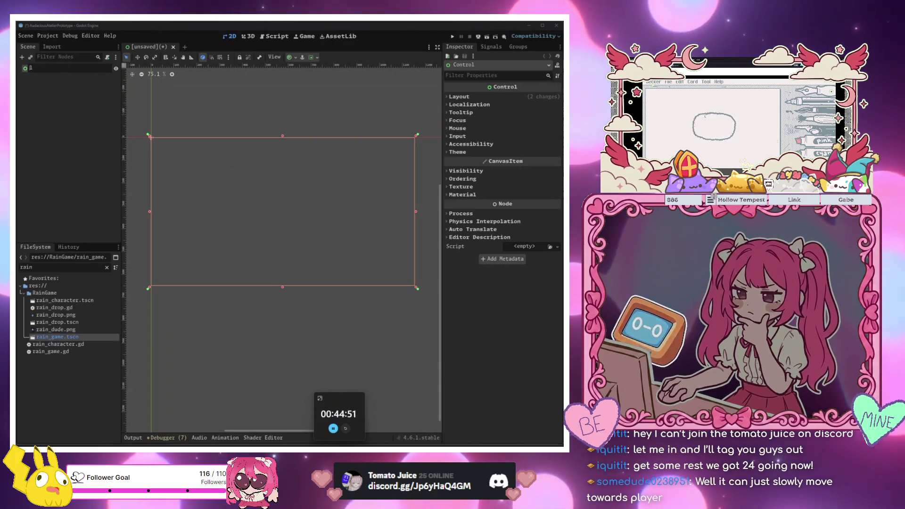
# - Undo the Control root, create a plain Node root, and rename it ZombieGame
pyautogui.hotkey('ctrl', 'z')
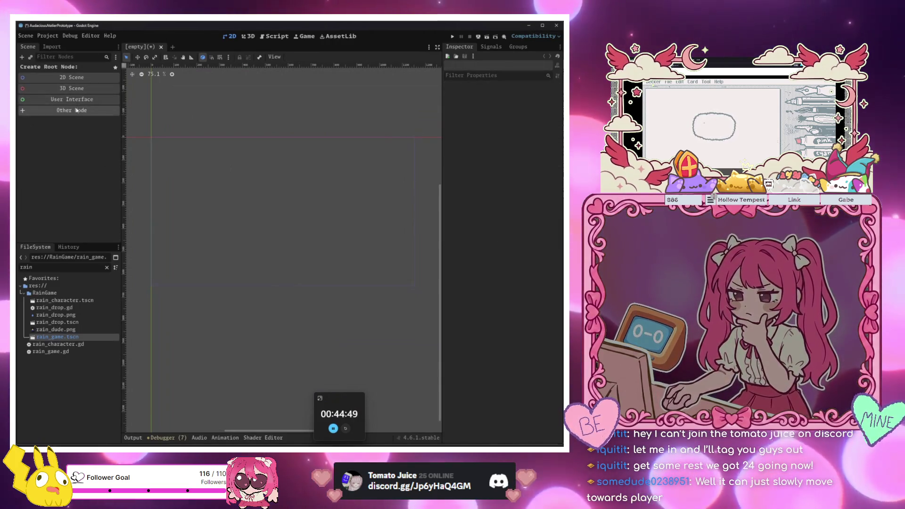
pyautogui.click(116, 111)
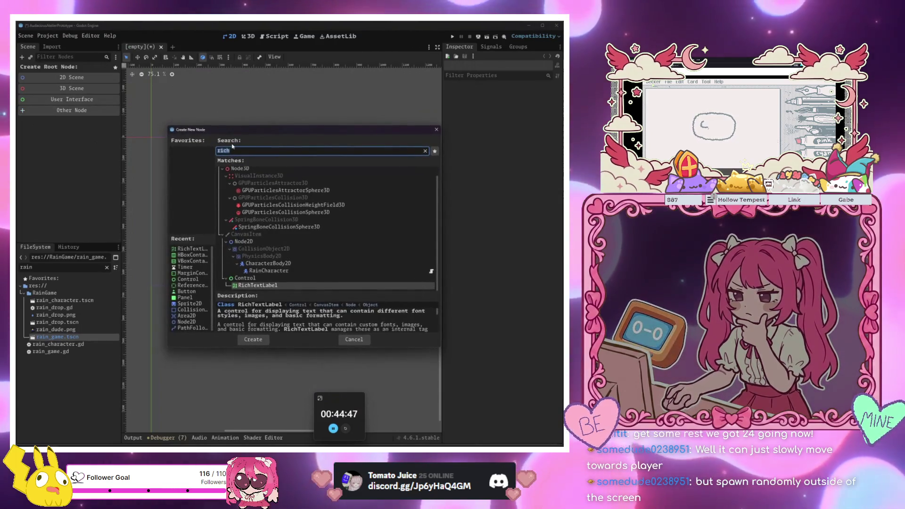
pyautogui.press('Return')
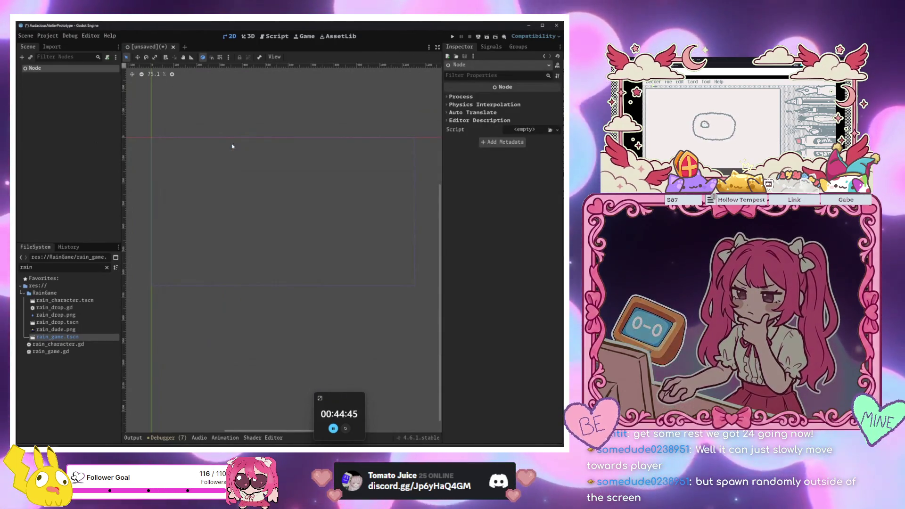
pyautogui.doubleClick(60, 69)
pyautogui.write('Zombie')
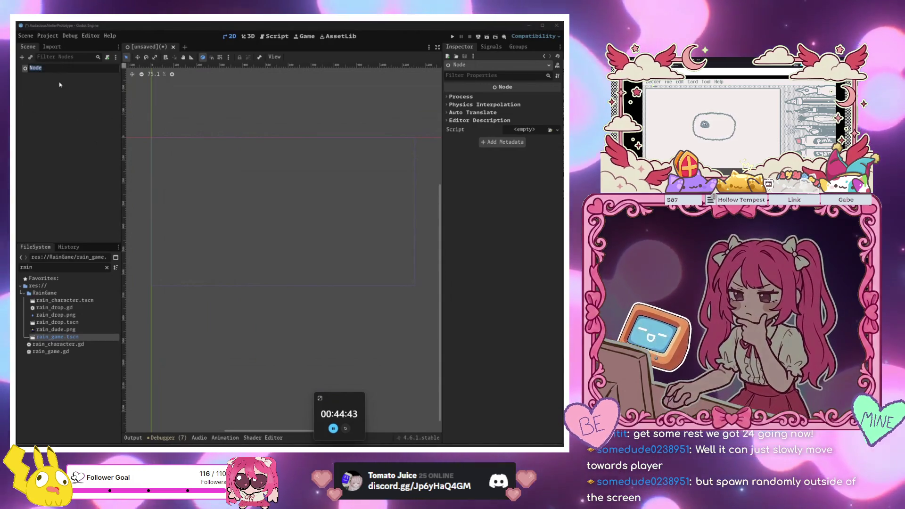
pyautogui.write('Game')
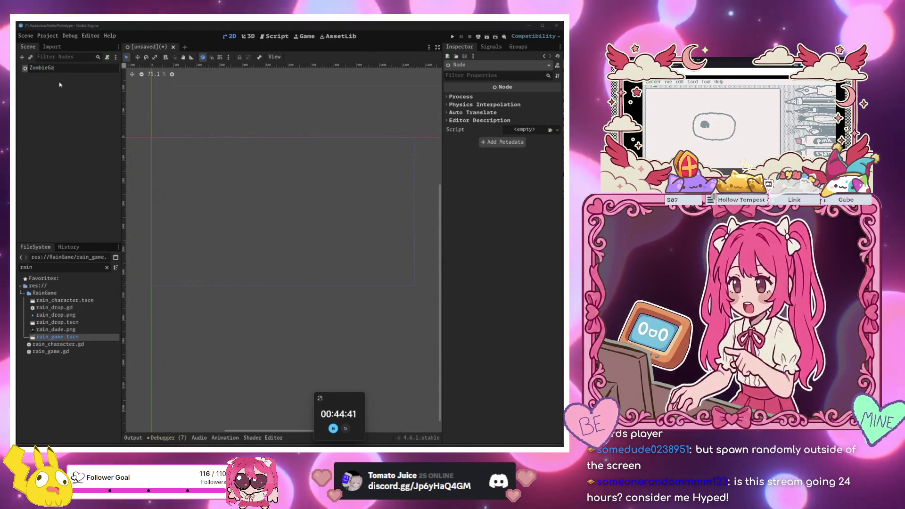
pyautogui.press('Return')
pyautogui.rightClick(65, 394)
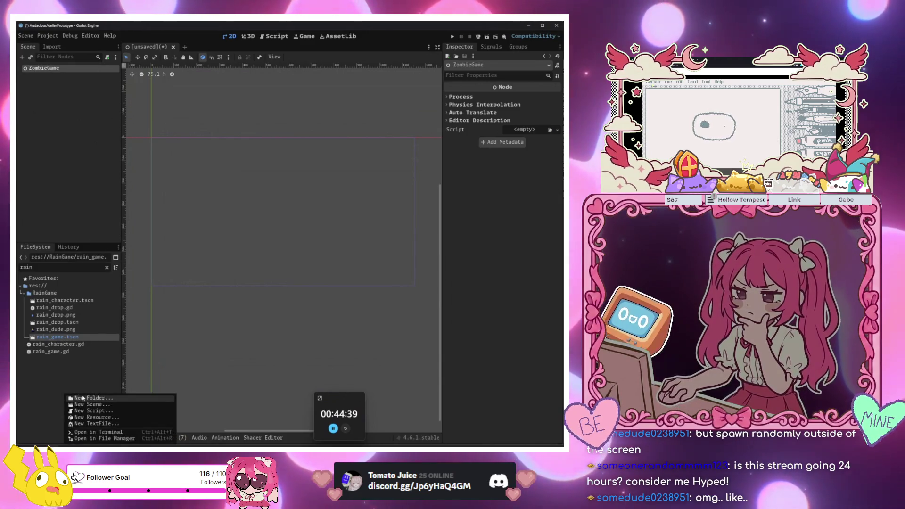
# - Create a ZombieGame folder in res:// and clear the FileSystem filter
pyautogui.click(84, 399)
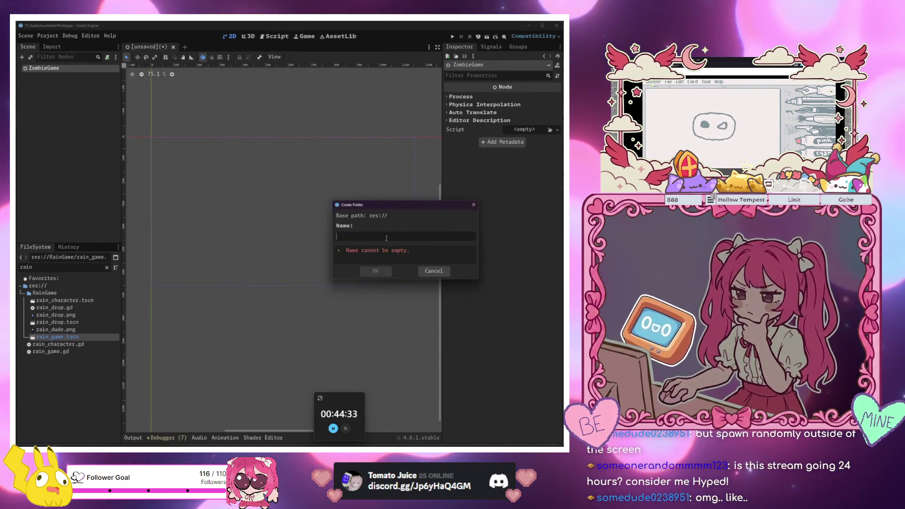
pyautogui.press('Return')
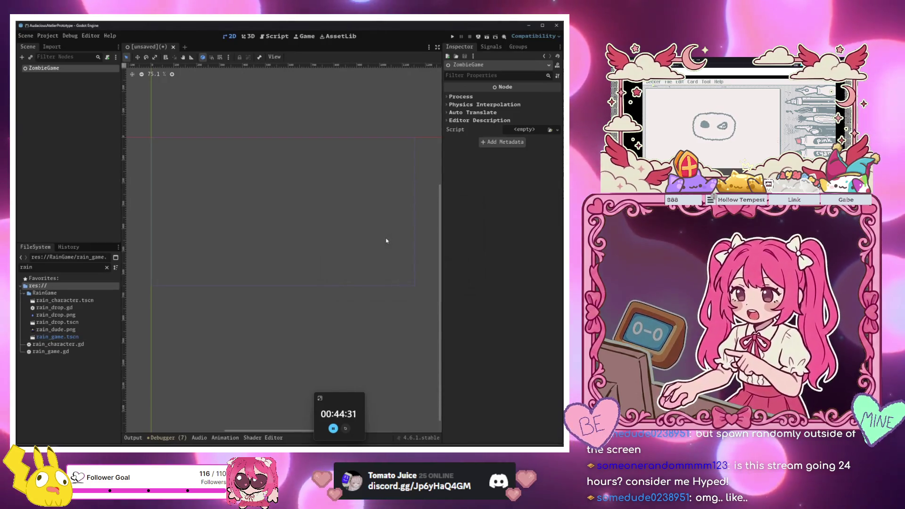
pyautogui.click(106, 267)
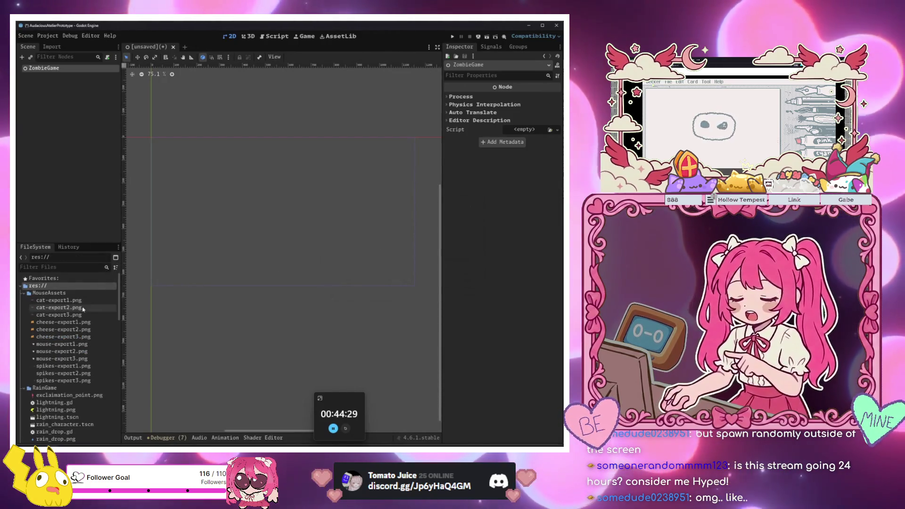
# - Collapse the RainGame, MouseAssets and TimingButtons folders and save the zombie game scene
pyautogui.click(24, 388)
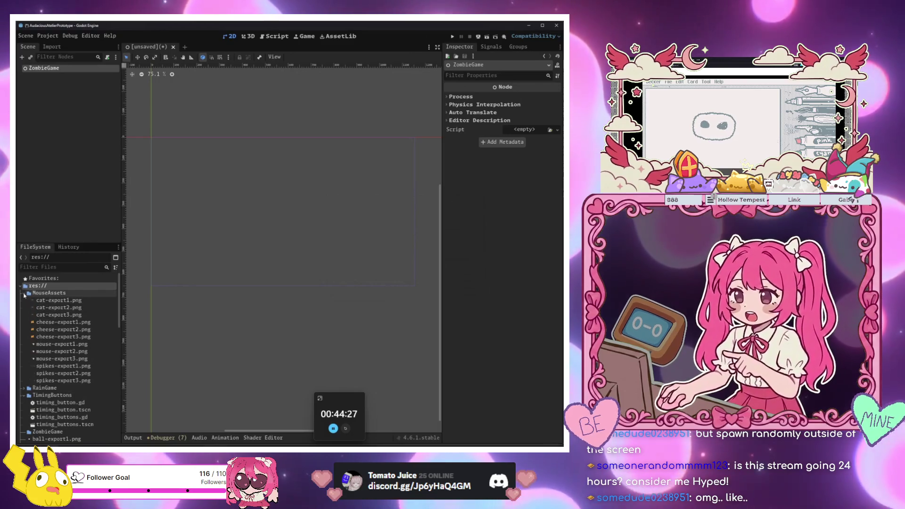
pyautogui.click(24, 293)
pyautogui.click(24, 308)
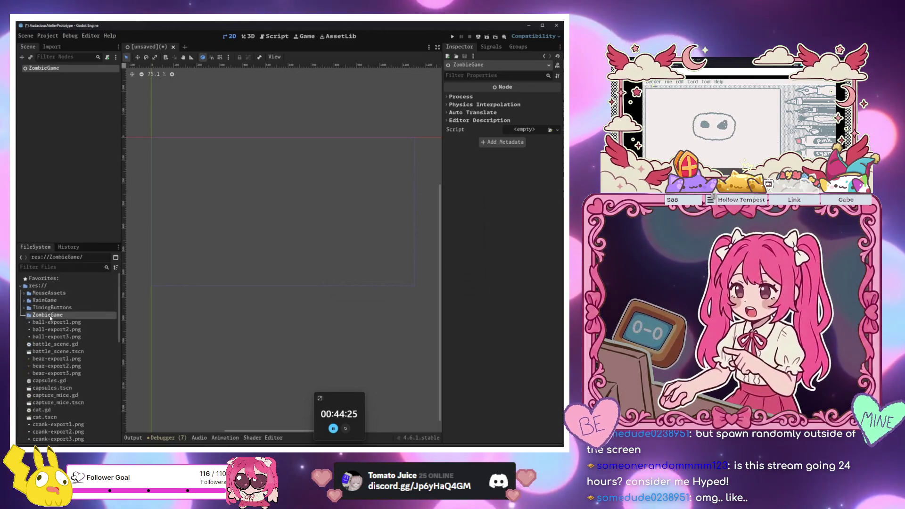
pyautogui.click(58, 132)
pyautogui.hotkey('ctrl', 's')
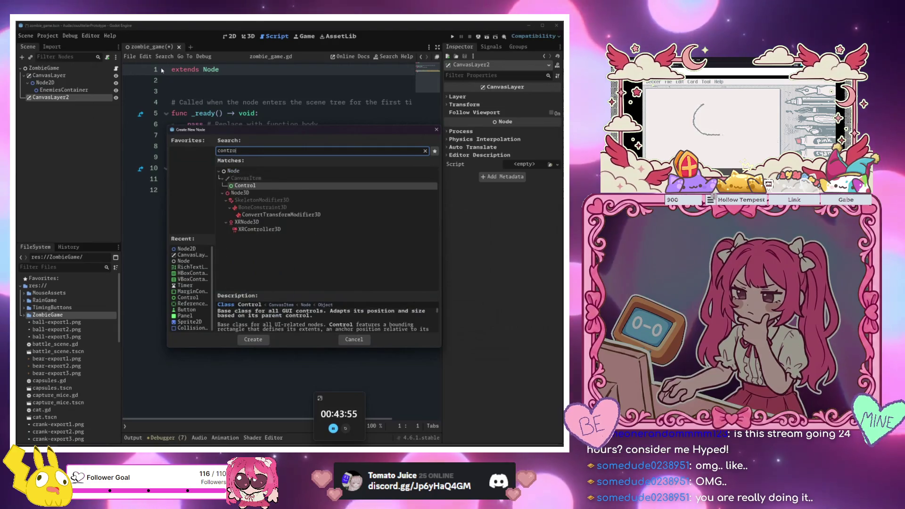
# - Add a Control node holding a Button child under CanvasLayer2
pyautogui.hotkey('ctrl', 'a')
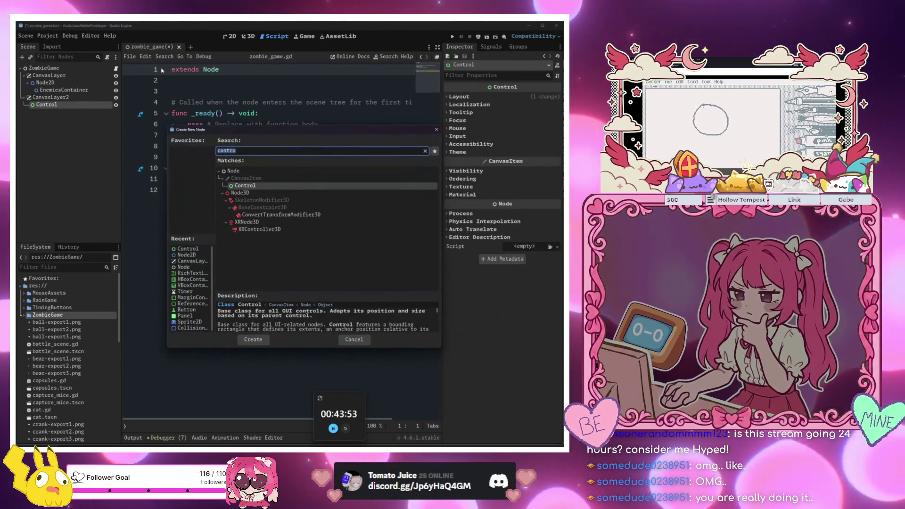
pyautogui.write('button')
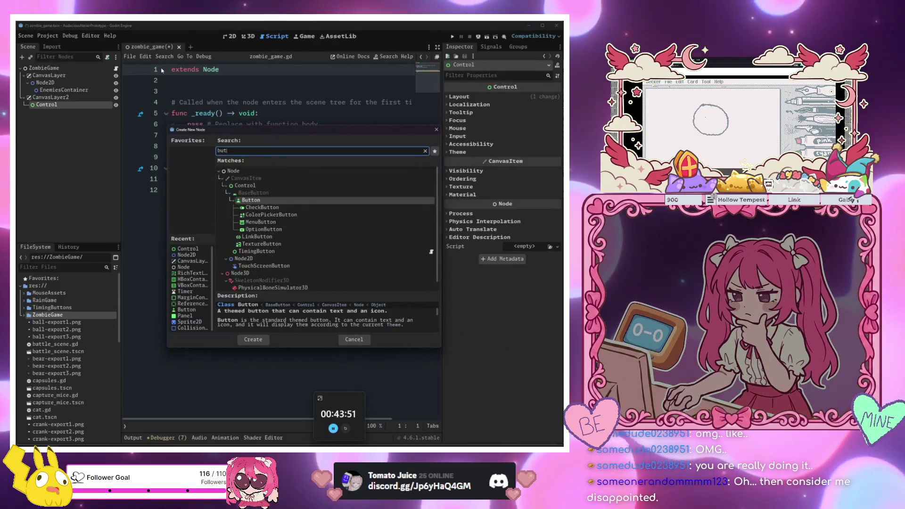
pyautogui.press('Return')
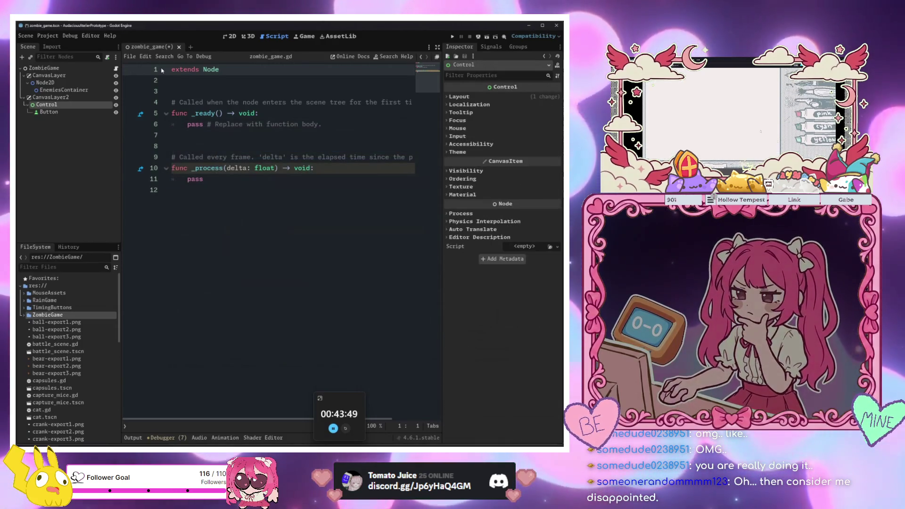
# - Start a new empty scene tab
pyautogui.press('Up')
pyautogui.press('Up')
pyautogui.press('Up')
pyautogui.hotkey('ctrl', 'a')
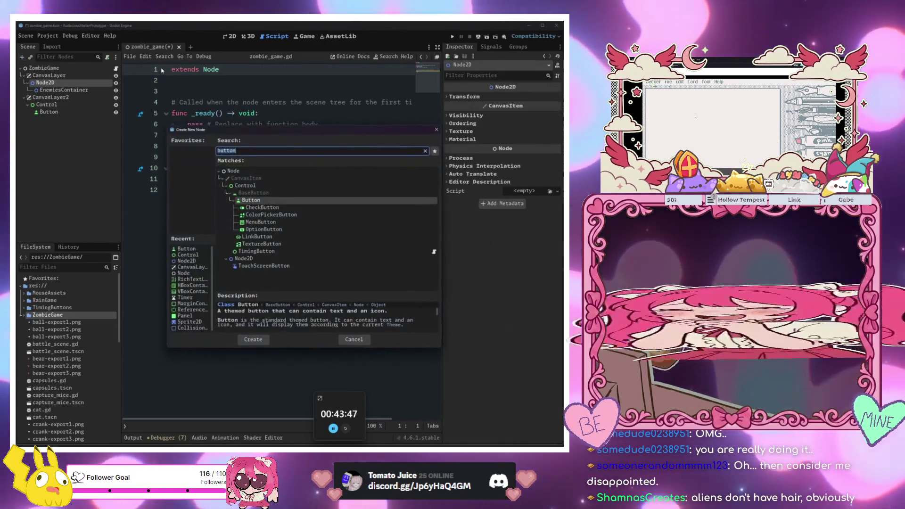
pyautogui.press('Escape')
pyautogui.click(190, 47)
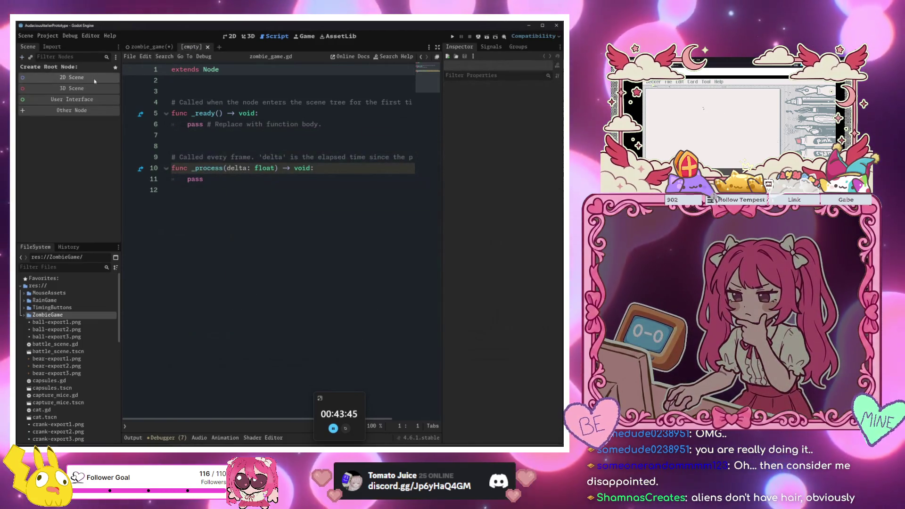
# - Make CharacterBody2D the new scene's root instead of Node2D
pyautogui.click(74, 77)
pyautogui.hotkey('ctrl', 'z')
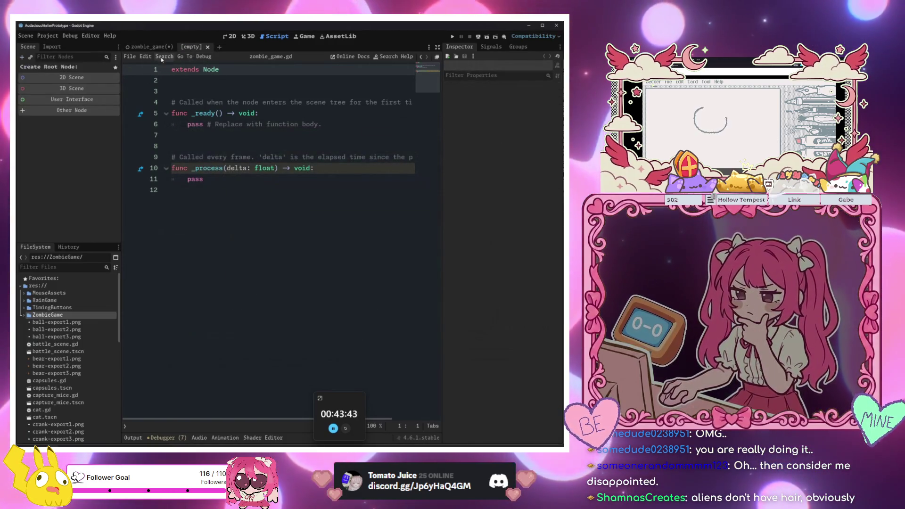
pyautogui.click(70, 111)
pyautogui.write('chara')
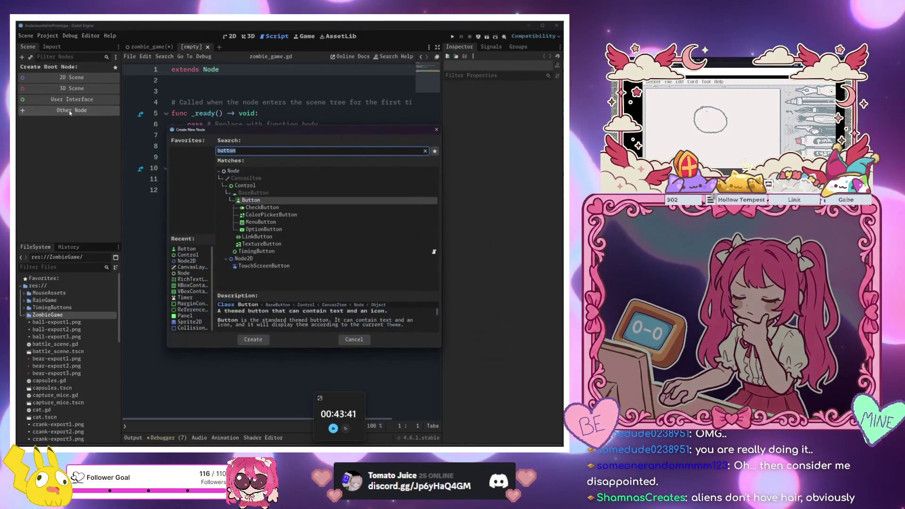
pyautogui.press('Return')
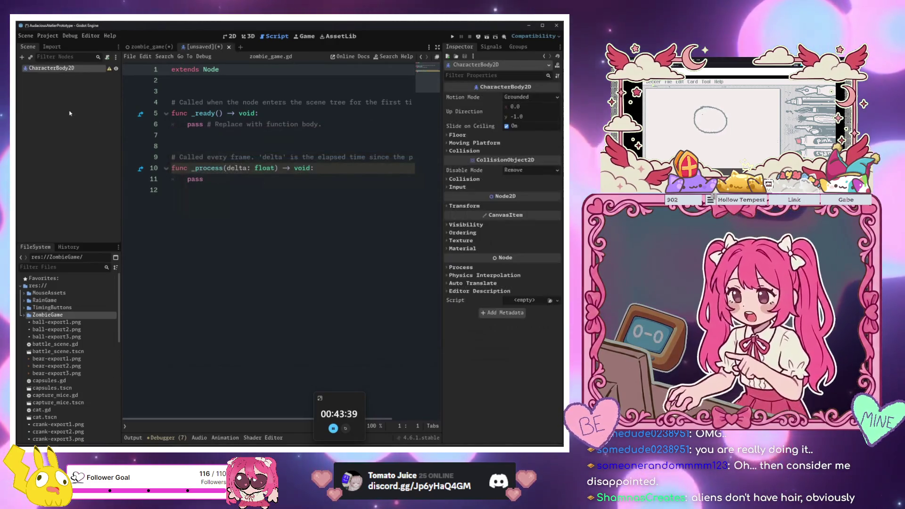
# - Add CollisionShape2D and AnimatedSprite2D children and set Motion Mode to Floating
pyautogui.hotkey('ctrl', 'a')
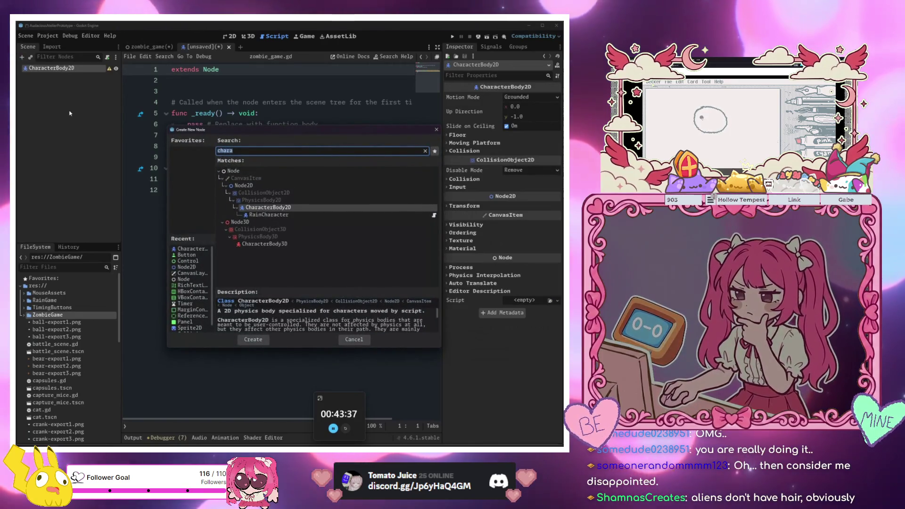
pyautogui.write('collision')
pyautogui.press('Return')
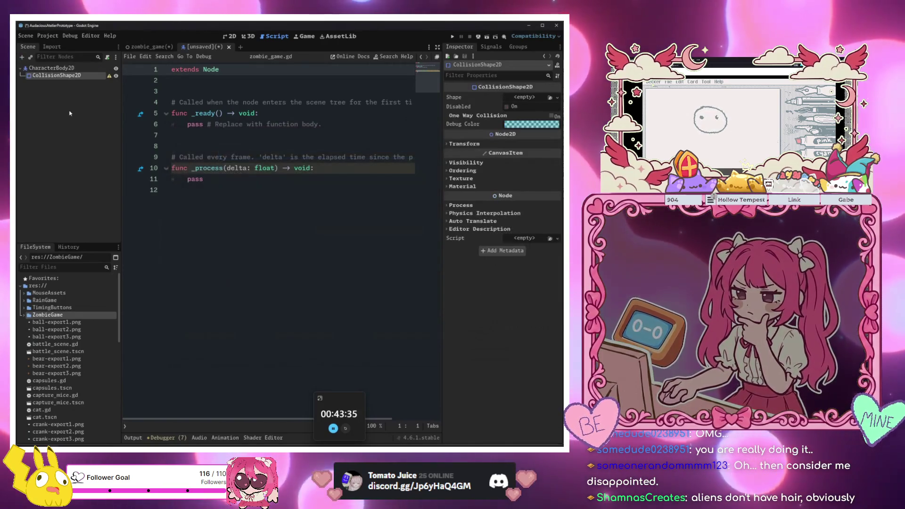
pyautogui.press('Up')
pyautogui.hotkey('ctrl', 'a')
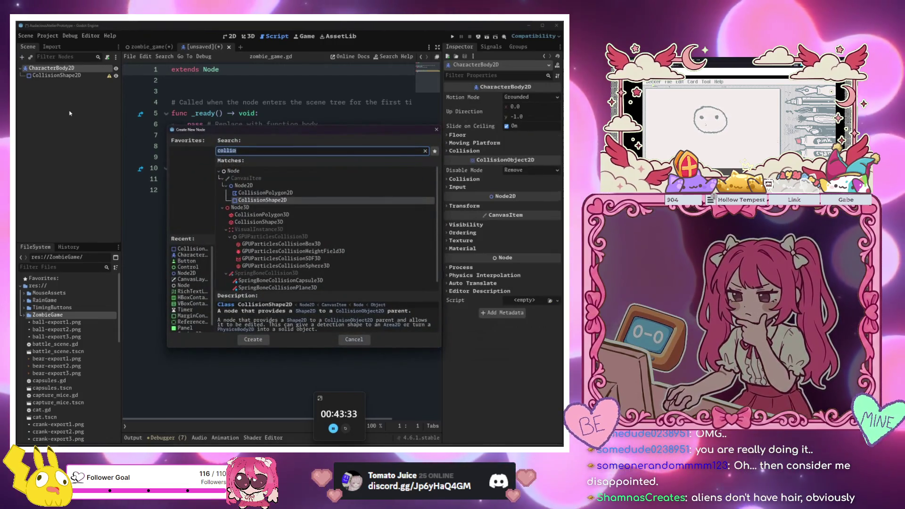
pyautogui.write('anim')
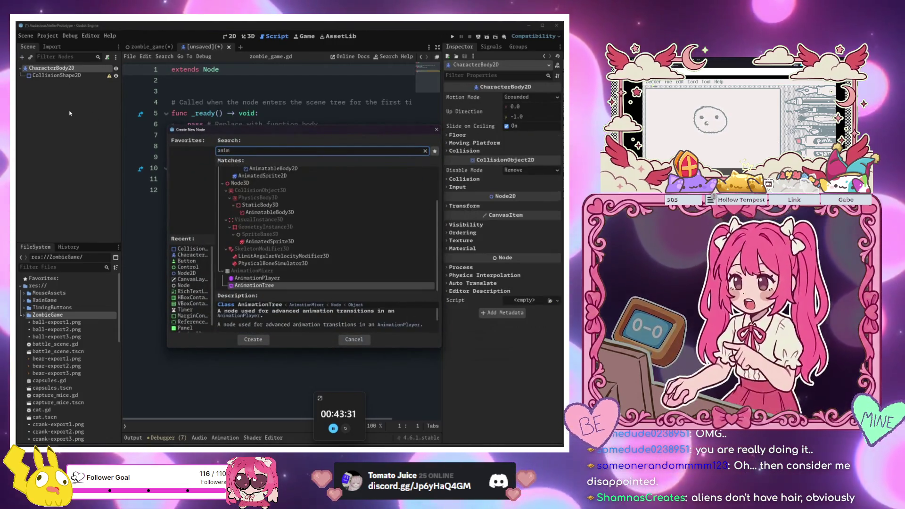
pyautogui.press('Up')
pyautogui.press('Up')
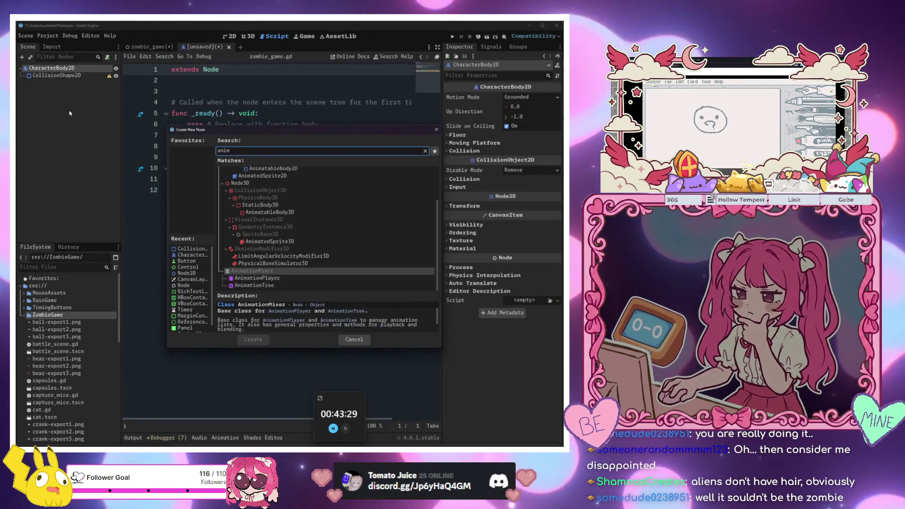
pyautogui.doubleClick(272, 176)
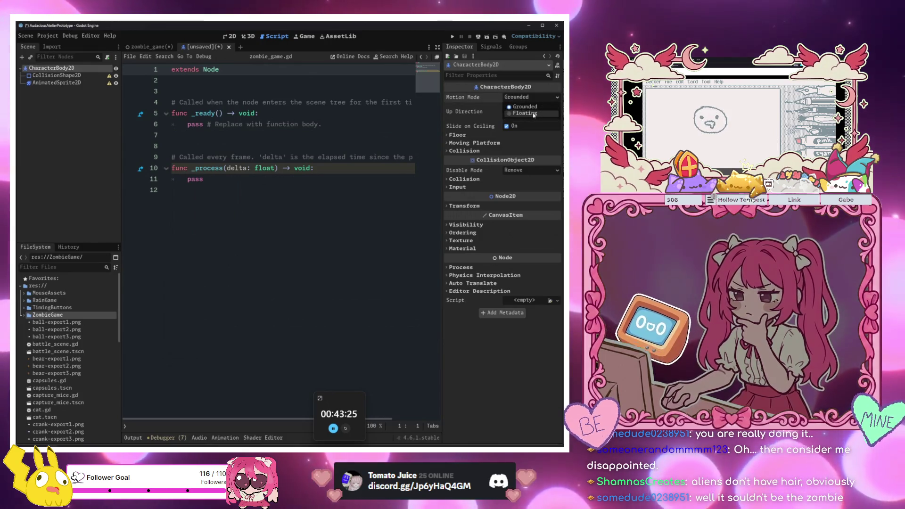
pyautogui.click(534, 113)
pyautogui.click(278, 211)
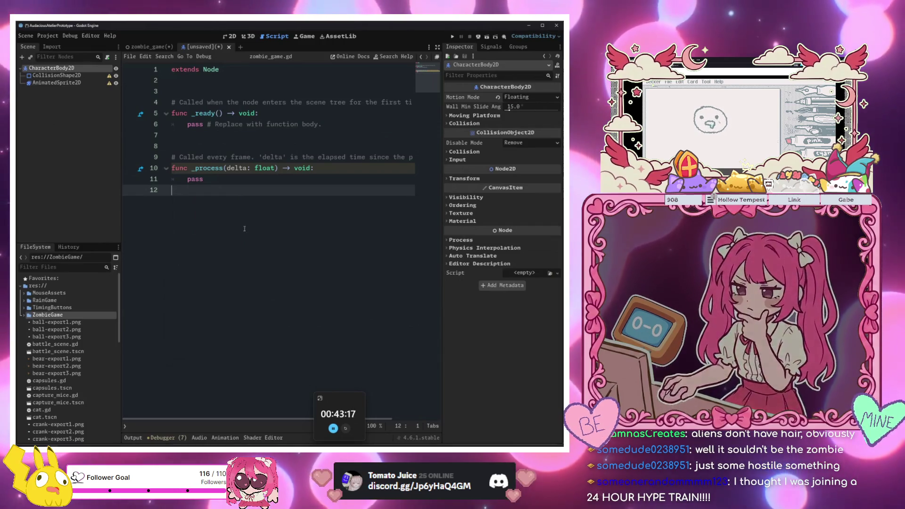
# - Delete the script's template functions and save the trimmed script
pyautogui.moveTo(292, 236); pyautogui.dragTo(171, 102)
pyautogui.press('BackSpace')
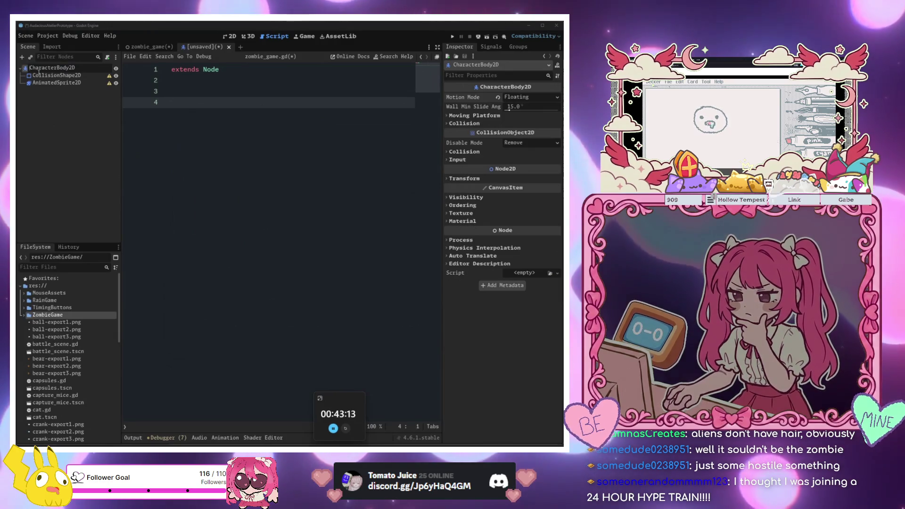
pyautogui.doubleClick(39, 68)
pyautogui.write('Player')
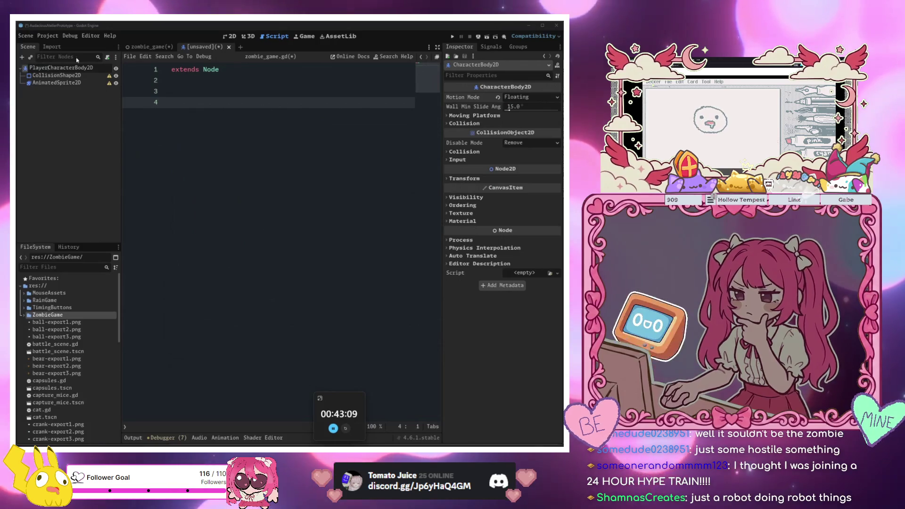
pyautogui.hotkey('ctrl', 's')
pyautogui.write('sh')
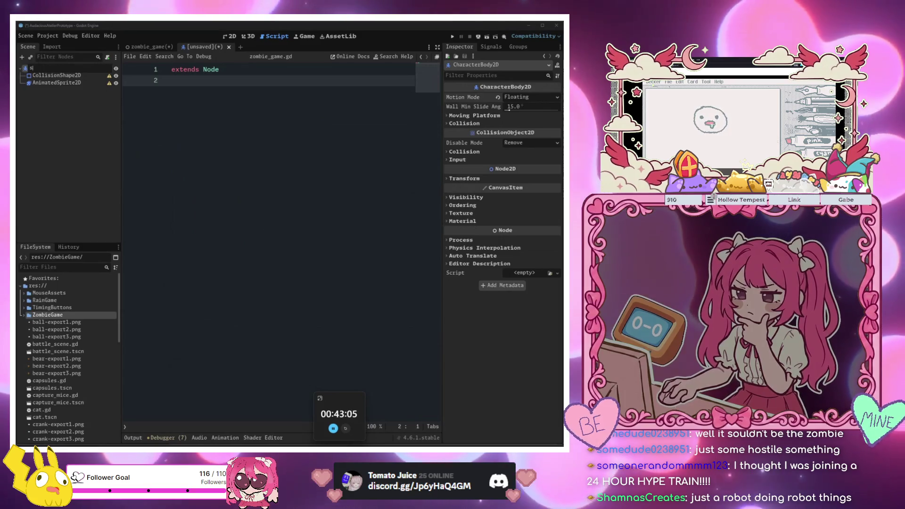
pyautogui.press('Escape')
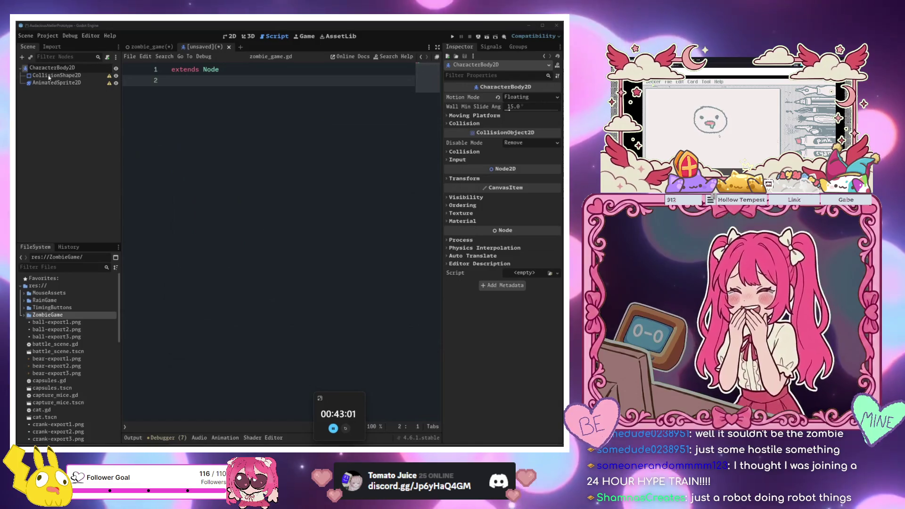
# - Make the script's first line 'class_name Shooter extends Node'
pyautogui.write('Shooter')
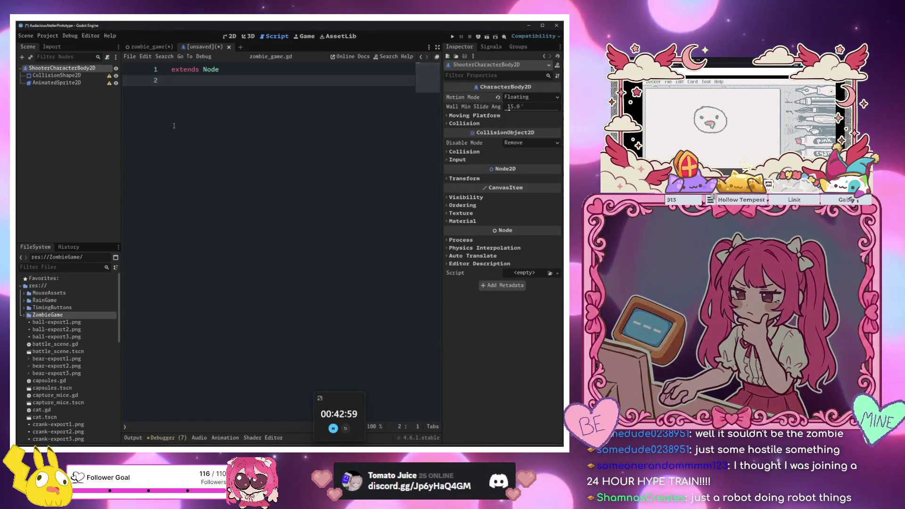
pyautogui.write('class ')
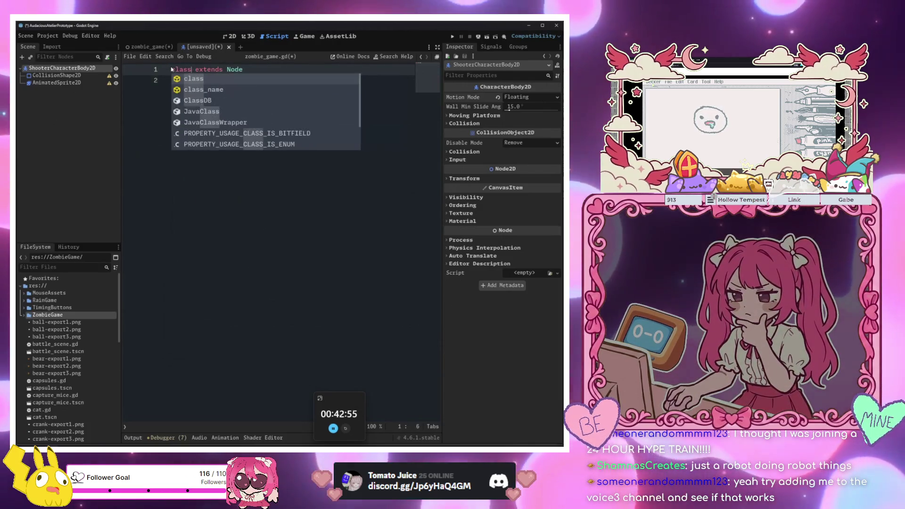
pyautogui.write('_name ')
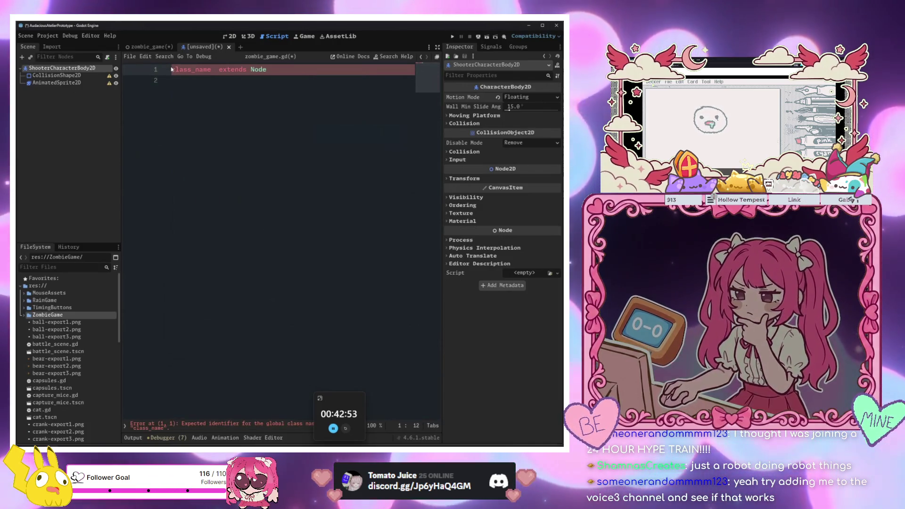
pyautogui.write('Shooter')
pyautogui.press('Return')
pyautogui.press('BackSpace')
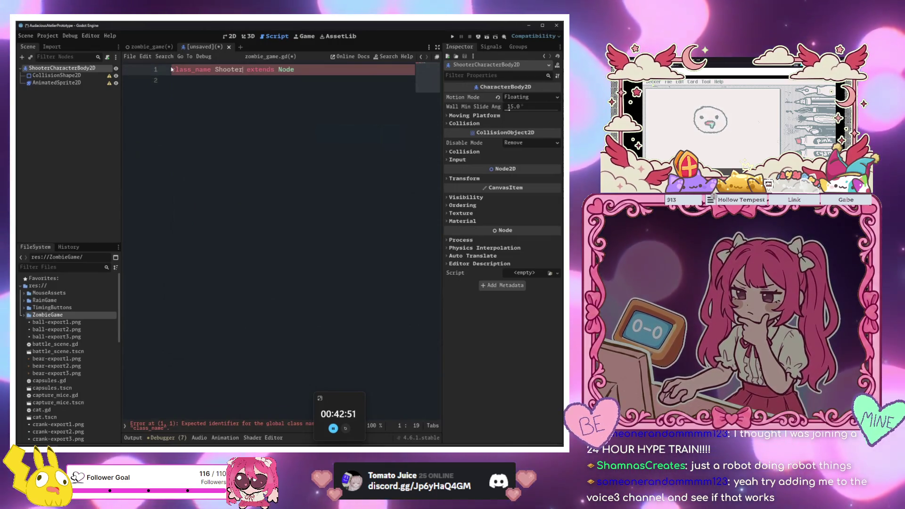
pyautogui.click(73, 82)
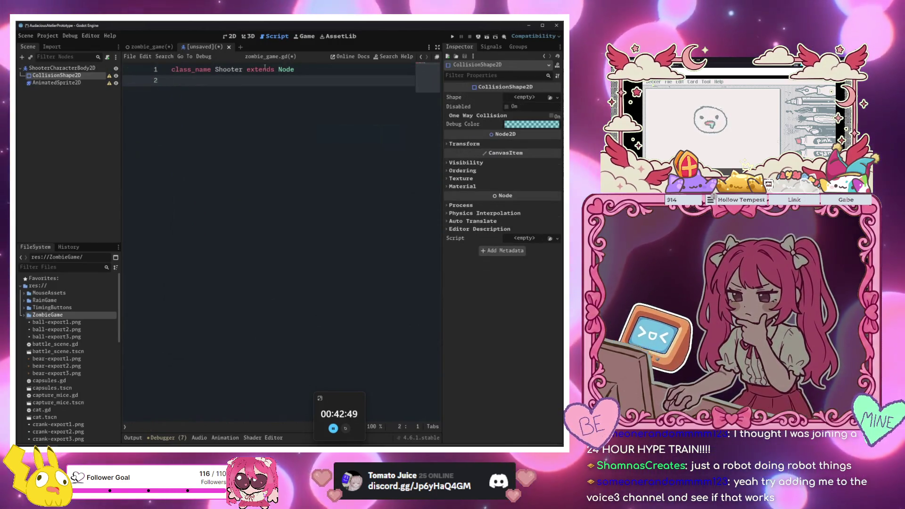
pyautogui.click(230, 36)
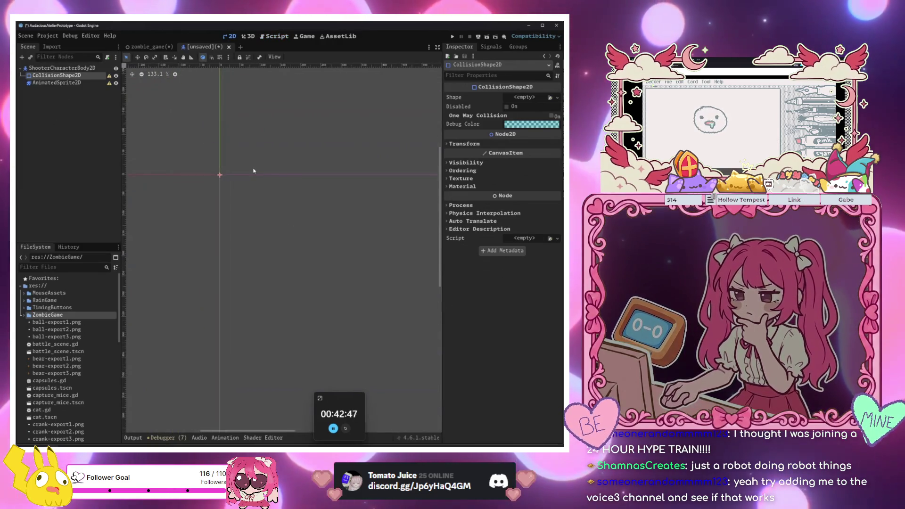
# - Assign a new CapsuleShape2D as the collision shape
pyautogui.scroll(15, 254, 171)
pyautogui.click(533, 97)
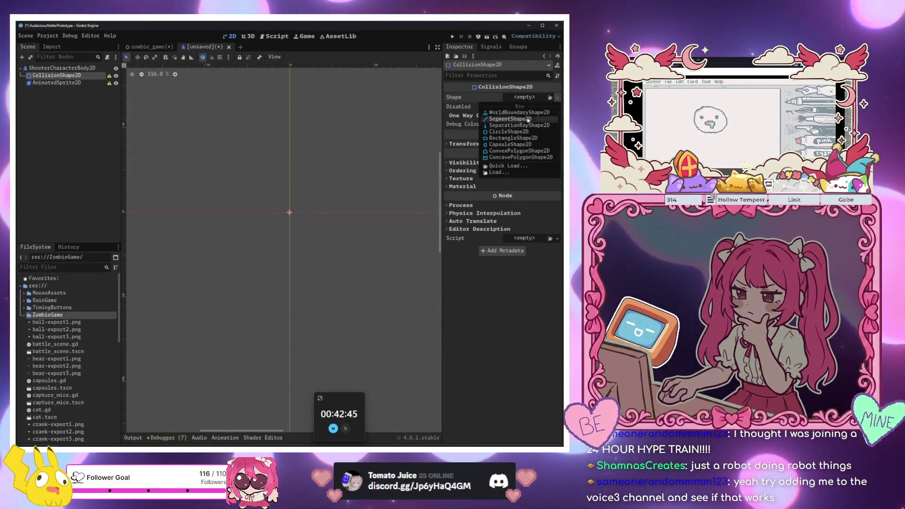
pyautogui.click(508, 144)
# - Select the ShooterCharacterBody2D root and open a new empty scene with Ctrl+N
pyautogui.scroll(2, 247, 217)
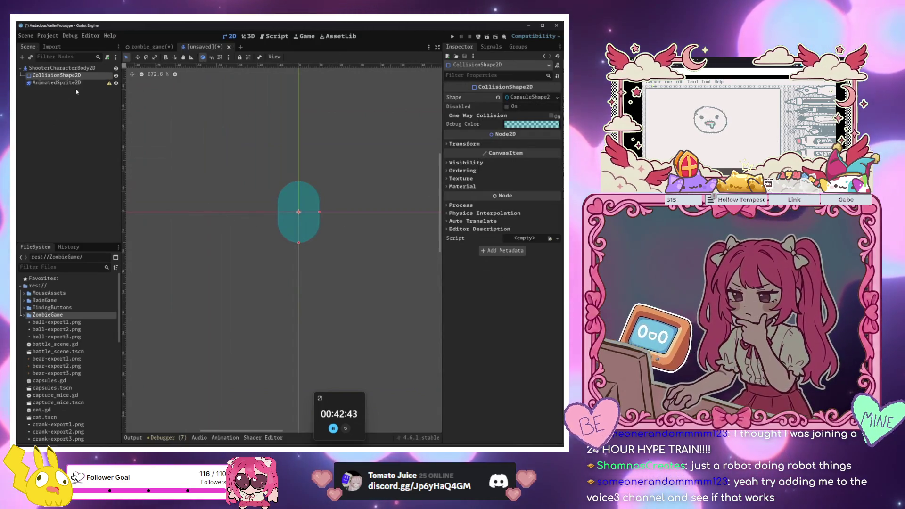
pyautogui.click(49, 83)
pyautogui.click(191, 252)
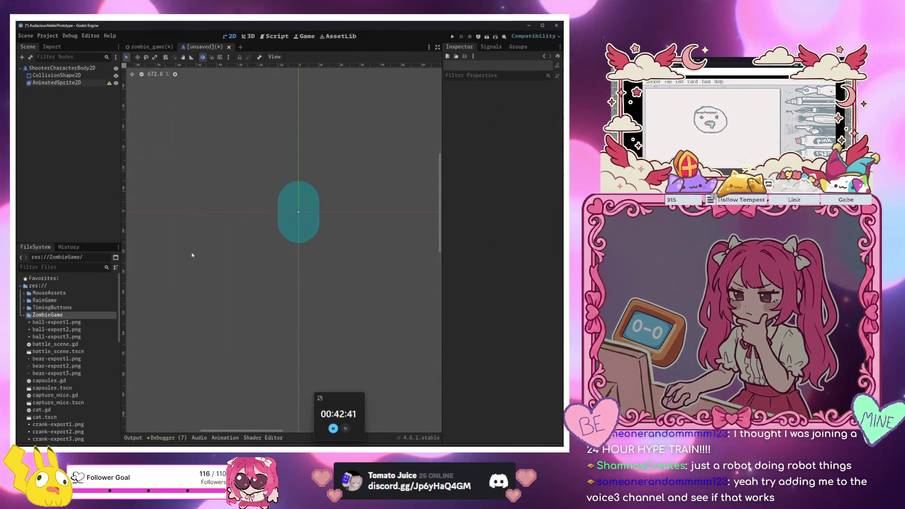
pyautogui.scroll(-15, 192, 253)
pyautogui.scroll(-6, 227, 174)
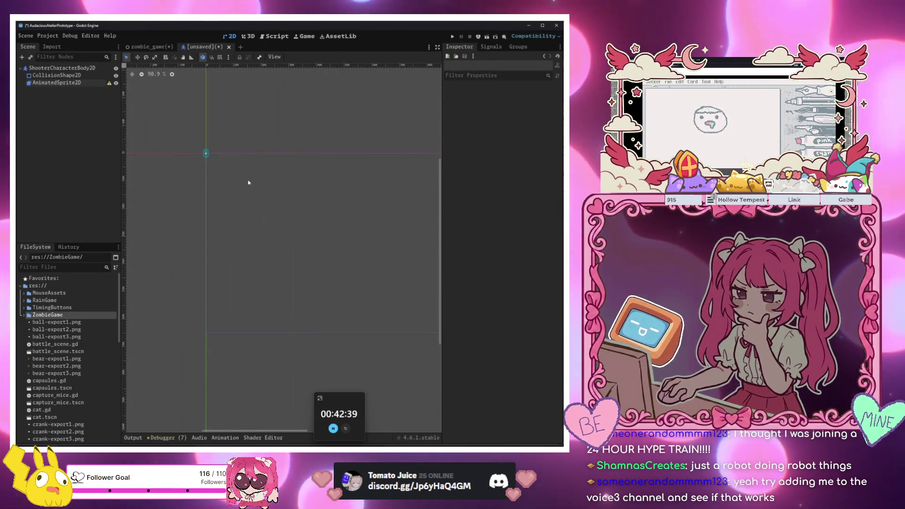
pyautogui.scroll(-6, 193, 169)
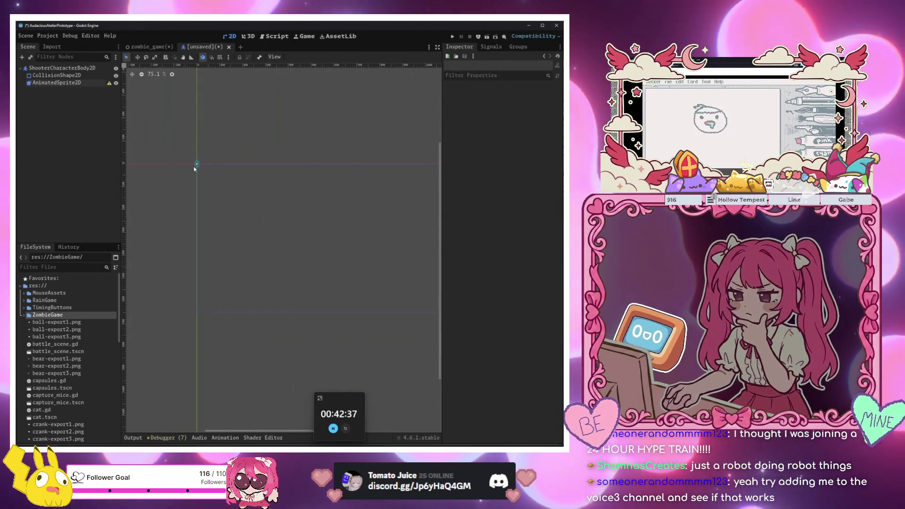
pyautogui.click(55, 69)
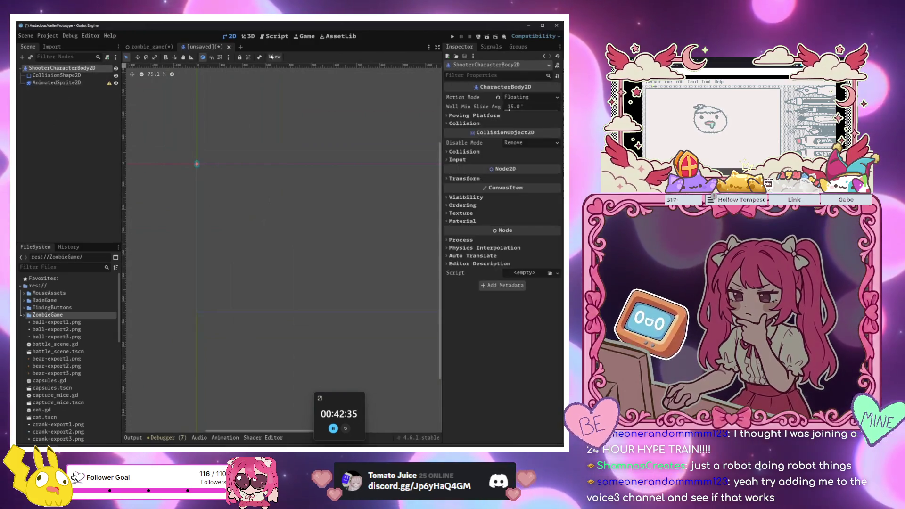
pyautogui.hotkey('ctrl', 'n')
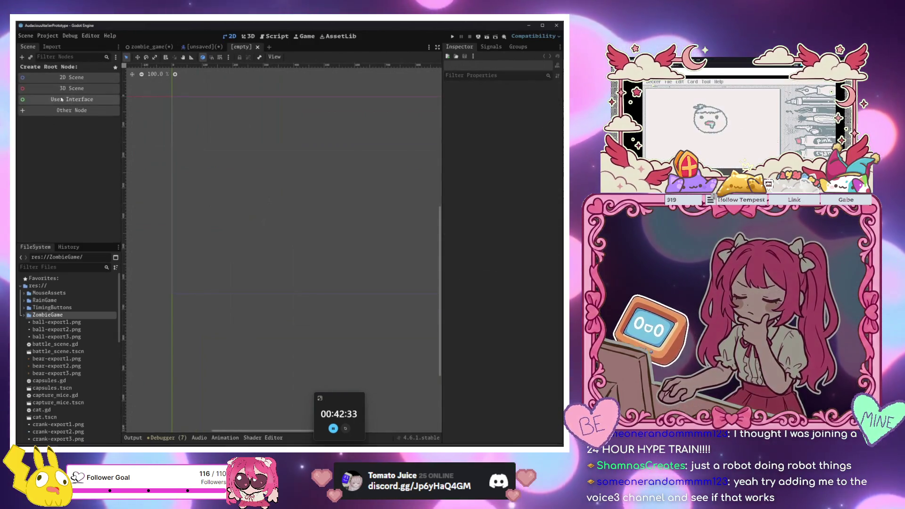
# - Undo the accidental Node2D root, create a RigidBody2D root instead and rename it EnemyRigidBody2D
pyautogui.click(52, 79)
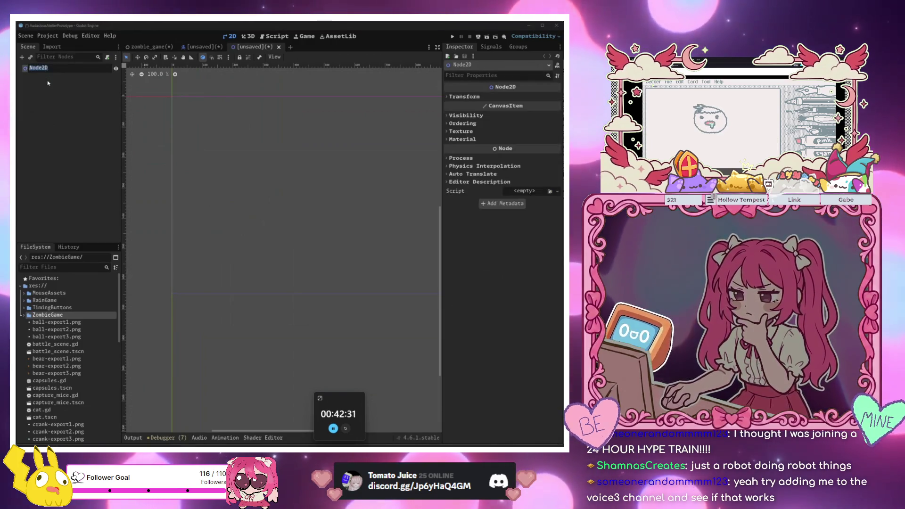
pyautogui.hotkey('ctrl', 'shift', 'a')
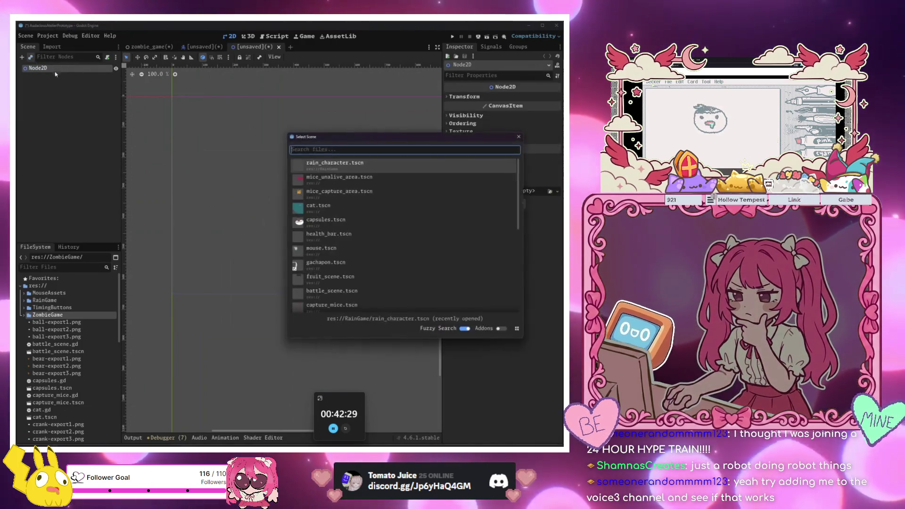
pyautogui.press('Escape')
pyautogui.hotkey('ctrl', 'z')
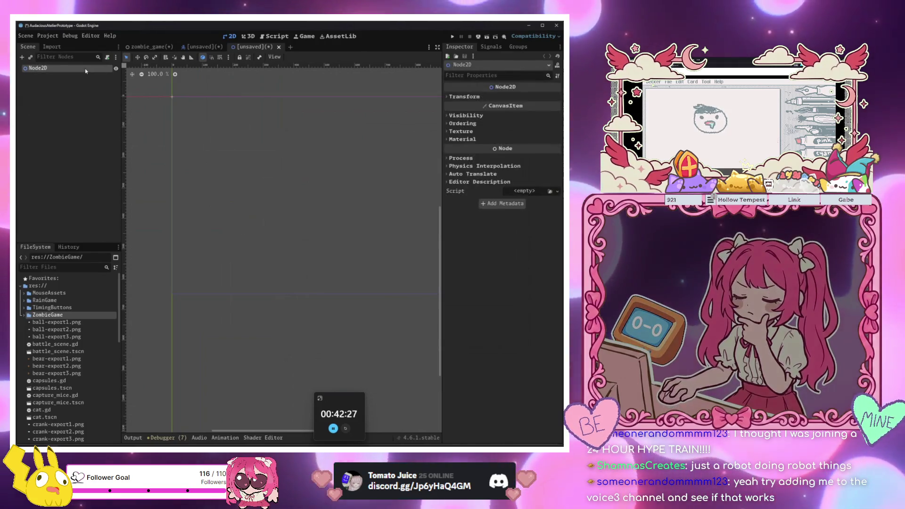
pyautogui.click(74, 111)
pyautogui.write('rigi')
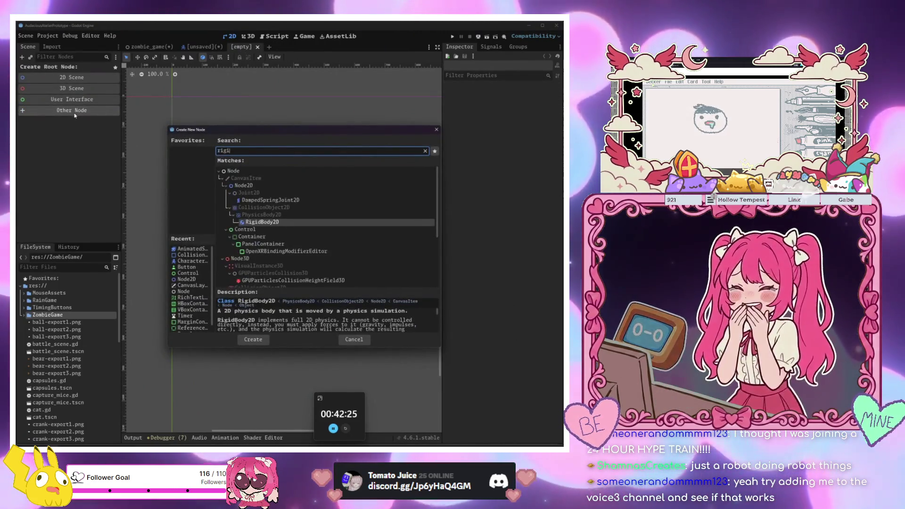
pyautogui.press('Return')
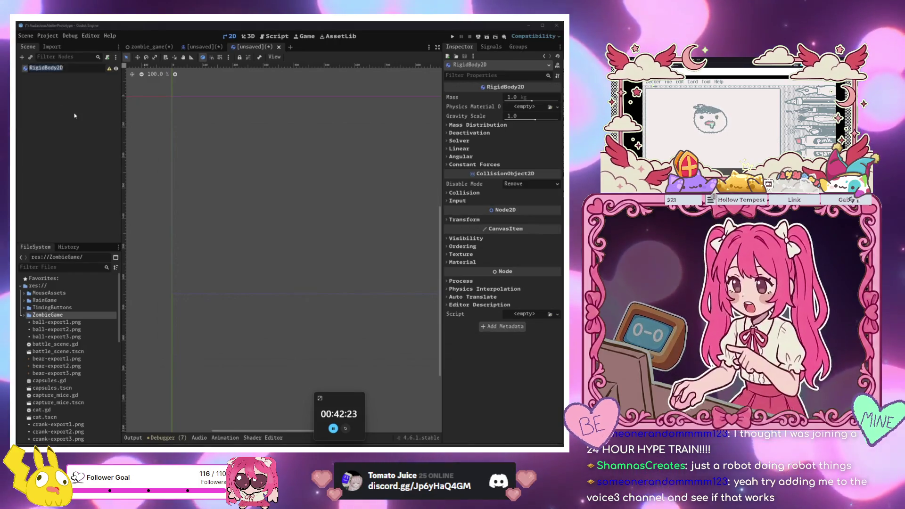
pyautogui.press('BackSpace')
pyautogui.write('Enemy')
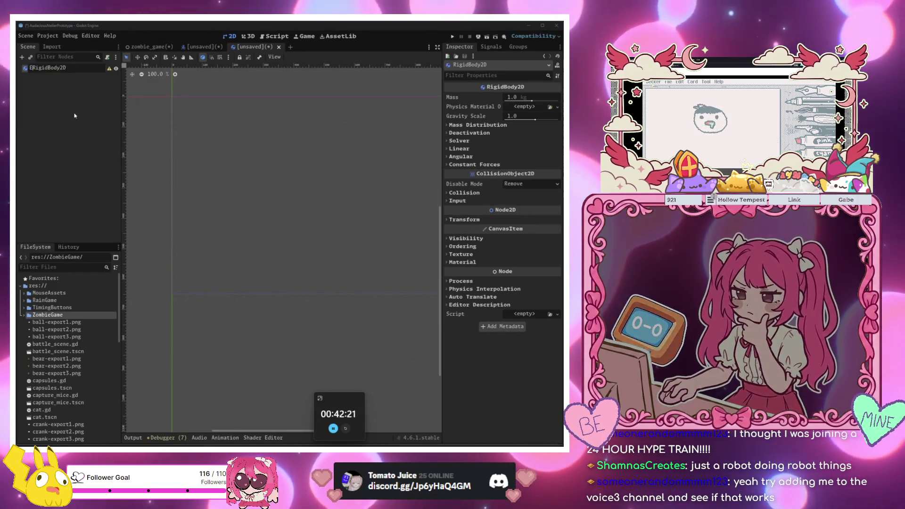
pyautogui.press('Return')
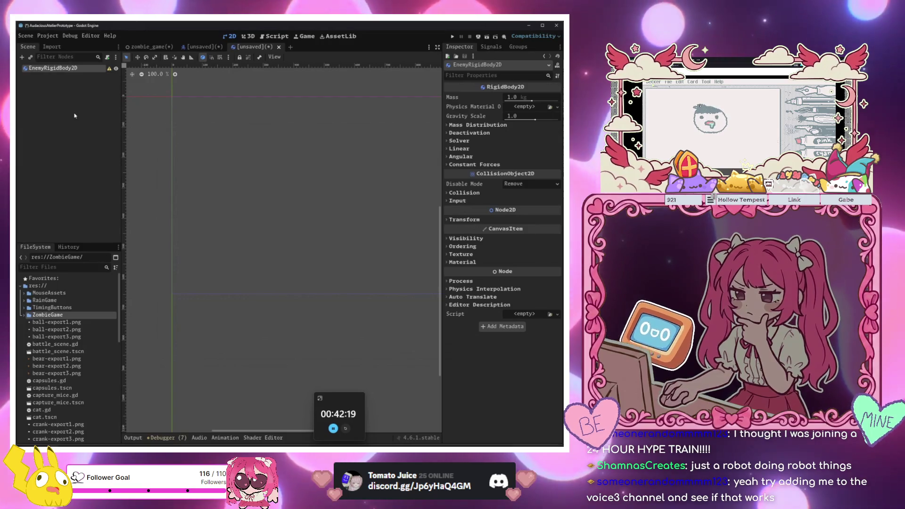
# - Add a CollisionShape2D child under EnemyRigidBody2D
pyautogui.hotkey('ctrl', 'a')
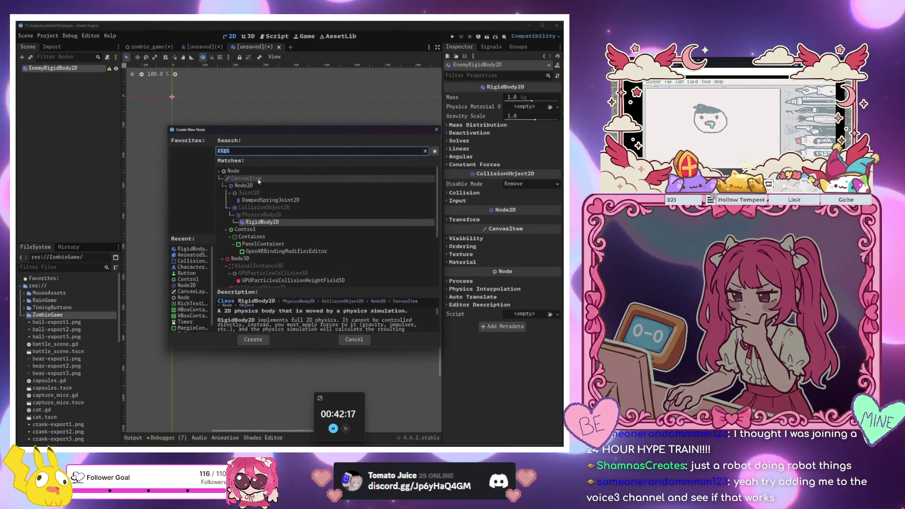
pyautogui.write('col')
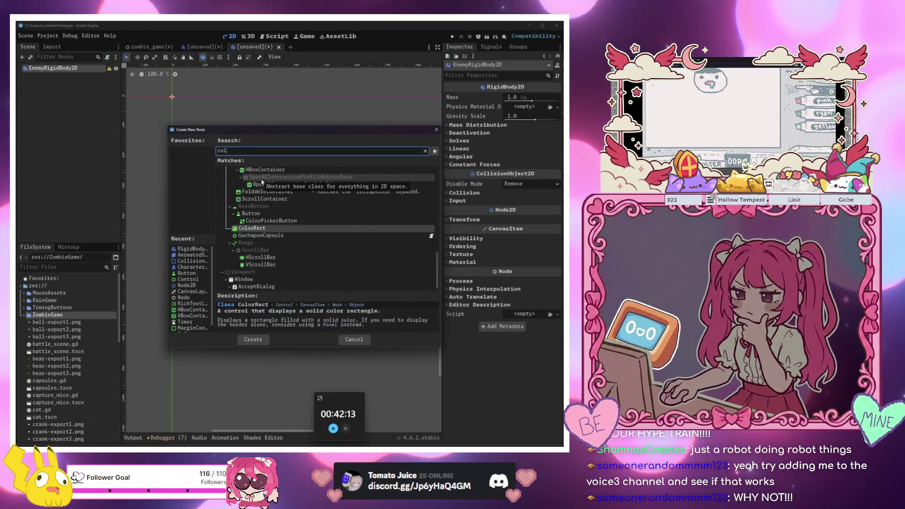
pyautogui.write('lisionshape')
pyautogui.press('Return')
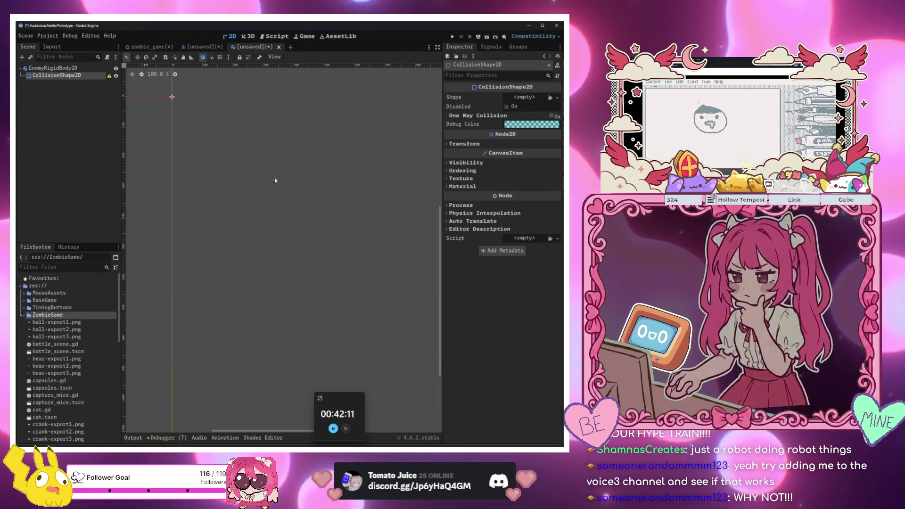
# - Add a Sprite2D child to EnemyRigidBody2D and give it a new GradientTexture2D
pyautogui.click(62, 68)
pyautogui.hotkey('ctrl', 'a')
pyautogui.write('sprite')
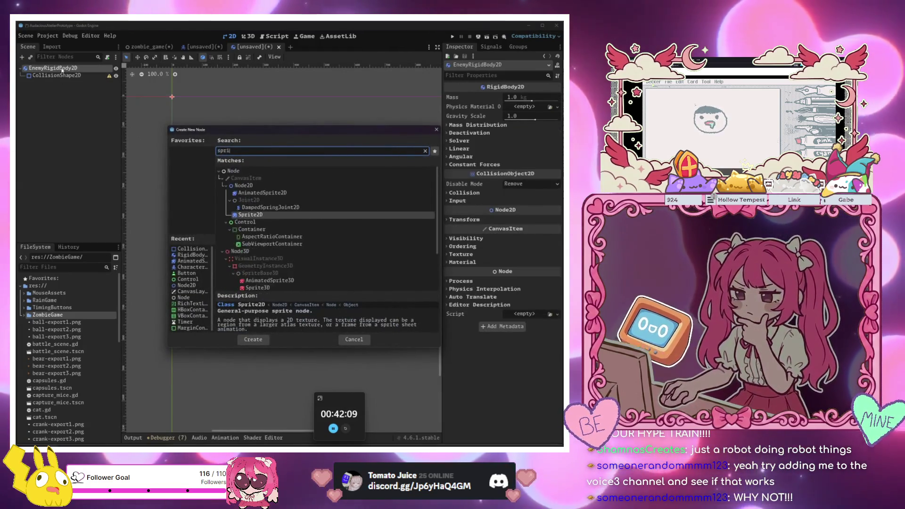
pyautogui.press('Return')
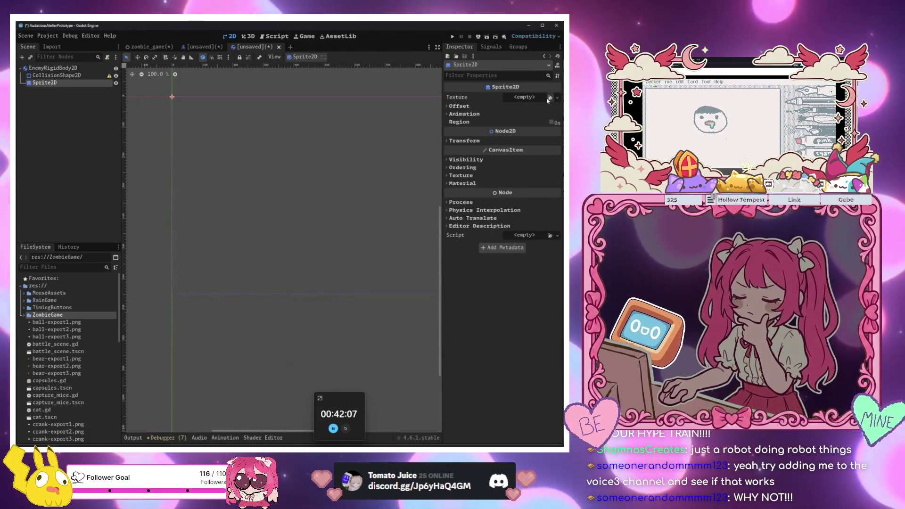
pyautogui.click(557, 97)
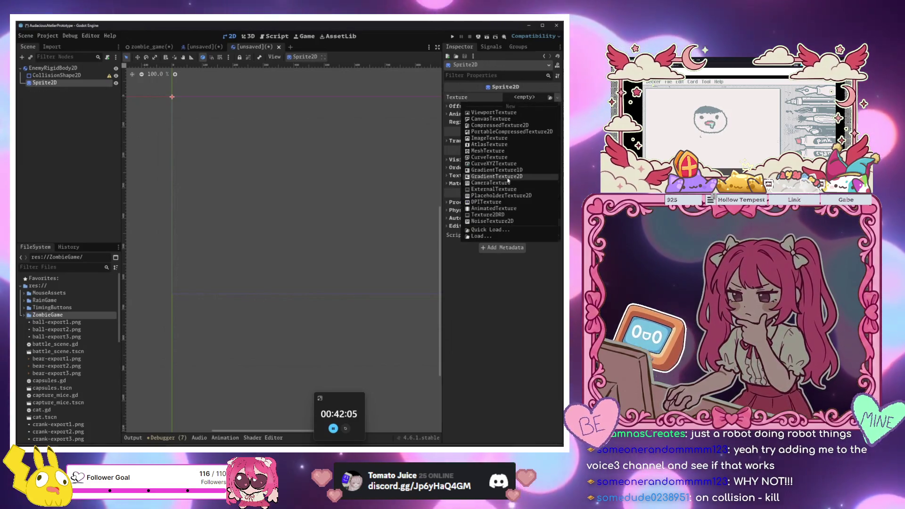
pyautogui.click(497, 176)
# - Give the CollisionShape2D a CapsuleShape2D and enlarge it to surround the gradient square
pyautogui.click(64, 74)
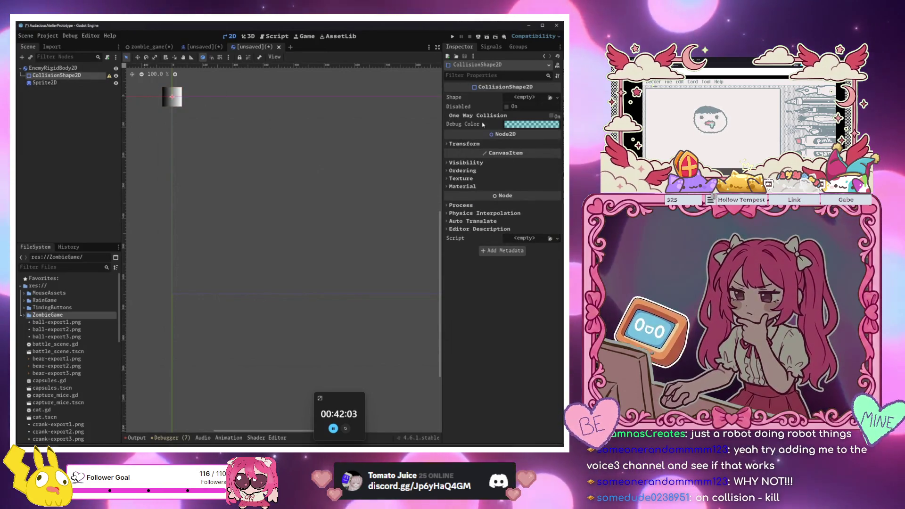
pyautogui.scroll(4, 257, 143)
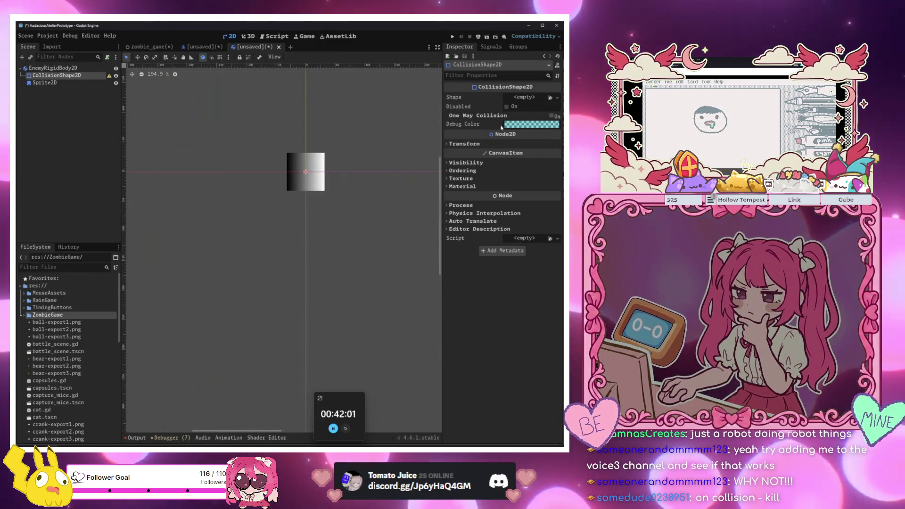
pyautogui.click(523, 99)
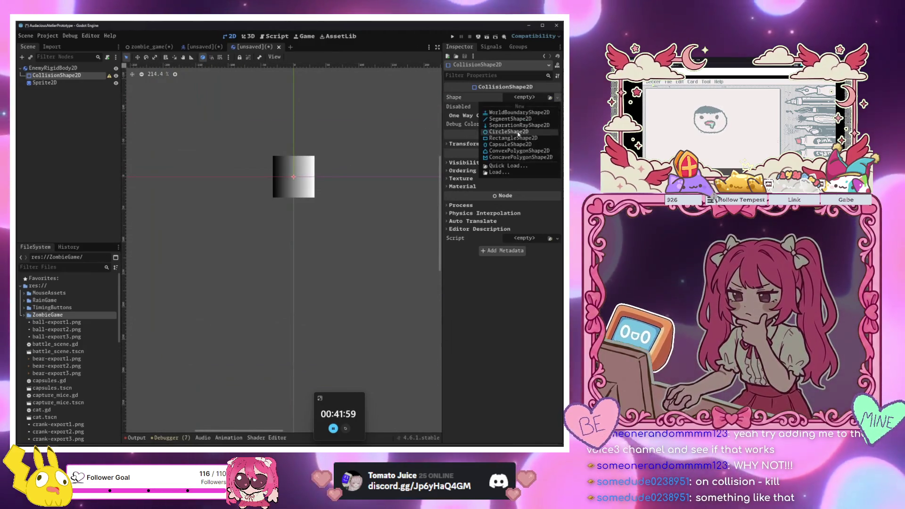
pyautogui.click(516, 113)
pyautogui.scroll(3, 304, 177)
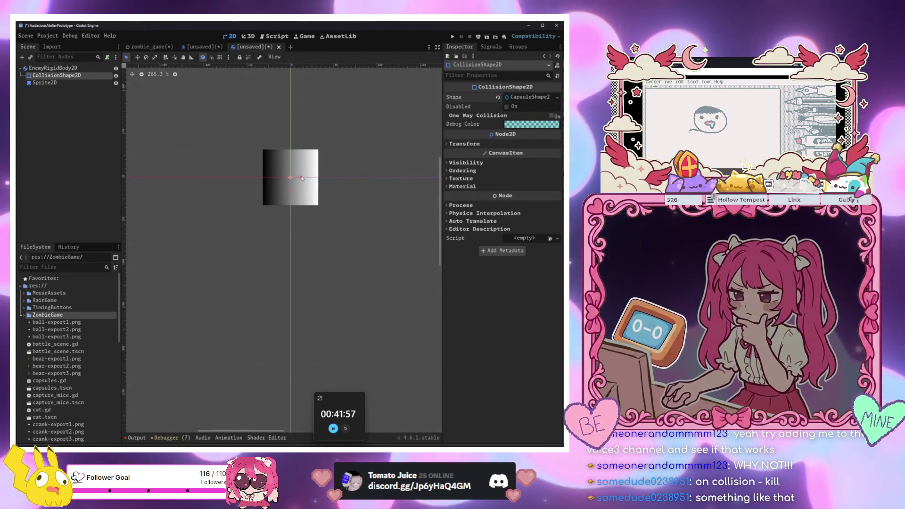
pyautogui.moveTo(299, 178); pyautogui.dragTo(322, 179)
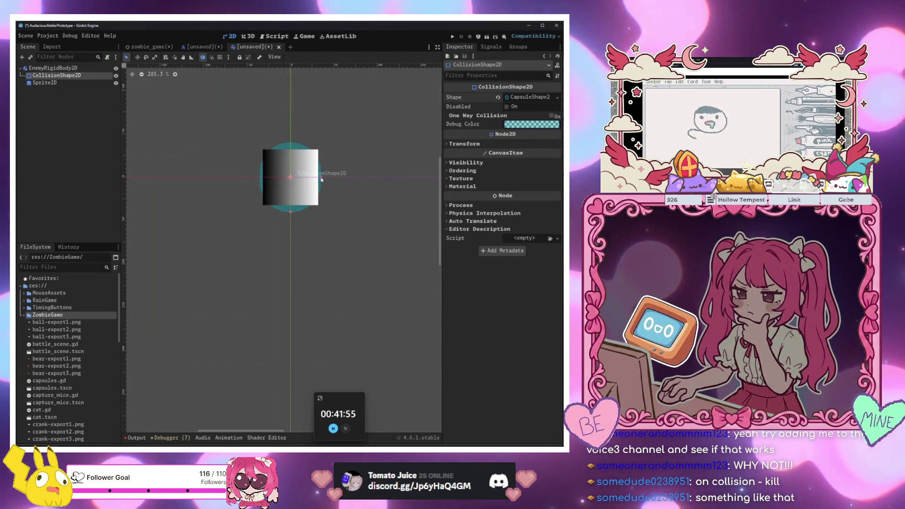
pyautogui.click(206, 145)
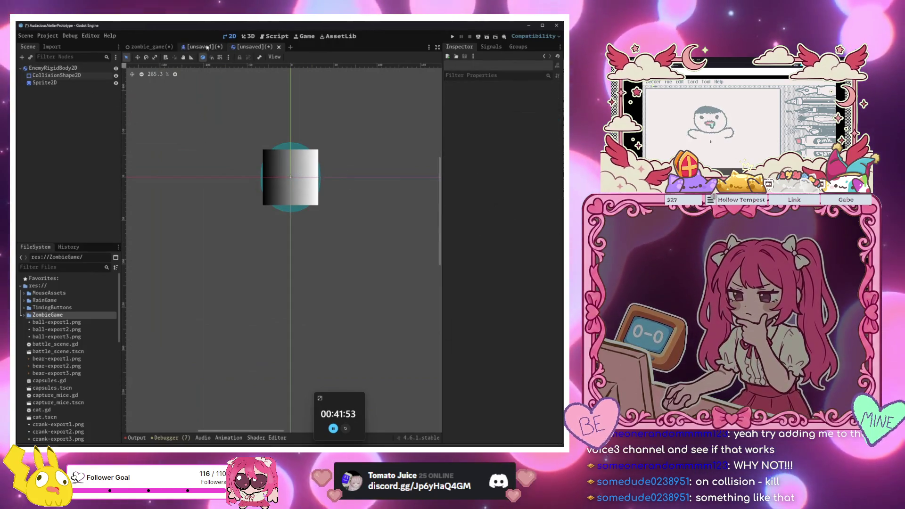
# - In the shooter scene, add a Sprite2D child with a GradientTexture2D texture
pyautogui.hotkey('ctrl', 'shift', 'Tab')
pyautogui.hotkey('ctrl', 'a')
pyautogui.write('sprite')
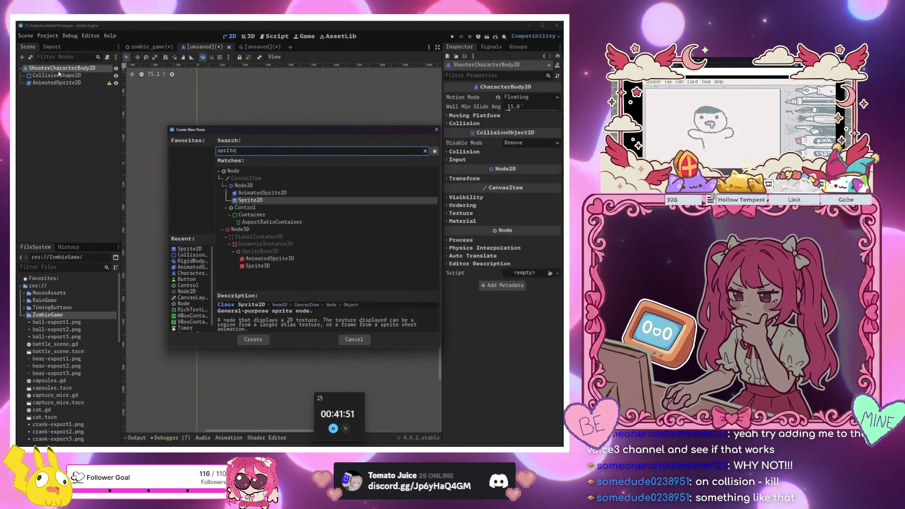
pyautogui.press('Return')
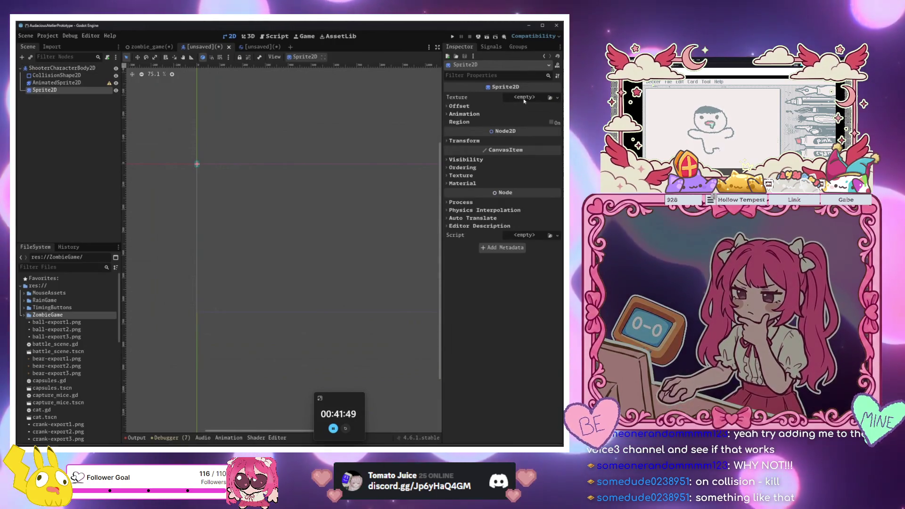
pyautogui.click(524, 100)
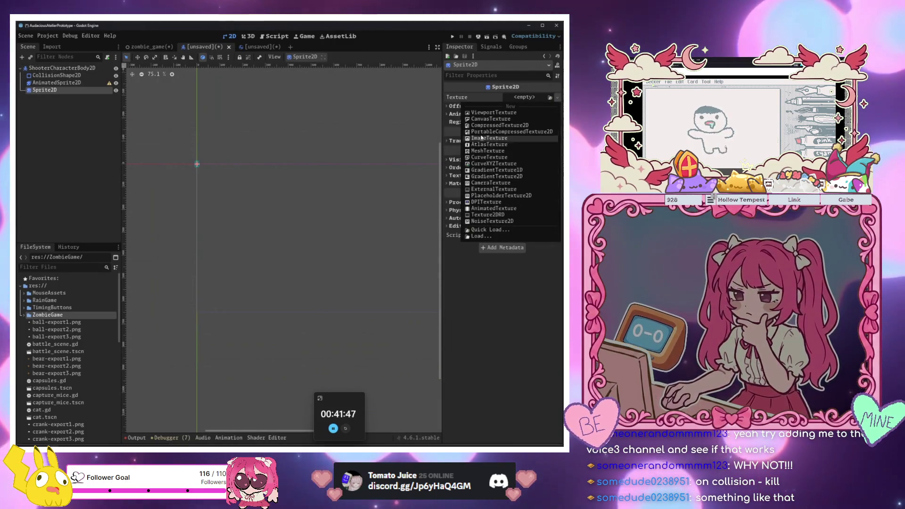
pyautogui.click(506, 177)
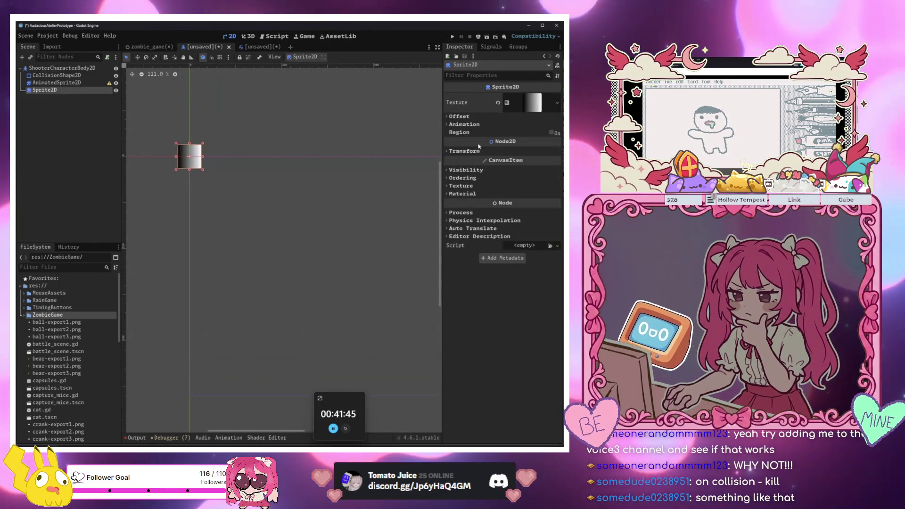
# - Change the gradient's white end colour to blue (008cff), then return to the enemy scene
pyautogui.click(527, 105)
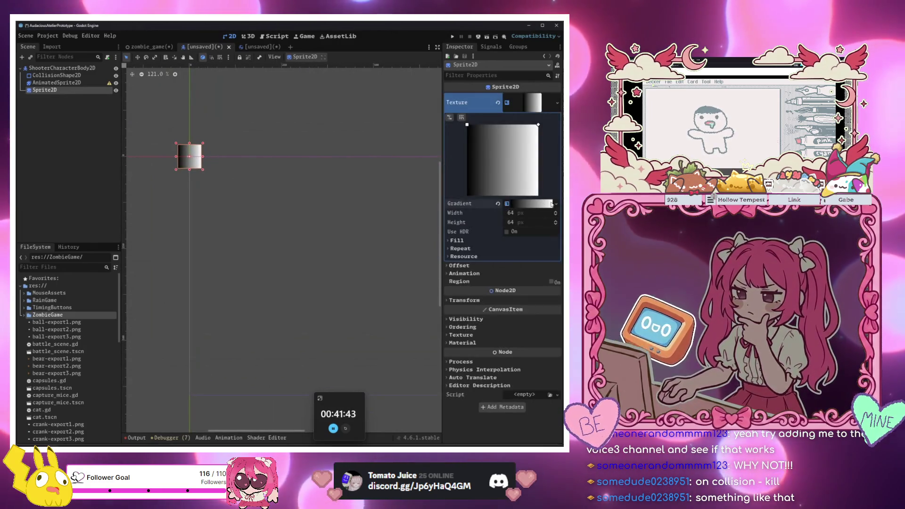
pyautogui.click(551, 204)
pyautogui.click(544, 230)
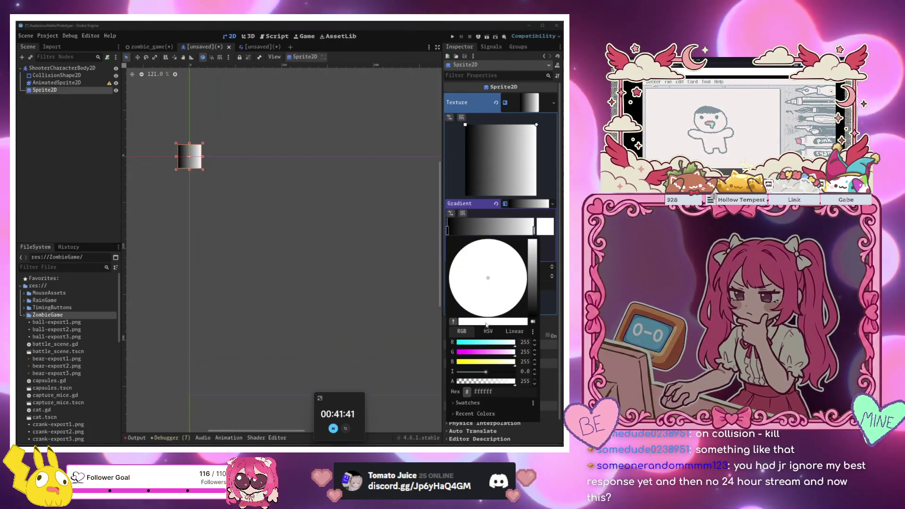
pyautogui.moveTo(484, 346)
pyautogui.mouseDown()
pyautogui.moveTo(456, 342)
pyautogui.moveTo(490, 353)
pyautogui.mouseUp()
pyautogui.click(269, 281)
pyautogui.click(269, 281)
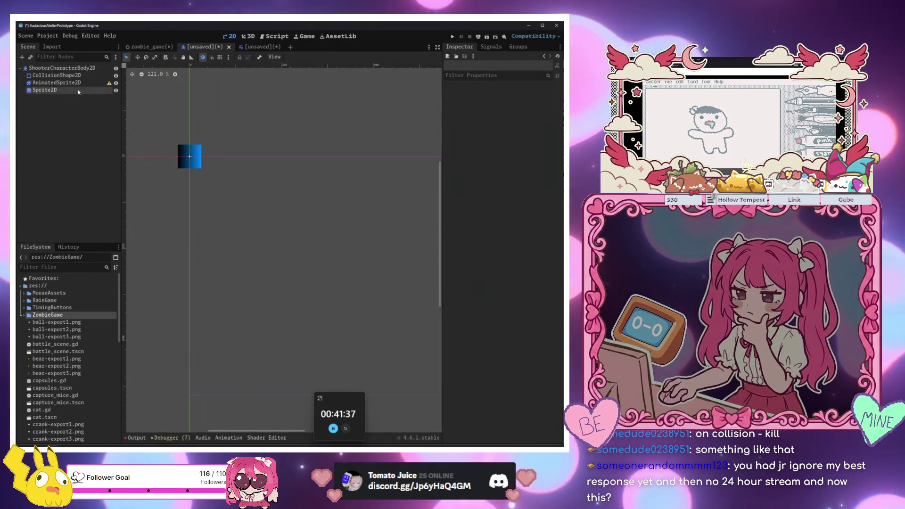
pyautogui.click(258, 46)
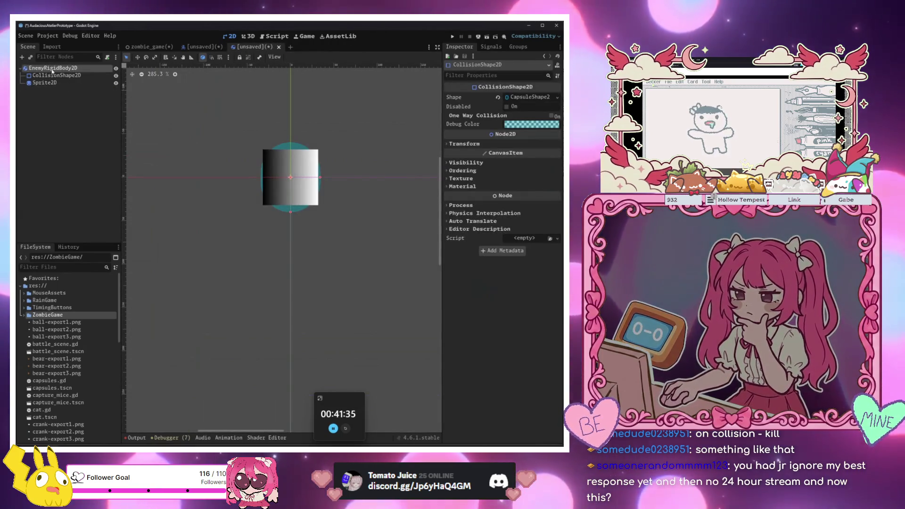
# - Save the shooter scene as shooter_character_body_2d and the enemy scene as enemy_rigid_body_2d
pyautogui.click(53, 69)
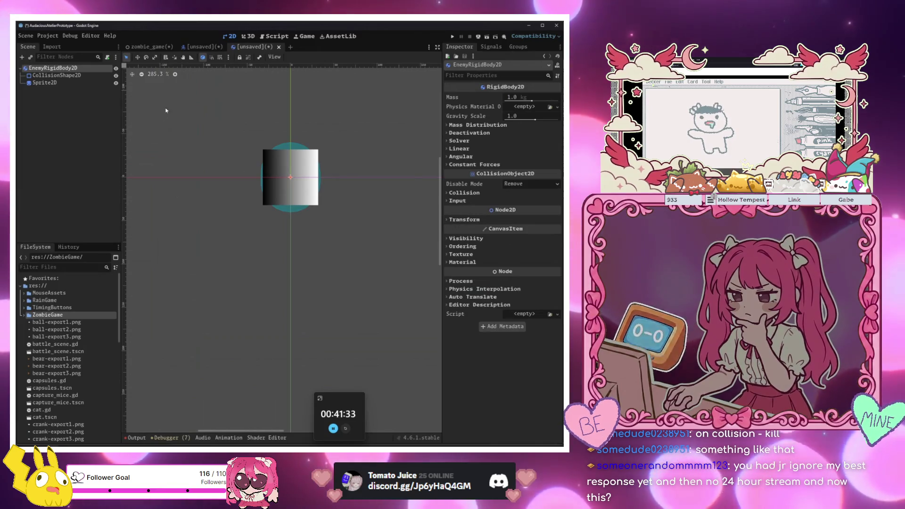
pyautogui.click(190, 47)
pyautogui.hotkey('ctrl', 's')
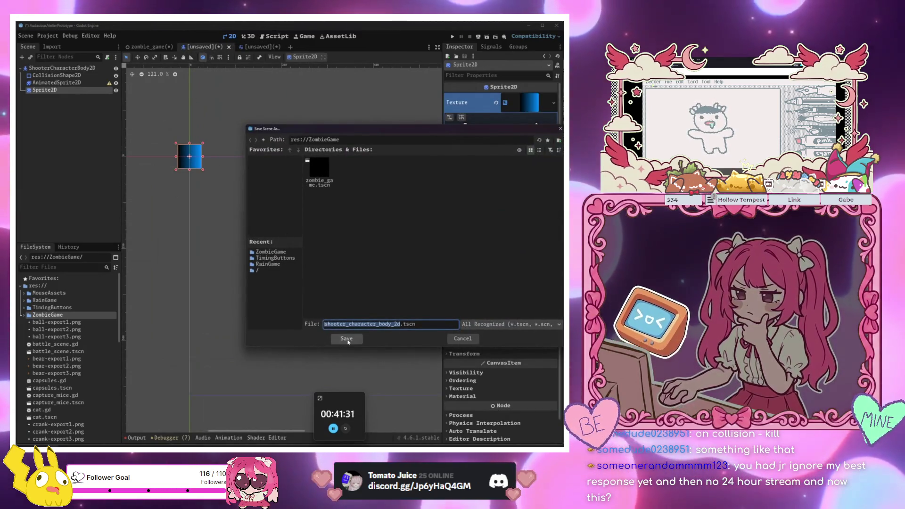
pyautogui.click(346, 339)
pyautogui.click(296, 47)
pyautogui.hotkey('ctrl', 's')
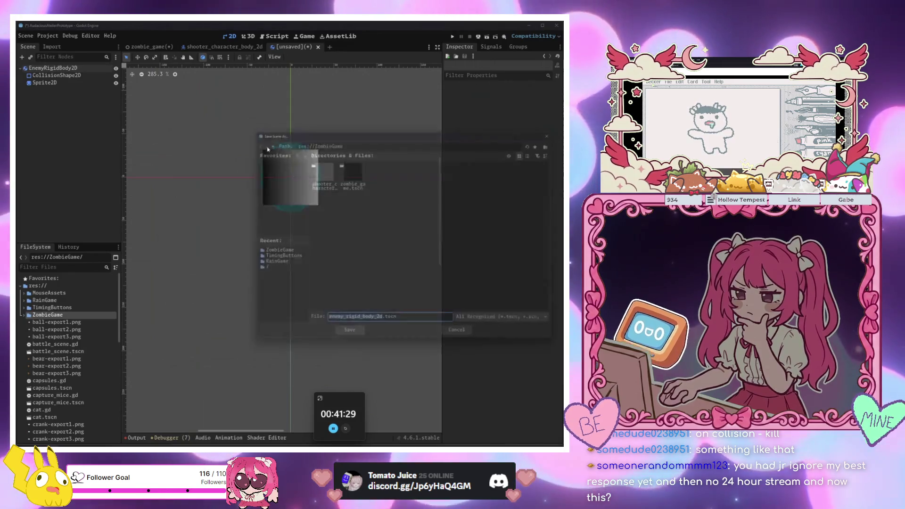
pyautogui.click(347, 330)
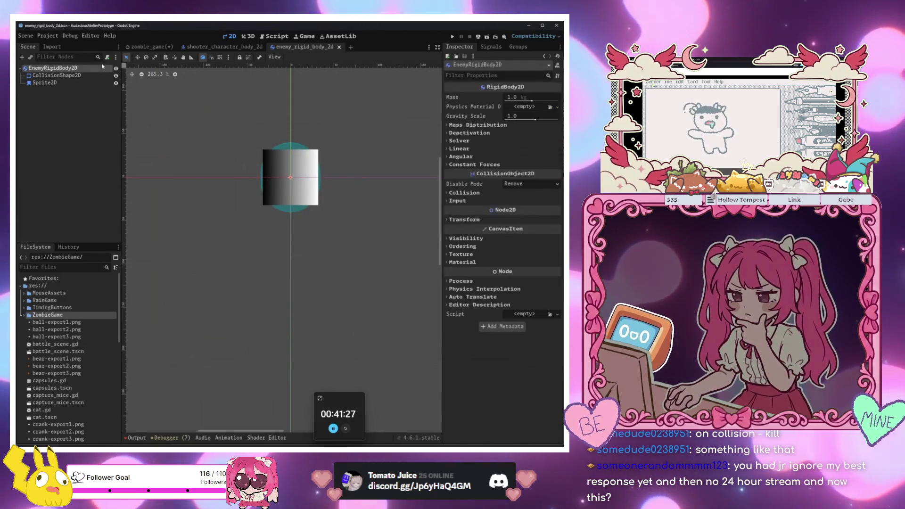
# - Attach enemy_rigid_body_2d.gd to EnemyRigidBody2D and a Basic Movement script to the shooter
pyautogui.click(107, 57)
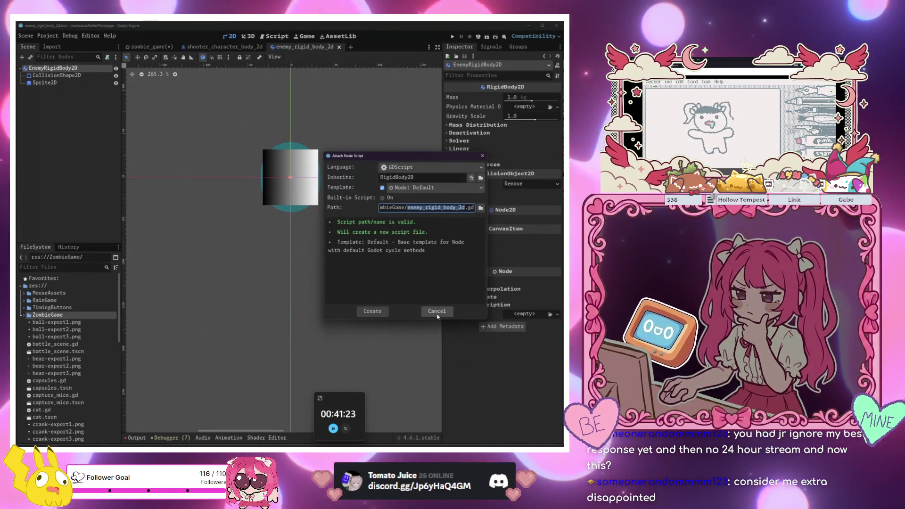
pyautogui.click(374, 312)
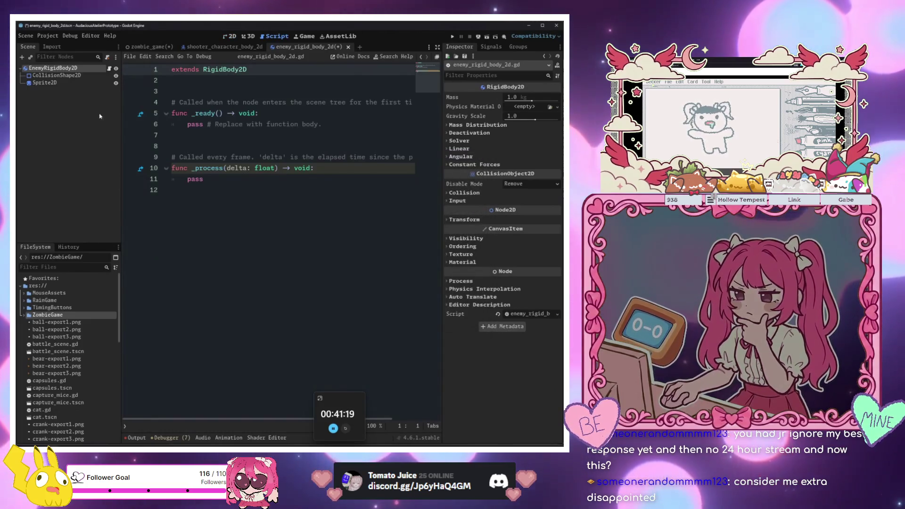
pyautogui.click(268, 236)
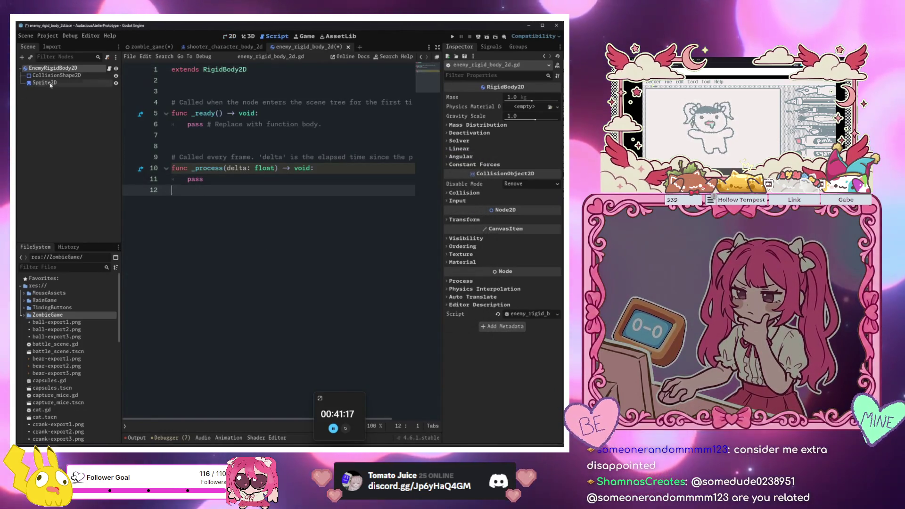
pyautogui.click(53, 67)
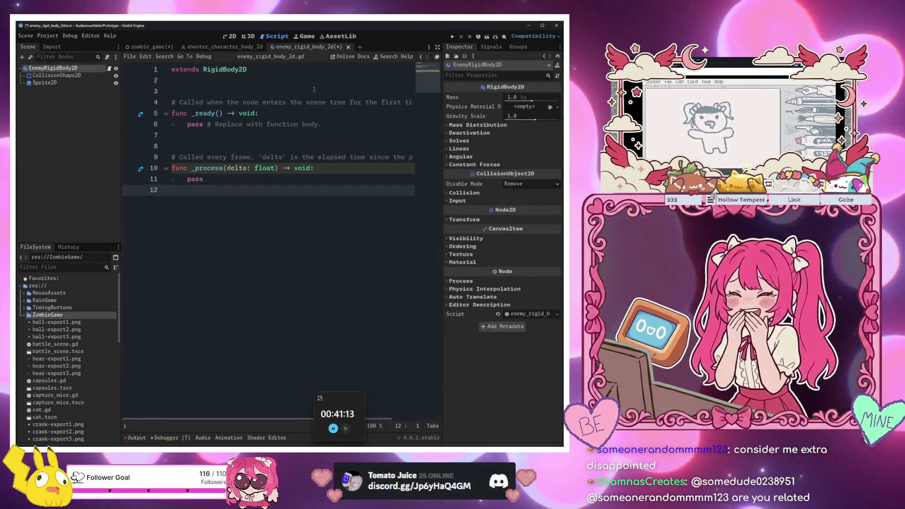
pyautogui.click(266, 47)
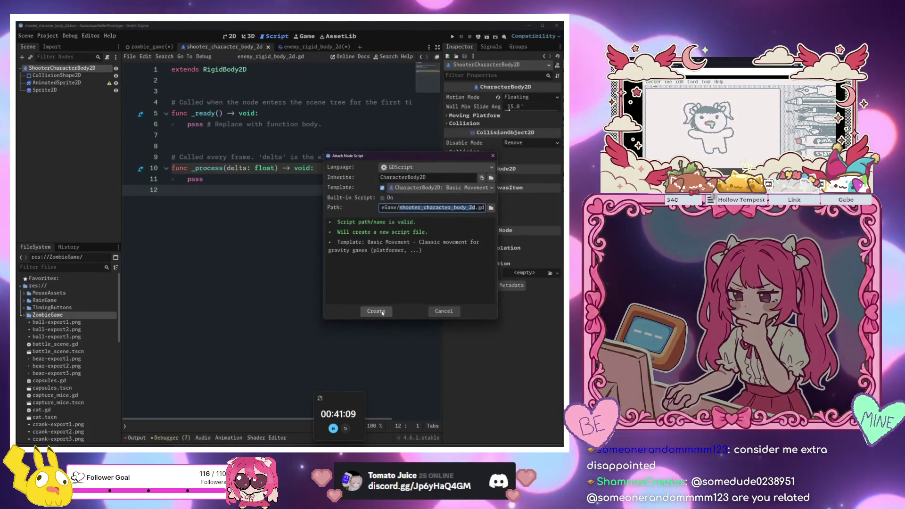
pyautogui.press('Return')
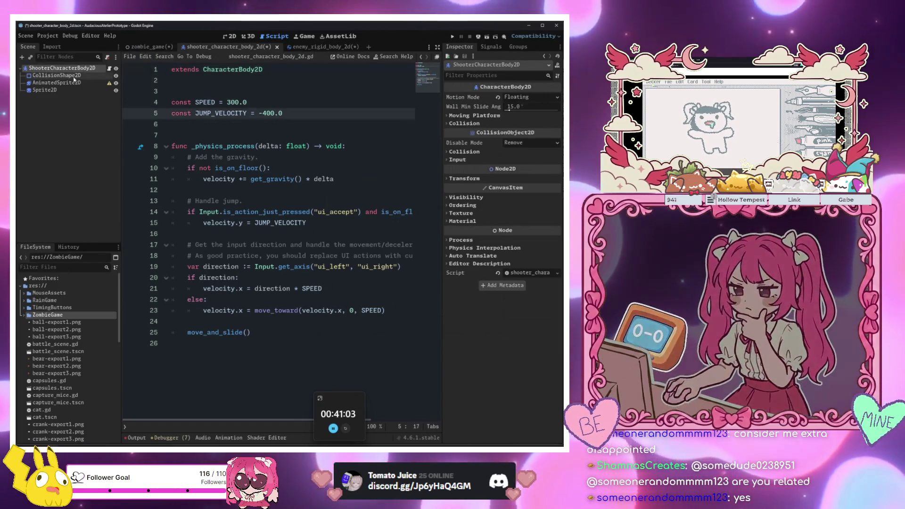
pyautogui.hotkey('ctrl', 'Tab')
pyautogui.press('Up')
pyautogui.press('Up')
pyautogui.press('Up')
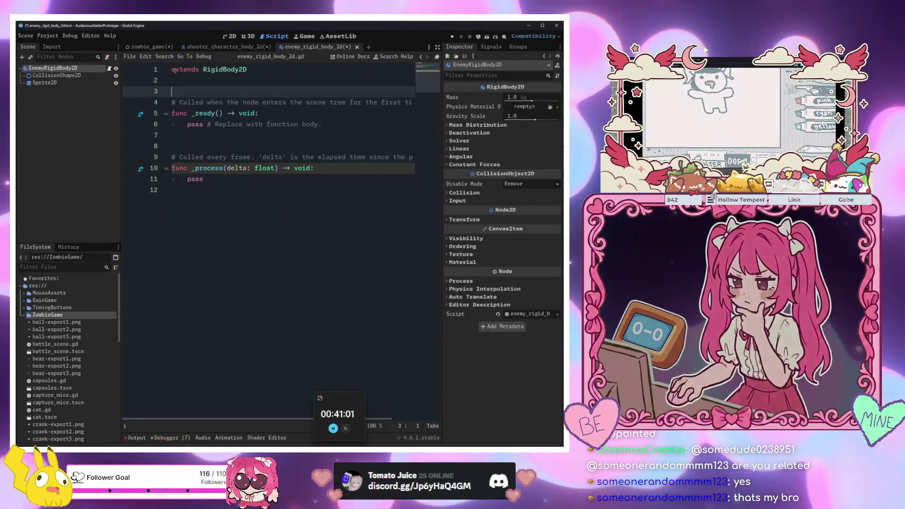
# - Declare class_name Enemy at the top of the script and save
pyautogui.write('lass_n')
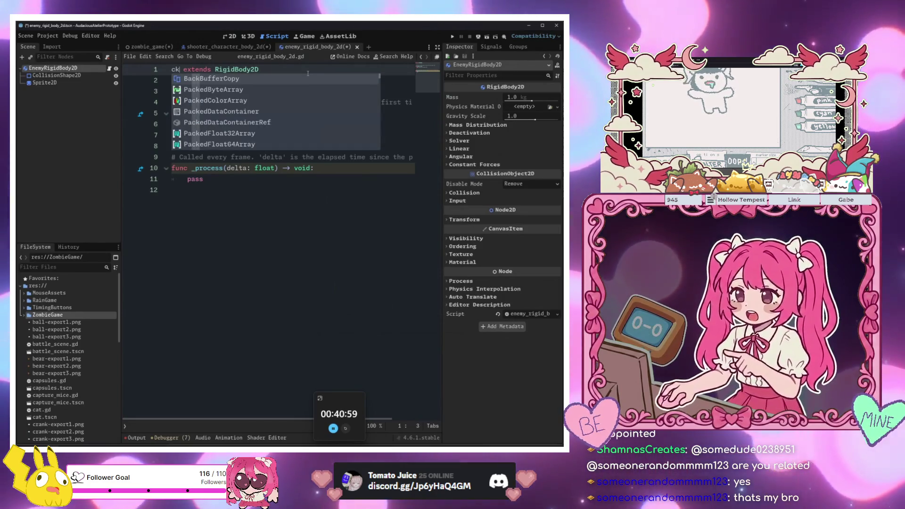
pyautogui.write('ame E')
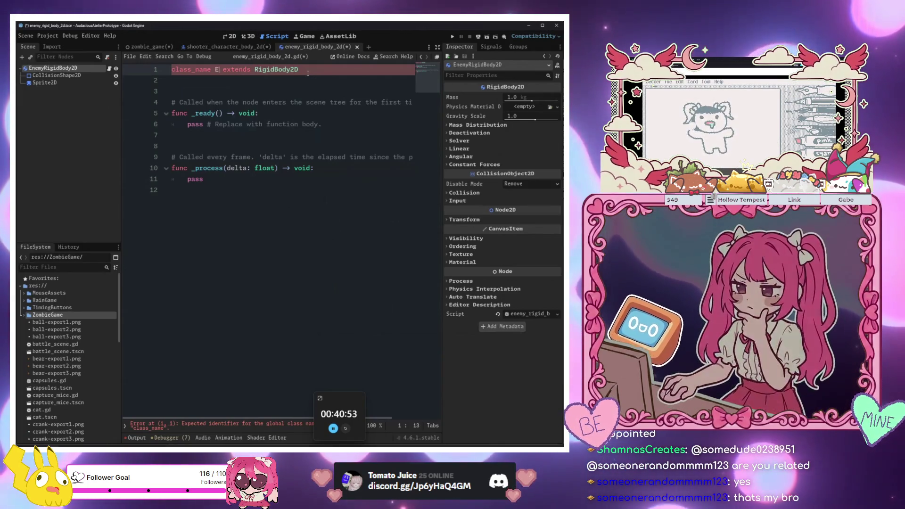
pyautogui.press('BackSpace')
pyautogui.write('Z')
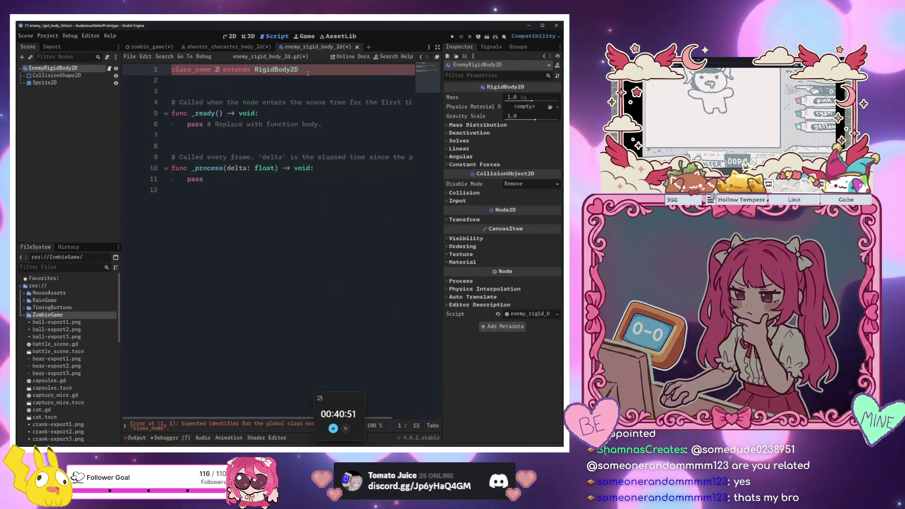
pyautogui.write('y')
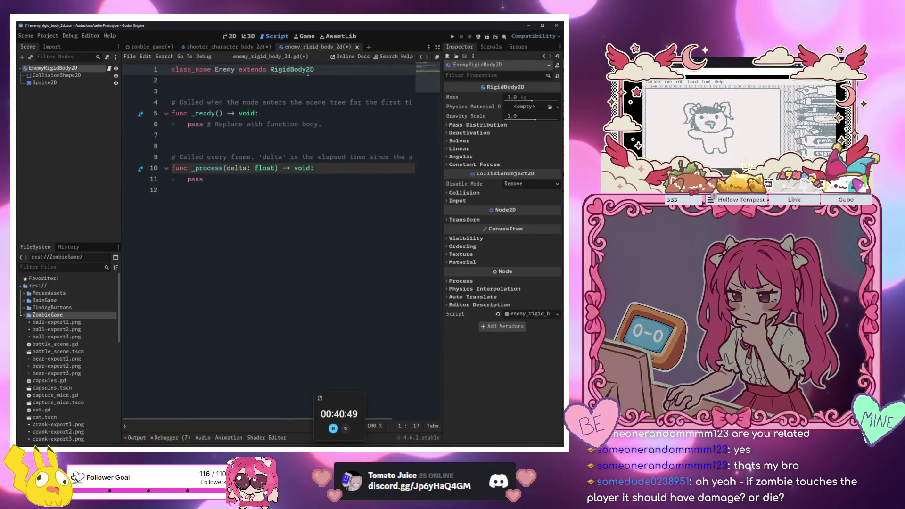
pyautogui.click(283, 146)
pyautogui.hotkey('ctrl', 's')
# - Replace the default _ready and _process functions with an exported speed float defaulting to 300
pyautogui.click(261, 179)
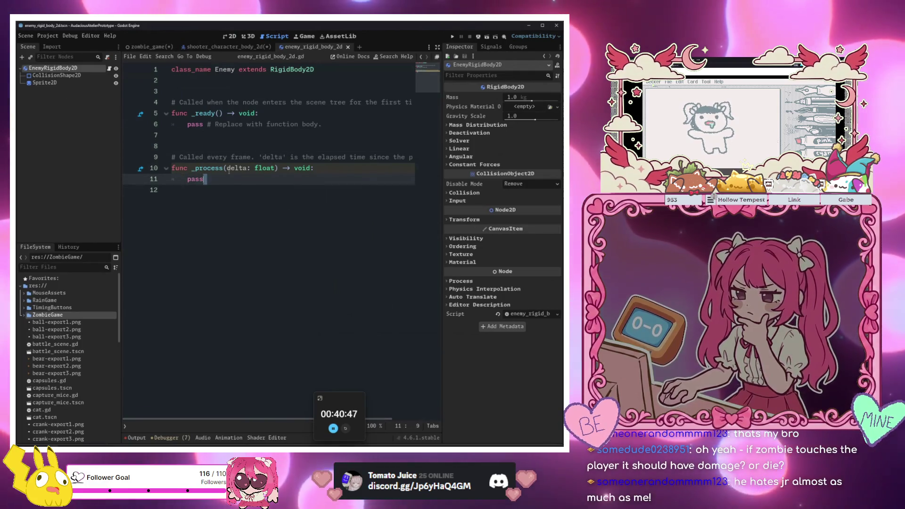
pyautogui.moveTo(227, 190); pyautogui.dragTo(196, 91)
pyautogui.press('BackSpace')
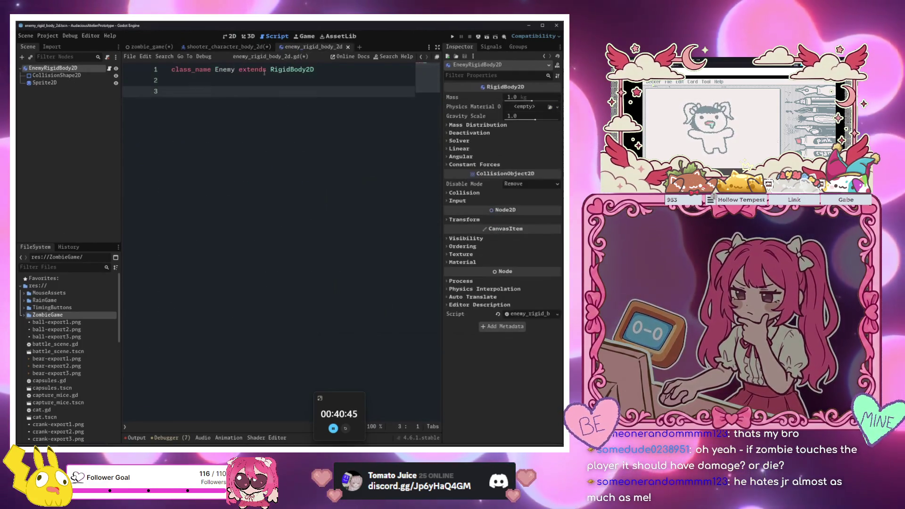
pyautogui.press('Return')
pyautogui.press('Return')
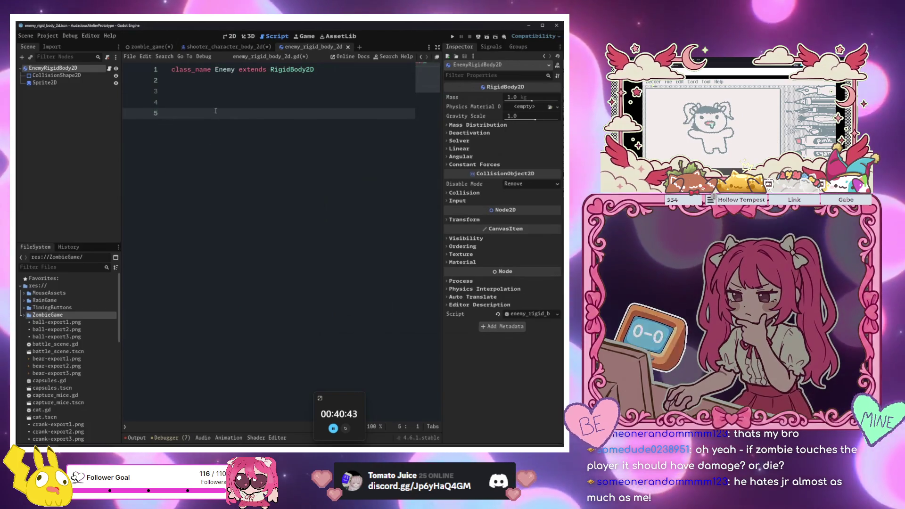
pyautogui.write('@export ')
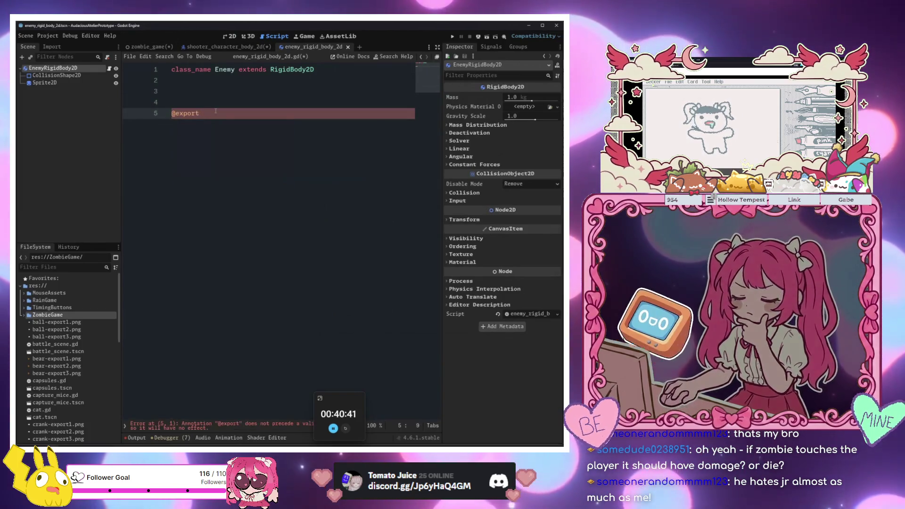
pyautogui.write('var speed: ')
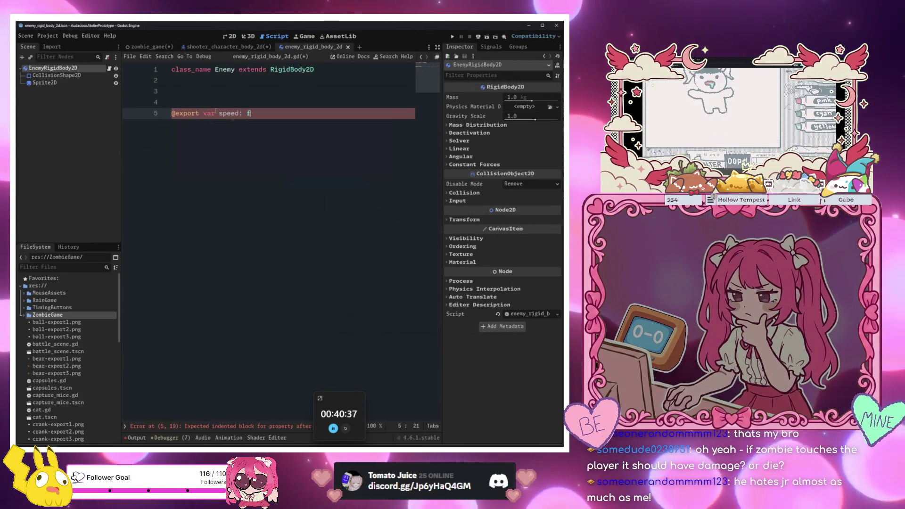
pyautogui.write('float =&')
pyautogui.press('BackSpace')
pyautogui.press('BackSpace')
pyautogui.write('300')
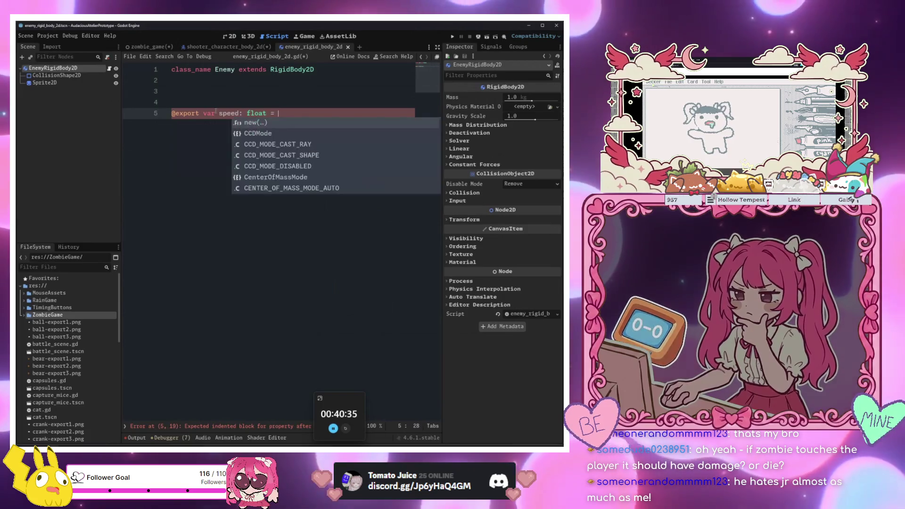
# - Add a _physics_process function header, deleting the duplicated parameter text after it
pyautogui.press('Return')
pyautogui.press('Return')
pyautogui.press('Return')
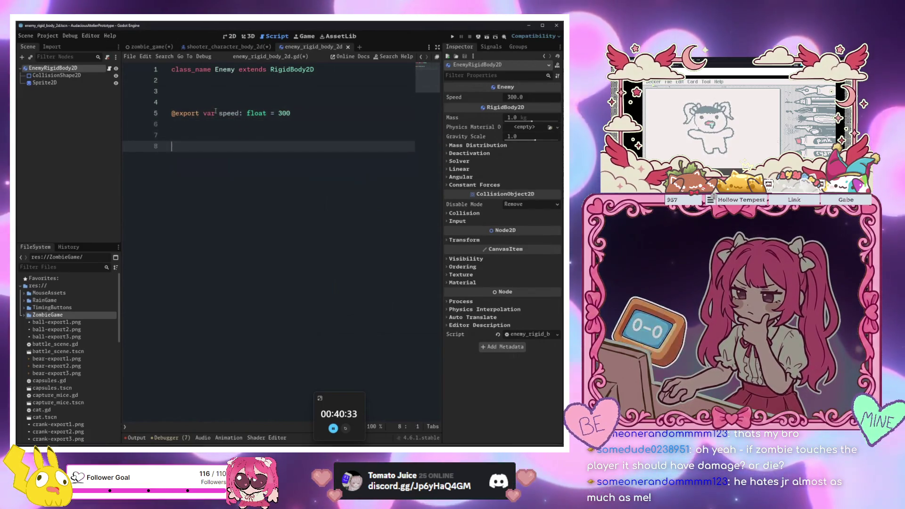
pyautogui.write('func _pr')
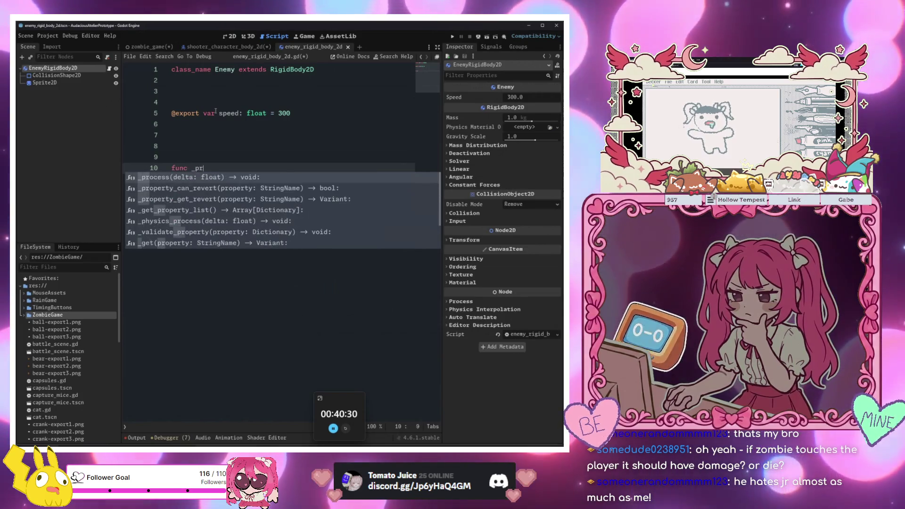
pyautogui.press('Return')
pyautogui.press('Return')
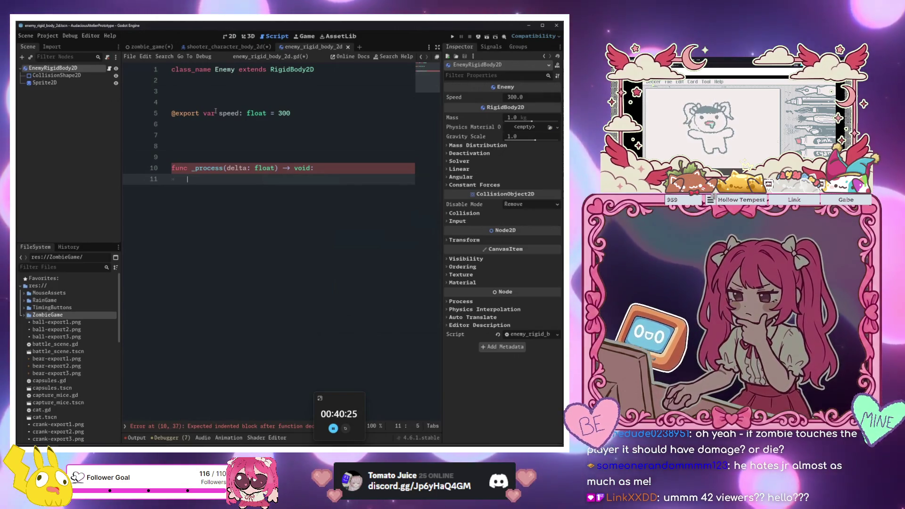
pyautogui.hotkey('ctrl', 'z')
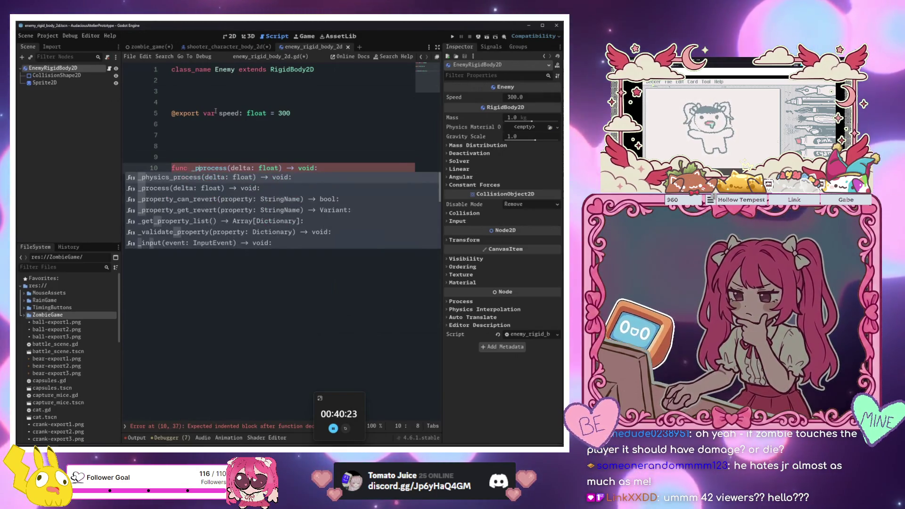
pyautogui.press('Return')
pyautogui.press('Down')
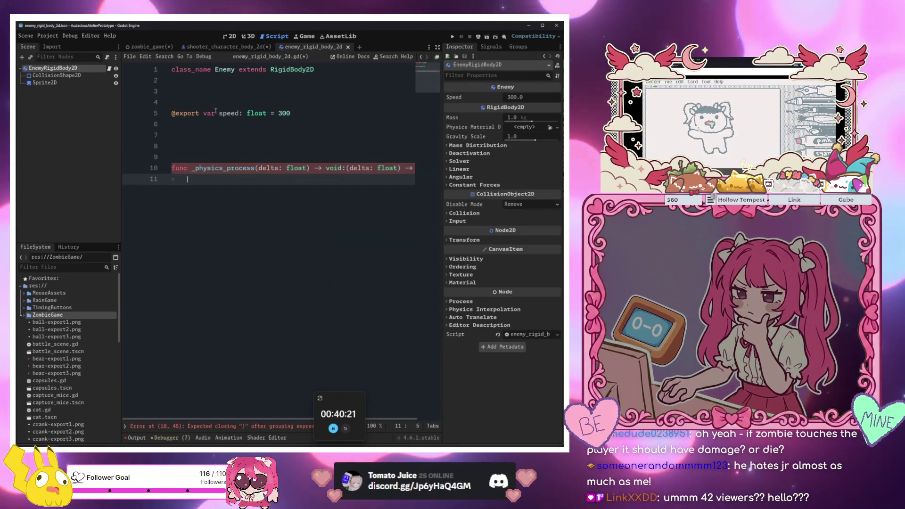
pyautogui.moveTo(348, 169); pyautogui.dragTo(415, 169)
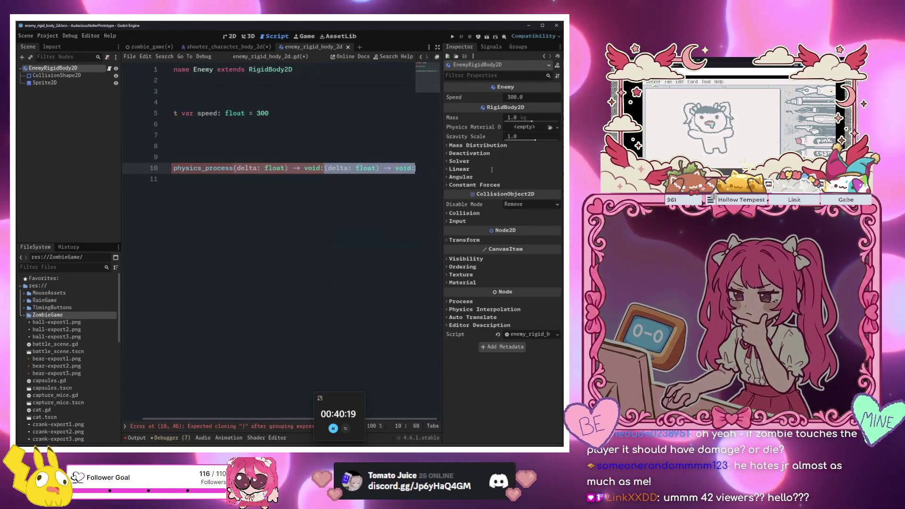
pyautogui.press('BackSpace')
pyautogui.click(301, 189)
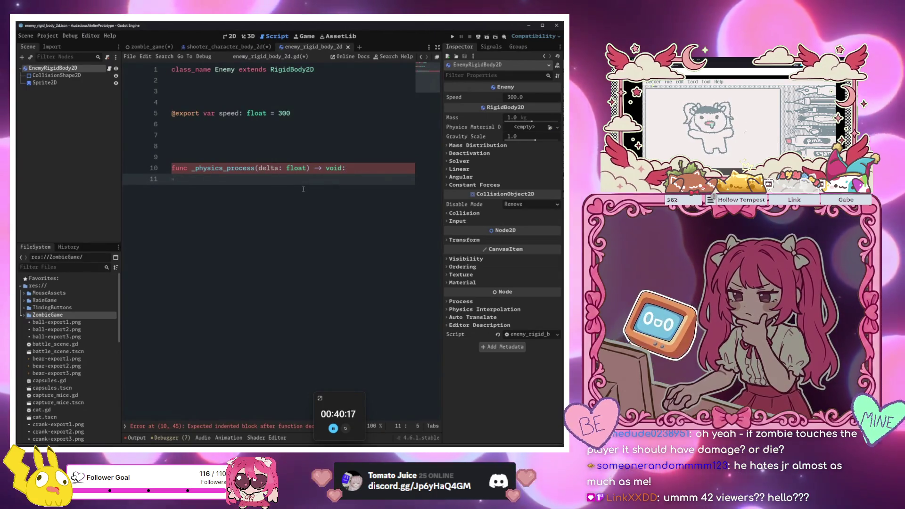
pyautogui.press('Return')
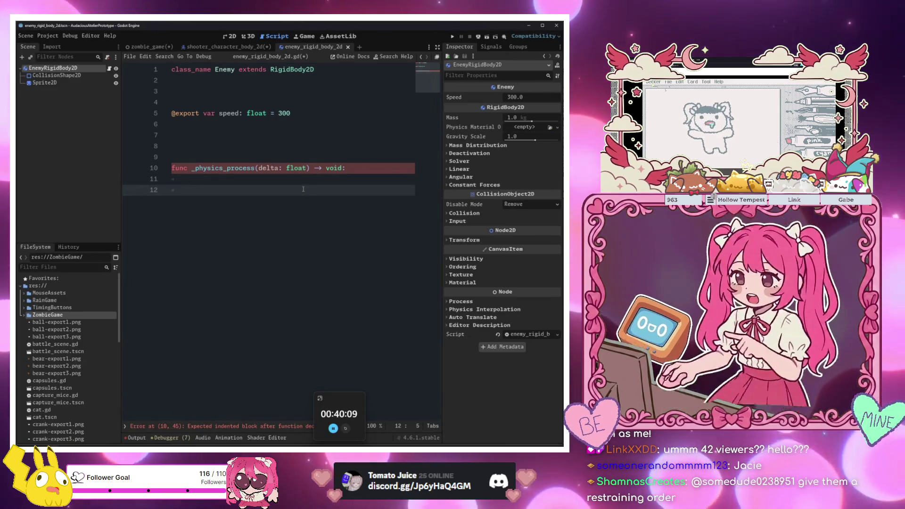
pyautogui.press('Up')
pyautogui.press('Down')
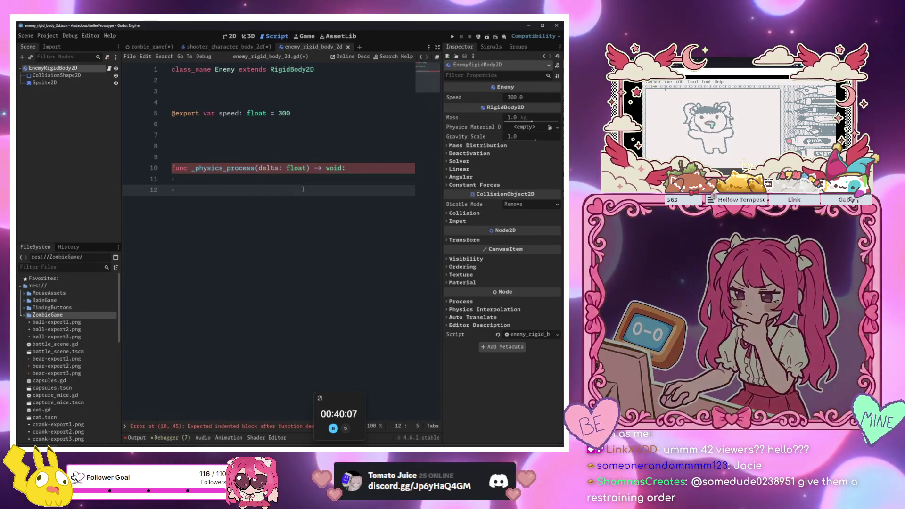
# - Call move_and_collide() in the function body and remove the extra blank line 7
pyautogui.hotkey('ctrl', 's')
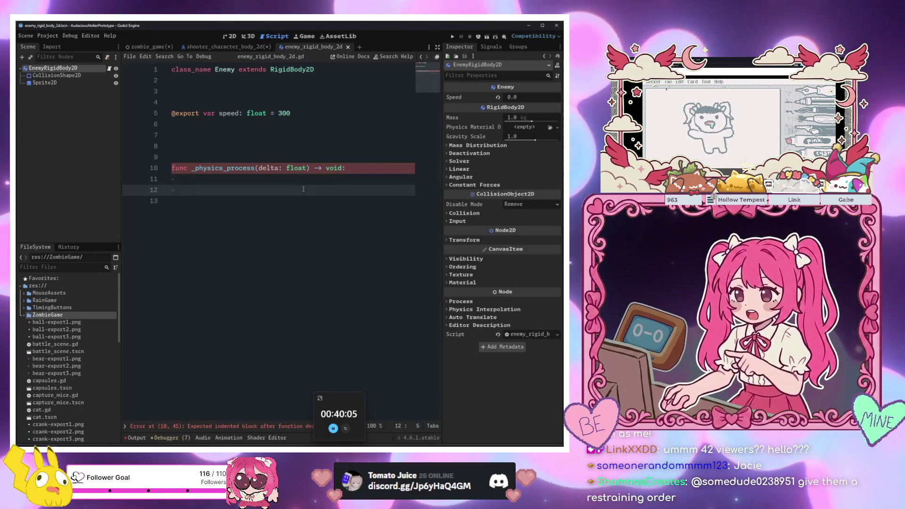
pyautogui.write('o')
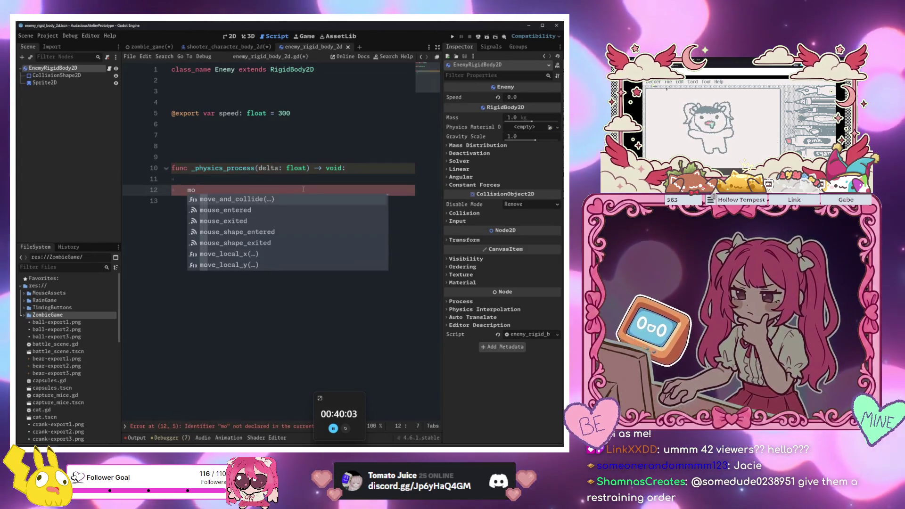
pyautogui.press('Return')
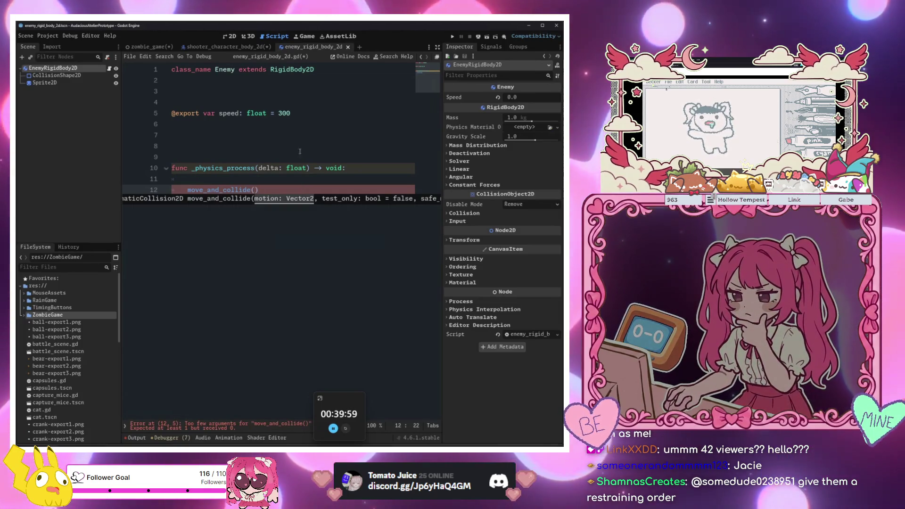
pyautogui.click(295, 130)
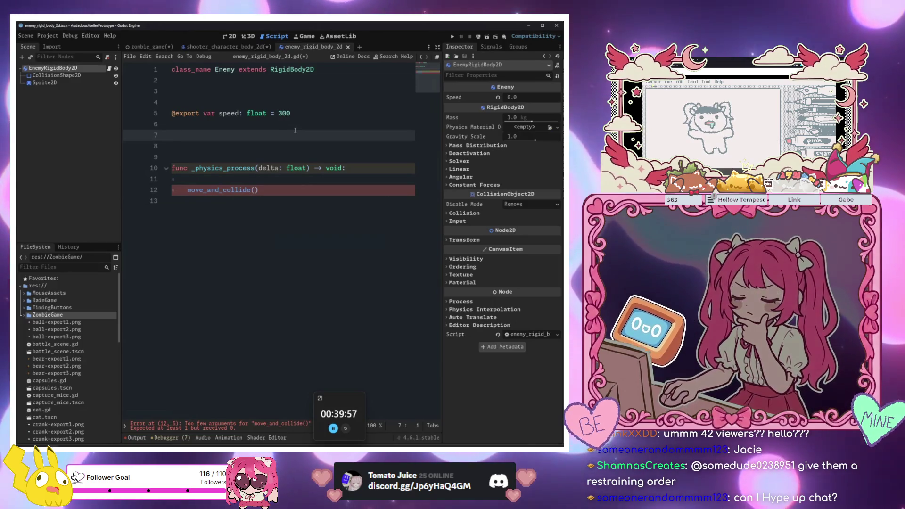
pyautogui.write('@')
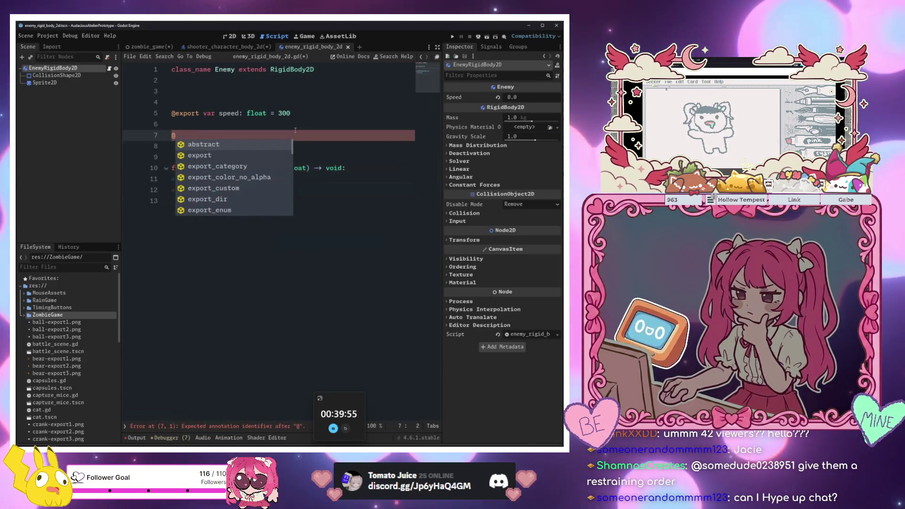
pyautogui.press('BackSpace')
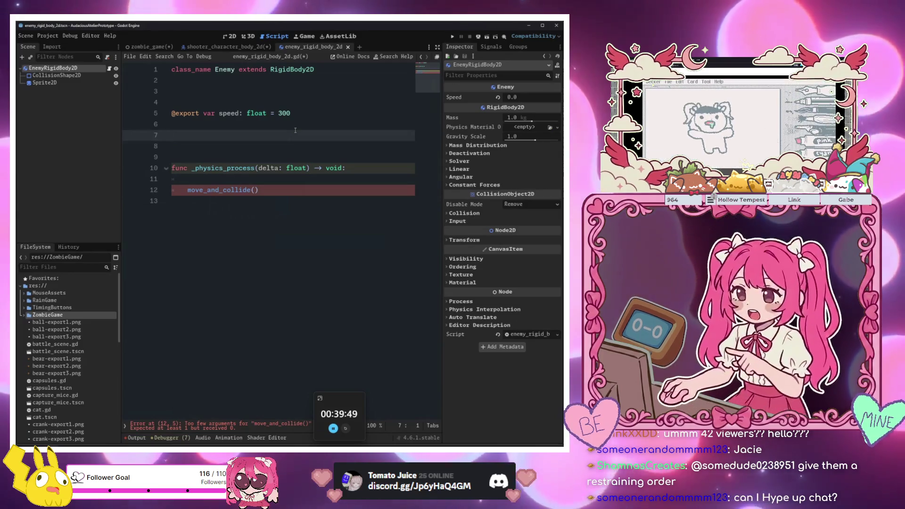
pyautogui.press('BackSpace')
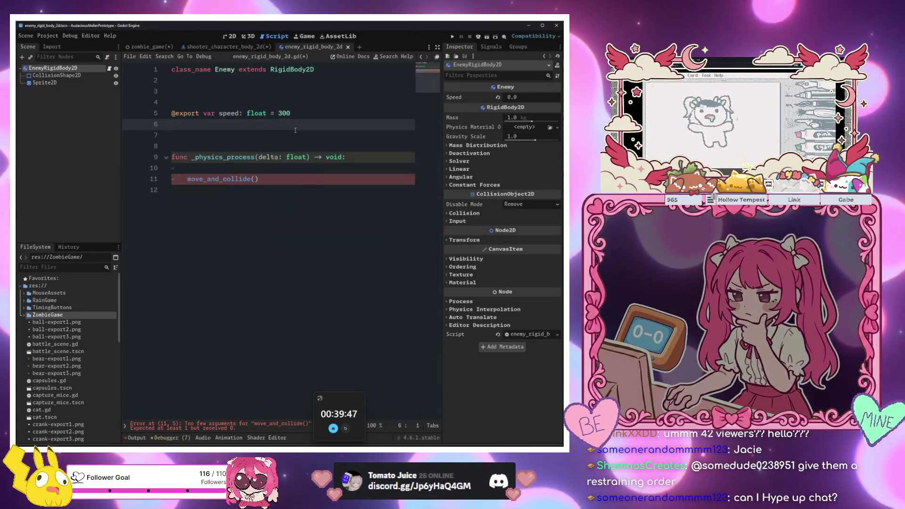
# - Add blank lines below 'class_name Shooter extends Node' in zombie_game.gd, then select the Button node
pyautogui.click(146, 47)
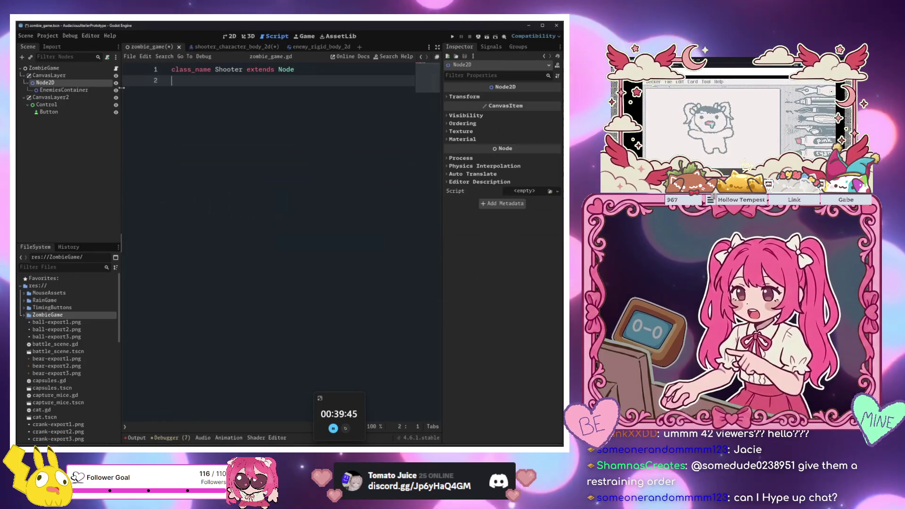
pyautogui.press('Return')
pyautogui.press('Return')
pyautogui.press('Return')
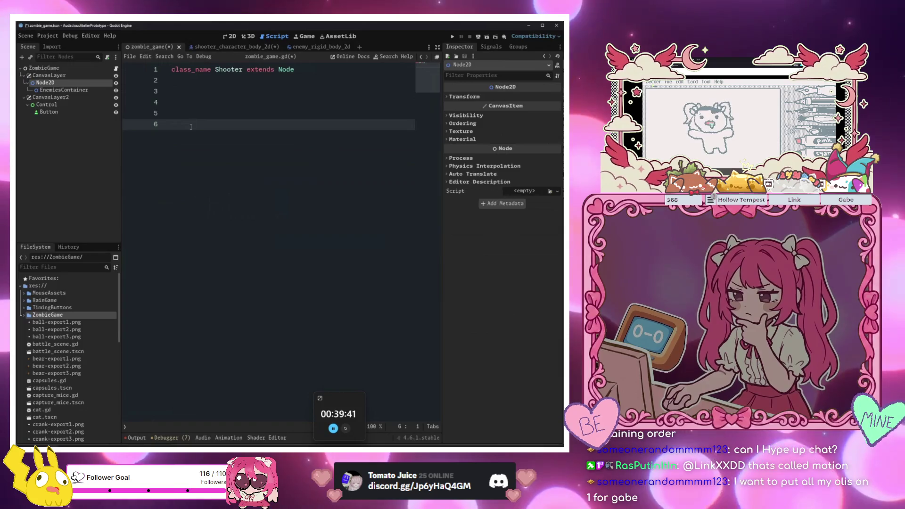
pyautogui.write('func')
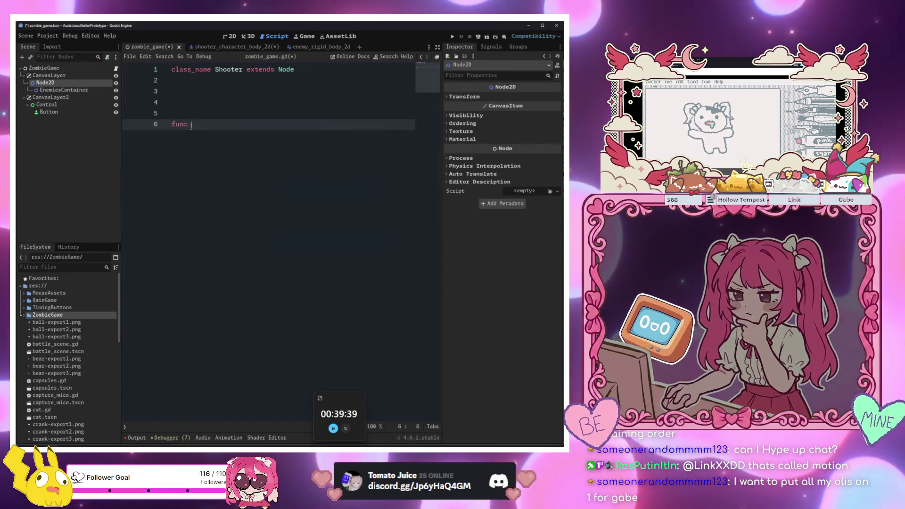
pyautogui.press('BackSpace')
pyautogui.press('BackSpace')
pyautogui.press('BackSpace')
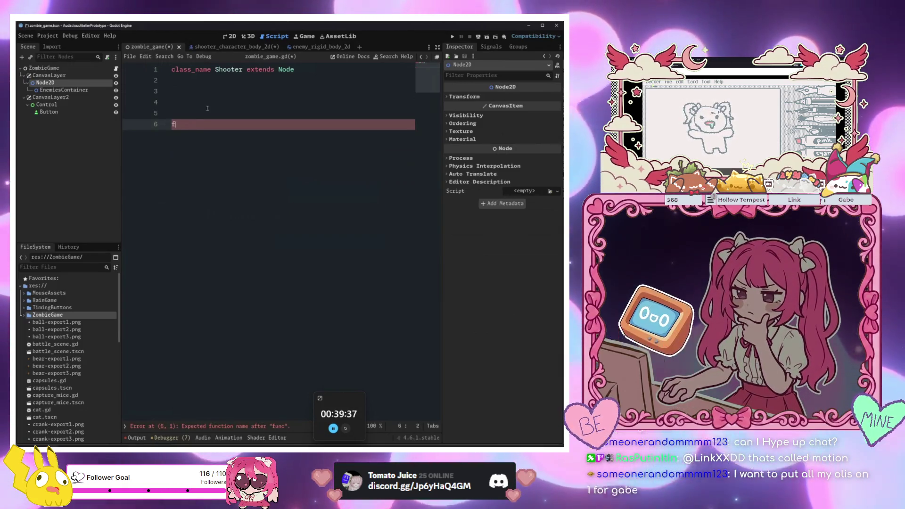
pyautogui.click(49, 112)
# - Rename the Button to StartButton and connect its pressed signal to the script
pyautogui.write('StartButton')
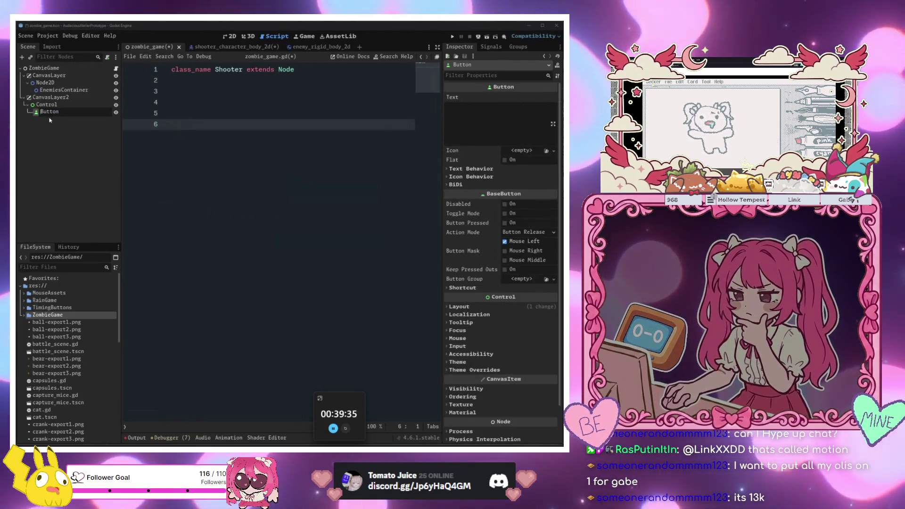
pyautogui.press('Return')
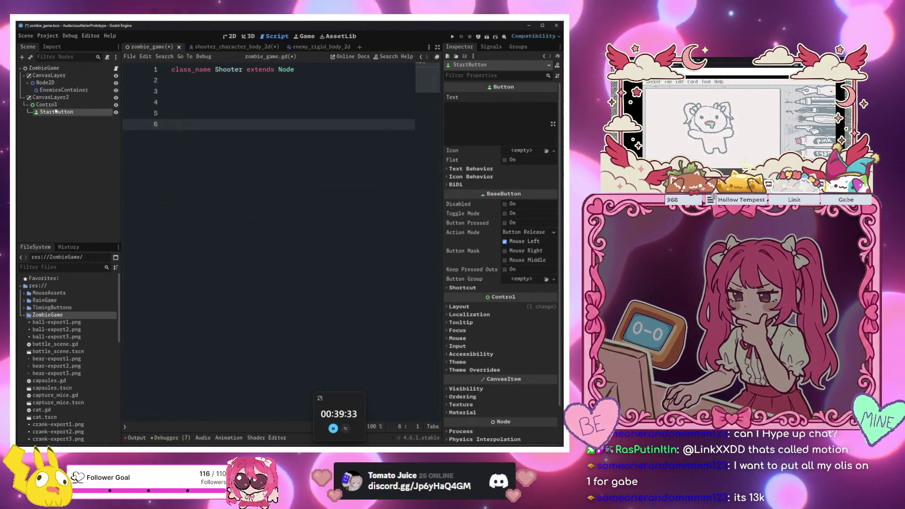
pyautogui.click(47, 105)
pyautogui.click(57, 112)
pyautogui.click(490, 46)
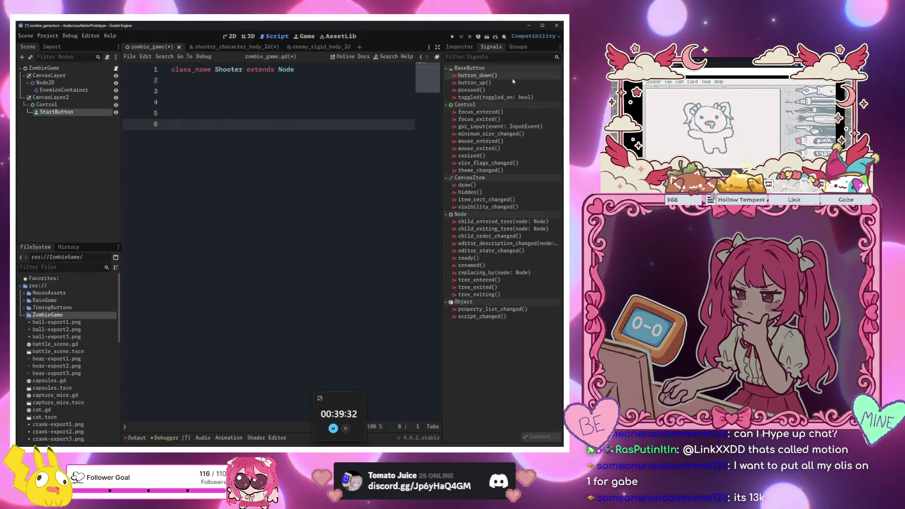
pyautogui.doubleClick(486, 90)
pyautogui.press('Return')
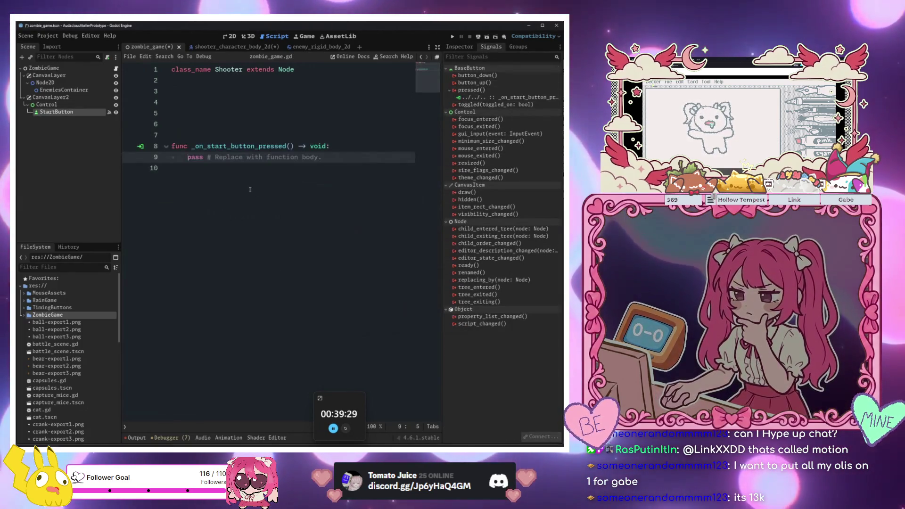
# - Insert blank lines above the pressed handler and declare func start_game() -> void:
pyautogui.press('Down')
pyautogui.press('Return')
pyautogui.press('Return')
pyautogui.press('Return')
pyautogui.press('Up')
pyautogui.press('Up')
pyautogui.press('Up')
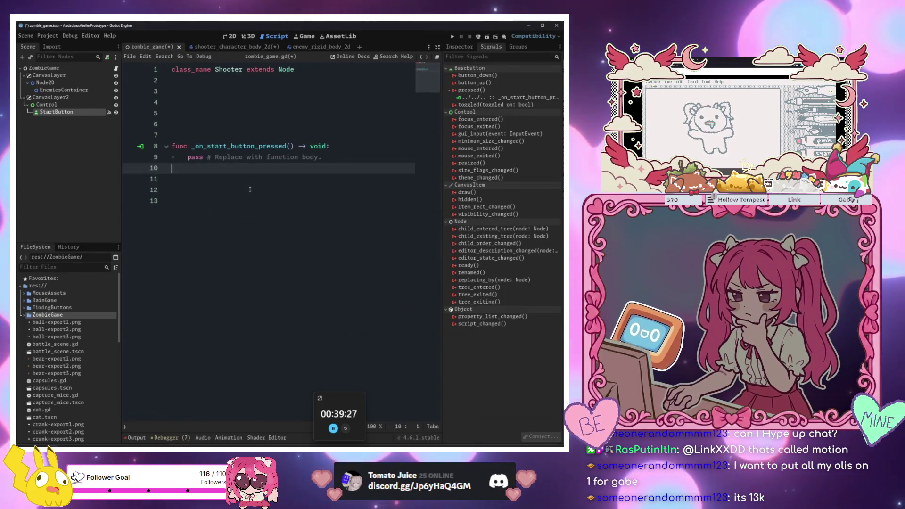
pyautogui.press('Up')
pyautogui.press('Up')
pyautogui.press('Up')
pyautogui.press('Return')
pyautogui.press('Return')
pyautogui.press('Return')
pyautogui.press('Up')
pyautogui.press('Up')
pyautogui.press('Up')
pyautogui.write('func')
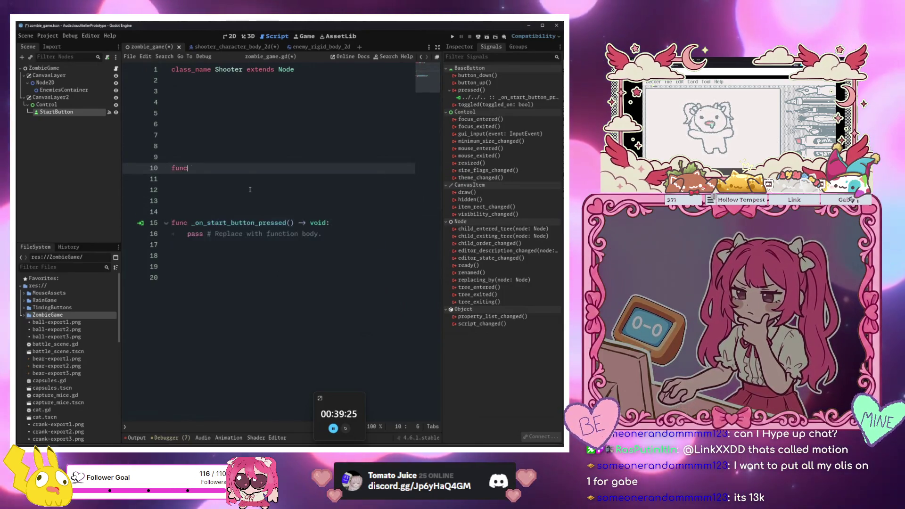
pyautogui.write(' start_game() -')
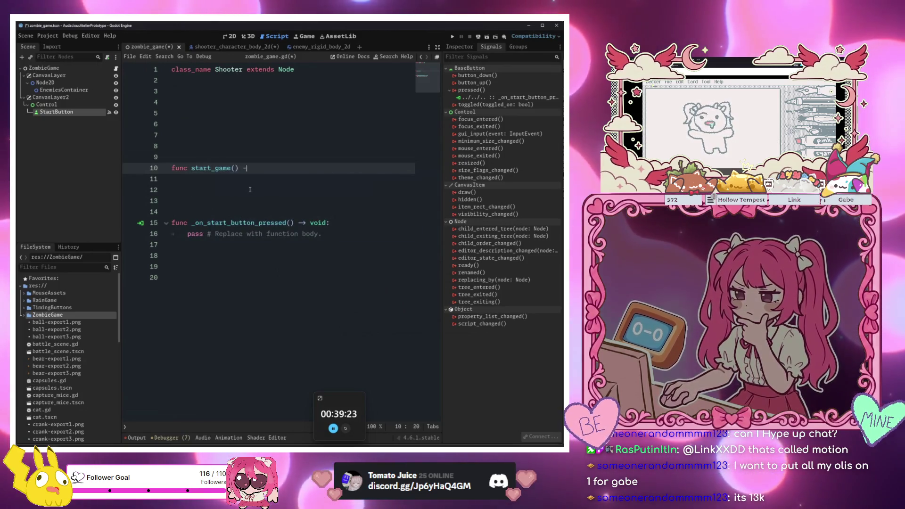
pyautogui.write('> void:')
# - Have start_game call spawn_zombies and add a spawn_zombies() -> void stub with pass, then save
pyautogui.press('Return')
pyautogui.write('pa')
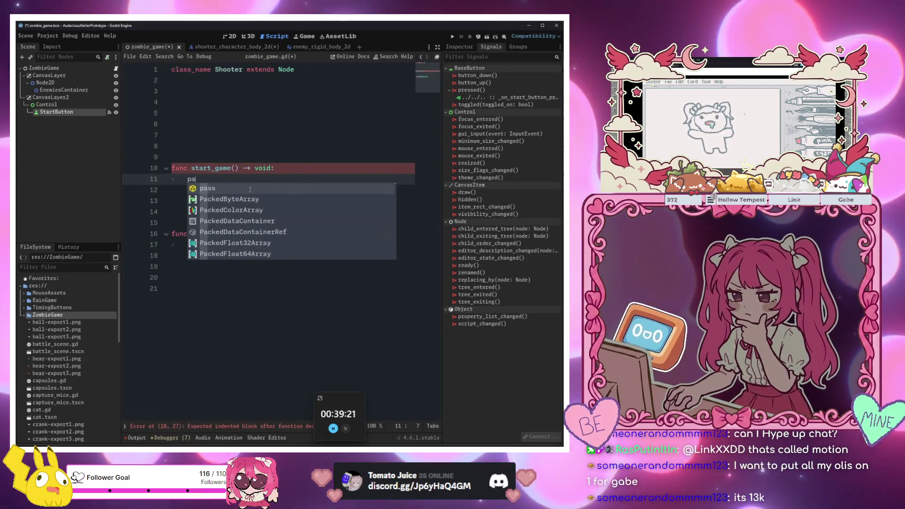
pyautogui.press('BackSpace')
pyautogui.press('BackSpace')
pyautogui.write('spawn_zo')
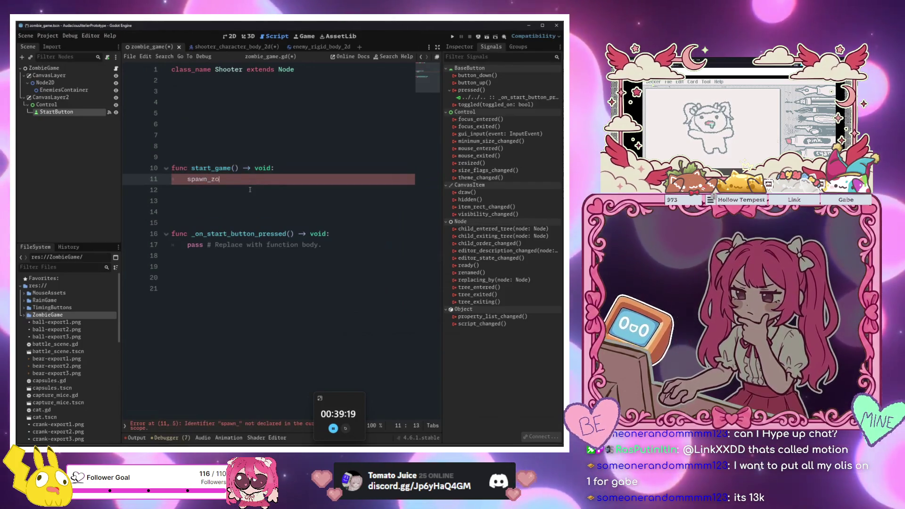
pyautogui.write('mbies(')
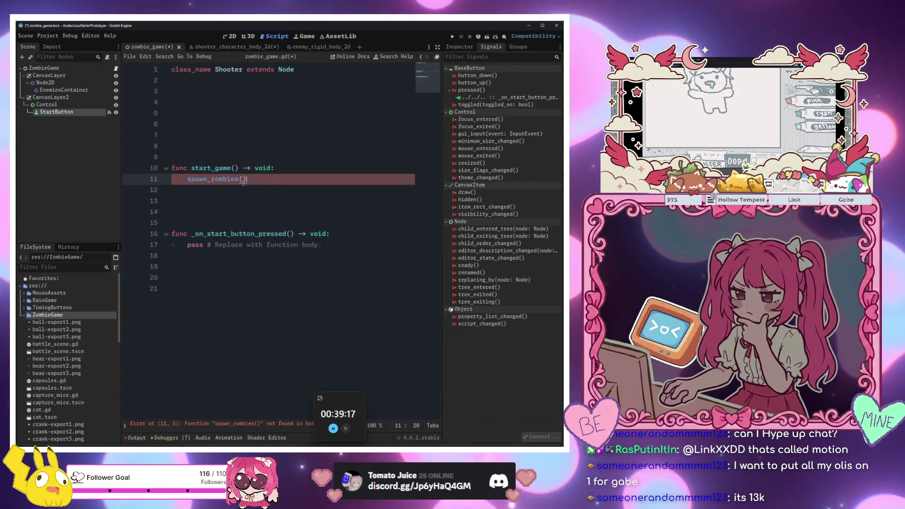
pyautogui.click(251, 123)
pyautogui.write('func spawn')
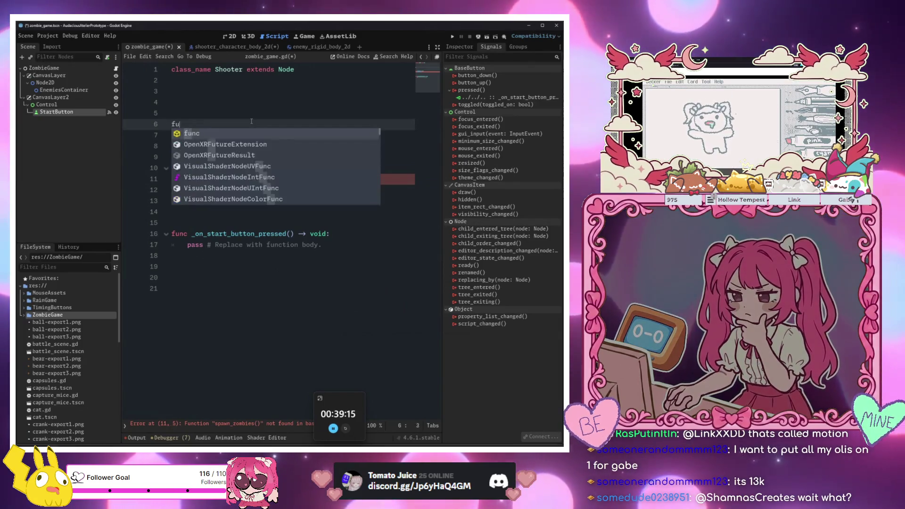
pyautogui.write('_zombies() -')
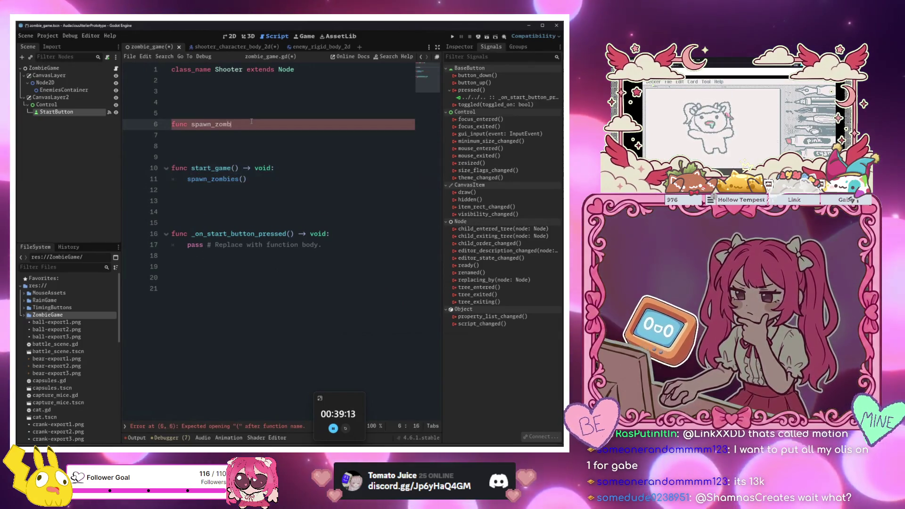
pyautogui.write('> void:')
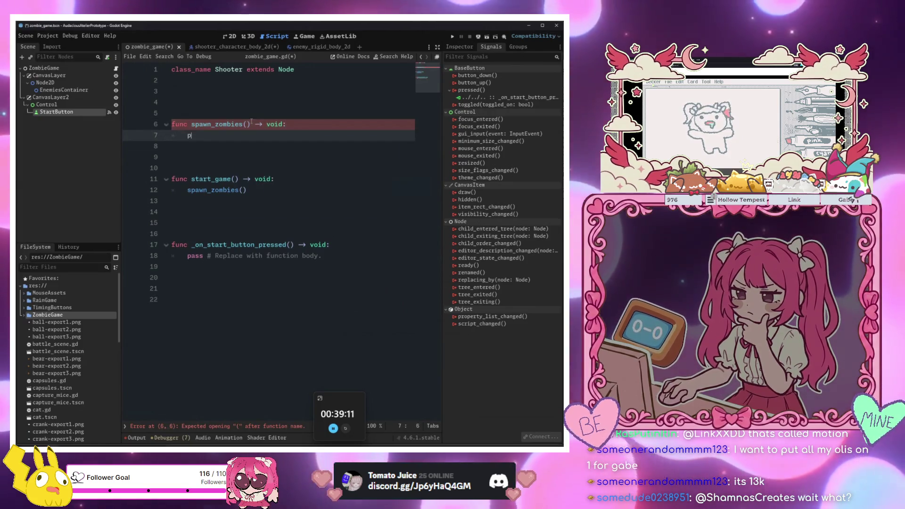
pyautogui.press('Return')
pyautogui.write('pass')
pyautogui.press('Up')
pyautogui.press('Up')
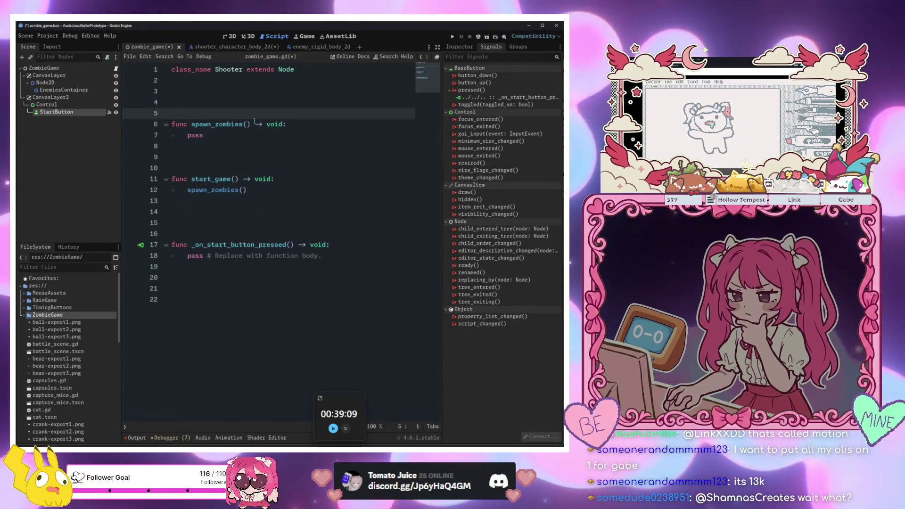
pyautogui.press('Return')
pyautogui.press('Return')
pyautogui.press('Return')
pyautogui.press('Up')
pyautogui.press('Up')
pyautogui.press('Up')
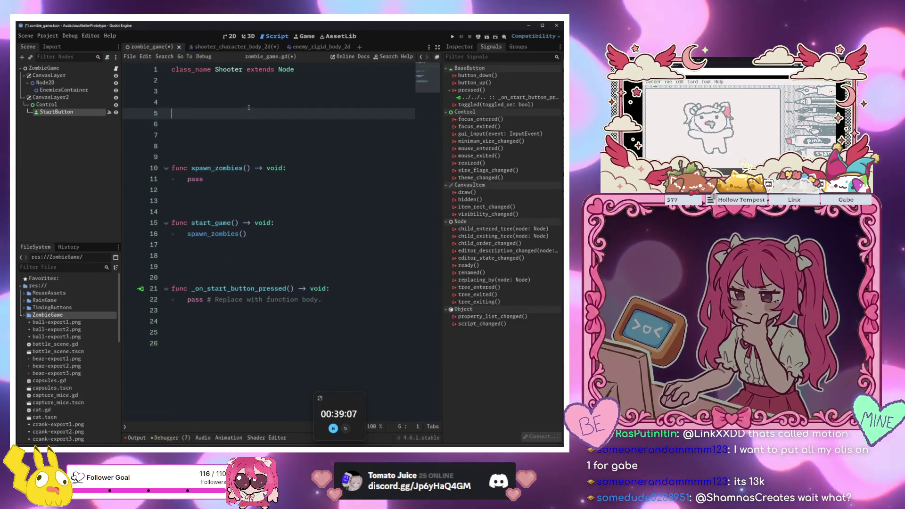
pyautogui.hotkey('ctrl', 's')
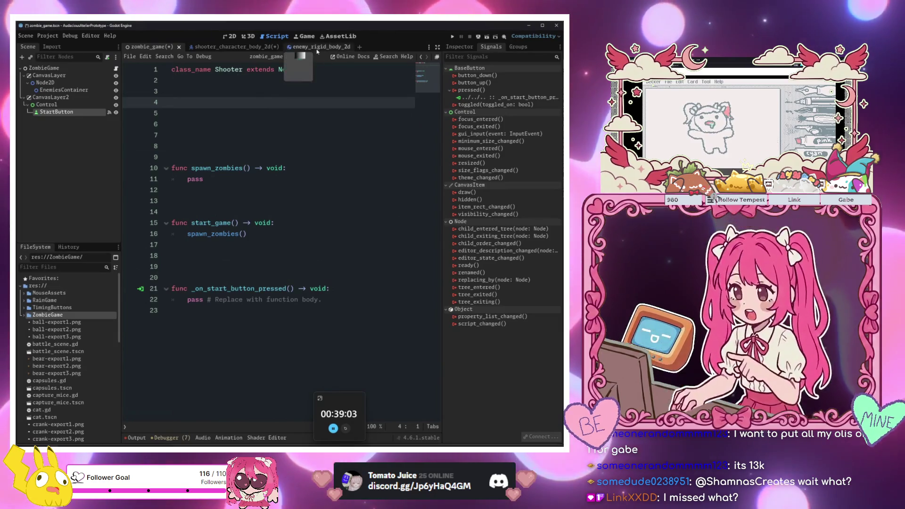
# - Rename spawn_zombies to spawn_enemies in both the definition and the start_game call
pyautogui.click(243, 169)
pyautogui.press('BackSpace')
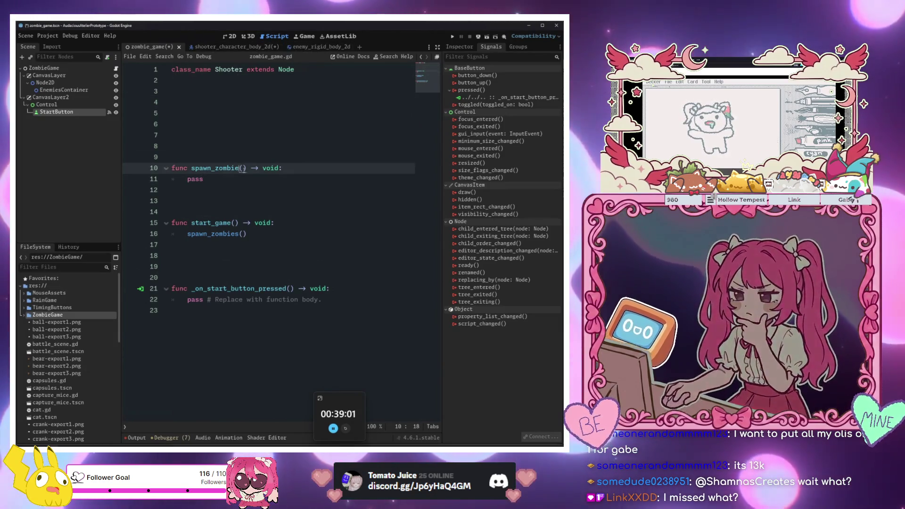
pyautogui.press('BackSpace')
pyautogui.press('BackSpace')
pyautogui.press('BackSpace')
pyautogui.write('enemy')
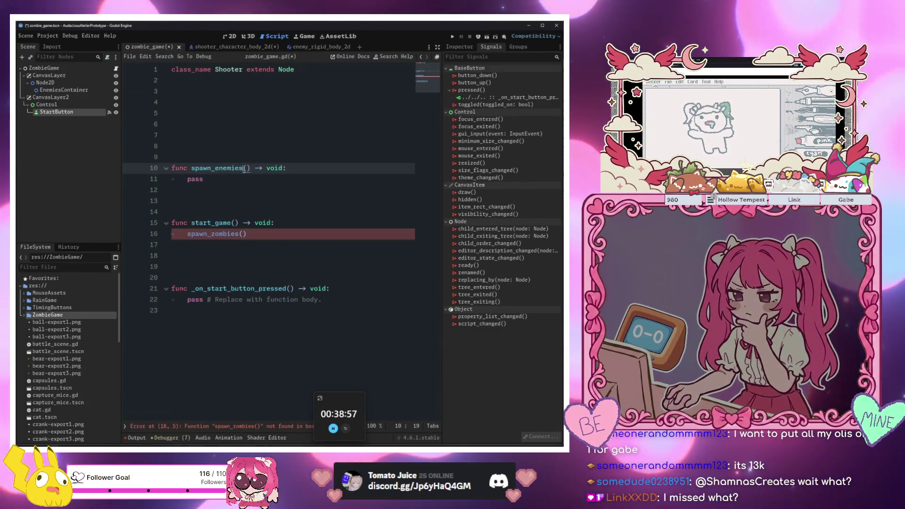
pyautogui.moveTo(243, 168); pyautogui.dragTo(230, 169)
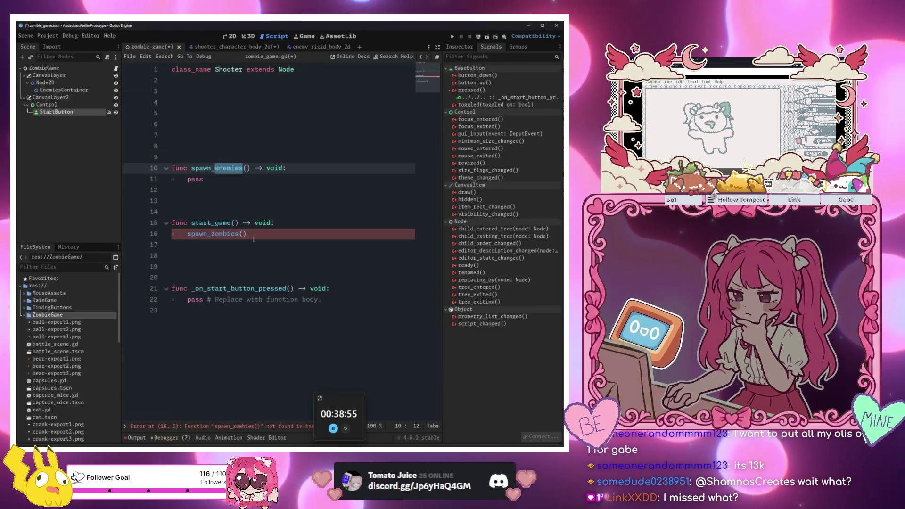
pyautogui.click(249, 256)
pyautogui.moveTo(239, 234); pyautogui.dragTo(218, 233)
pyautogui.write('enemies')
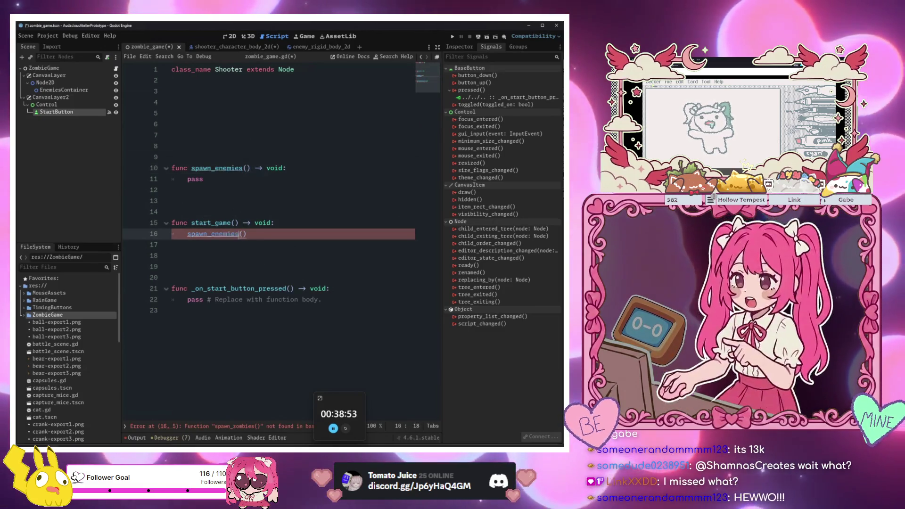
pyautogui.press('Down')
pyautogui.click(263, 113)
pyautogui.scroll(-5, 80, 360)
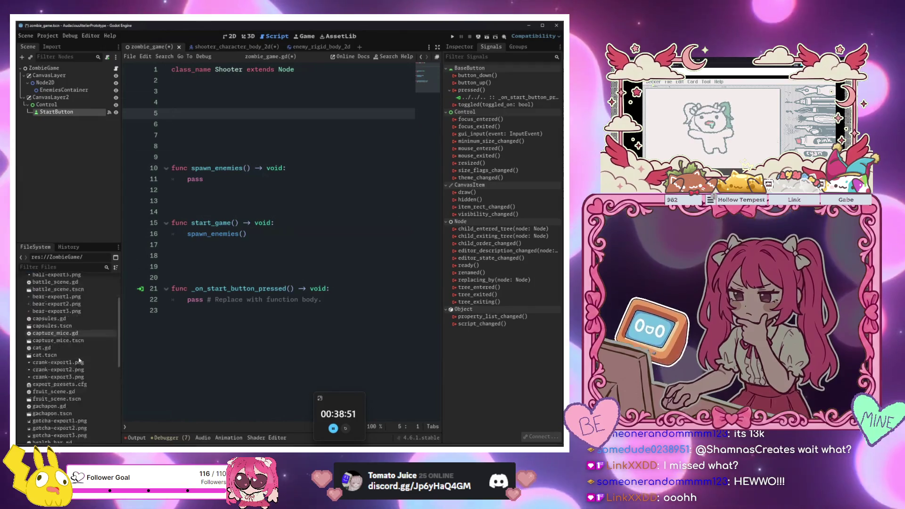
# - Expand the ZombieGame folder in FileSystem and select enemy_rigid_body_2d.tscn and the shooter scene file
pyautogui.scroll(5, 79, 361)
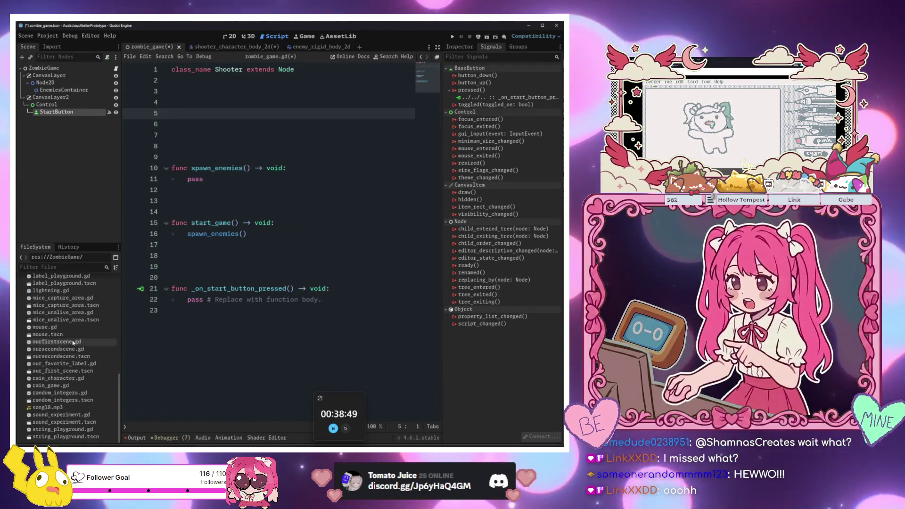
pyautogui.click(24, 315)
pyautogui.click(69, 322)
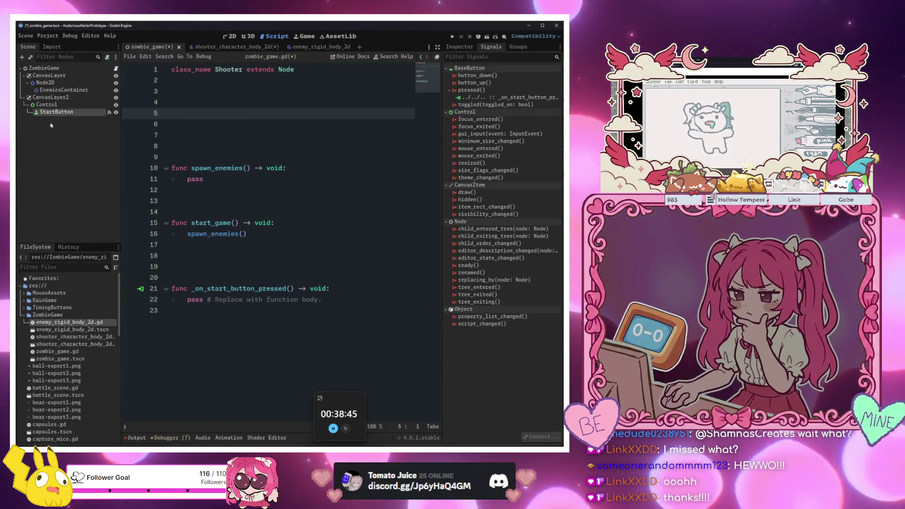
pyautogui.click(75, 329)
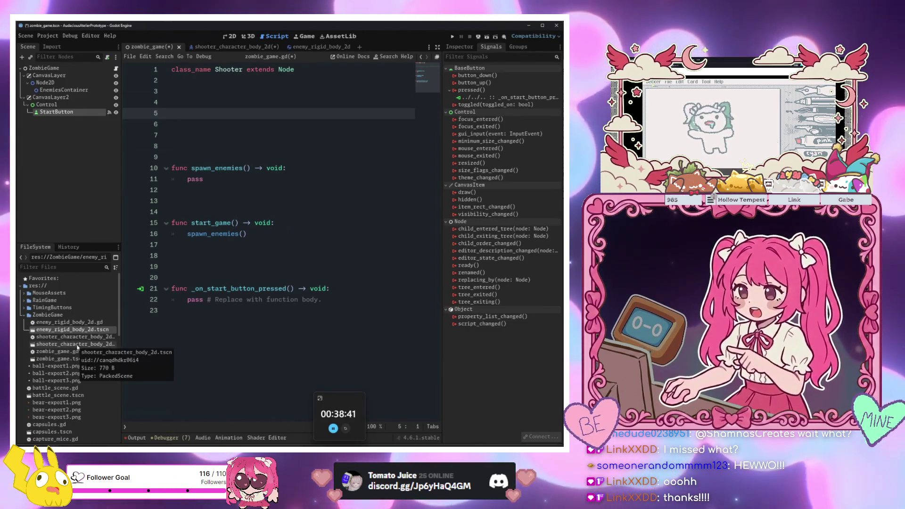
pyautogui.keyDown('ctrl'); pyautogui.click(76, 344); pyautogui.keyUp('ctrl')
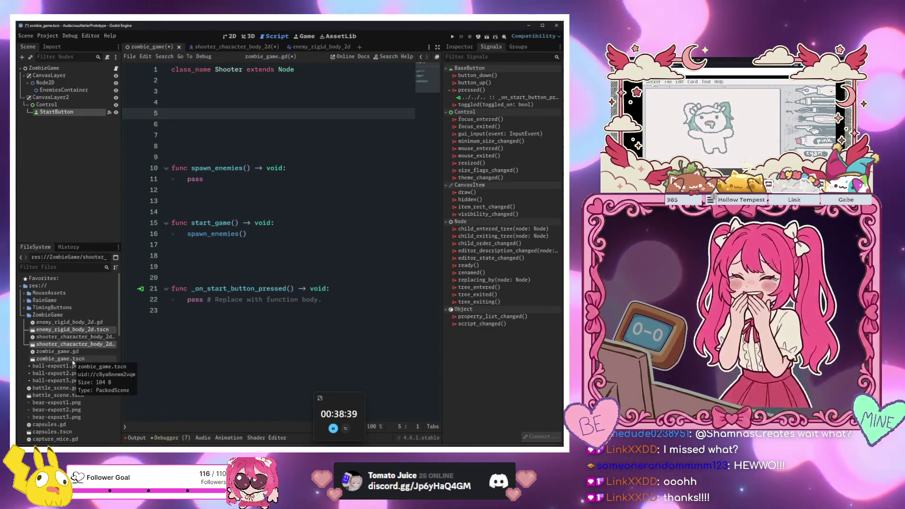
# - Ctrl-drag enemy_rigid_body_2d.tscn and shooter_character_body_2d.tscn into zombie_game.gd as exported variables
pyautogui.click(66, 359)
pyautogui.click(64, 344)
pyautogui.keyDown('ctrl'); pyautogui.click(59, 329); pyautogui.keyUp('ctrl')
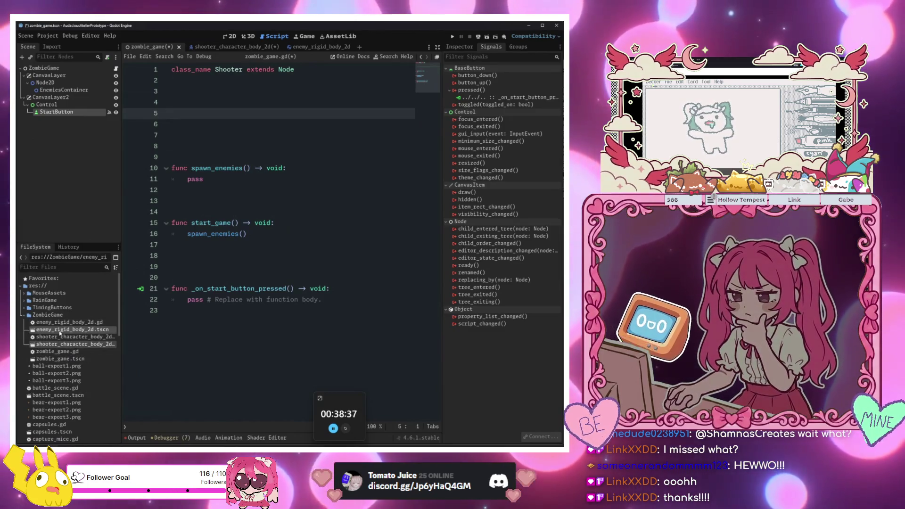
pyautogui.moveTo(191, 117); pyautogui.dragTo(190, 118)
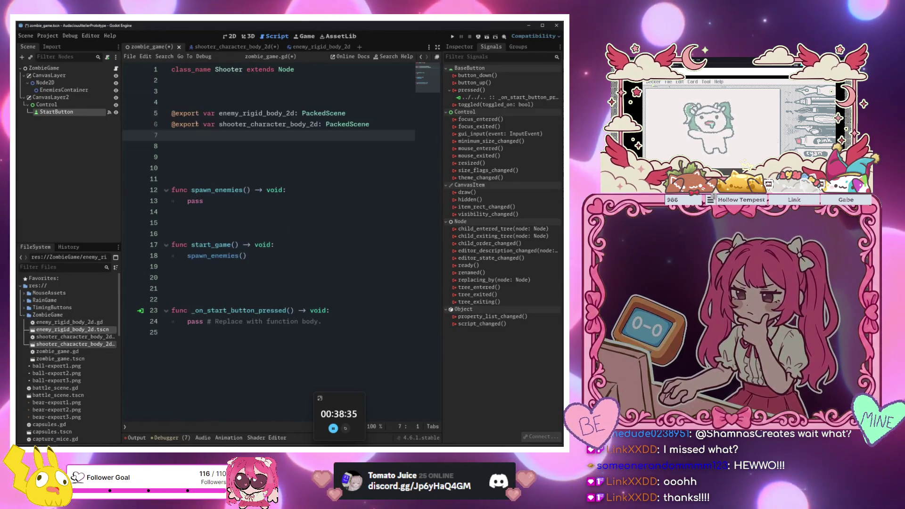
# - Append _scene to both new variable names, making enemy_rigid_body_2d_scene and shooter_character_body_2d_scene
pyautogui.click(44, 68)
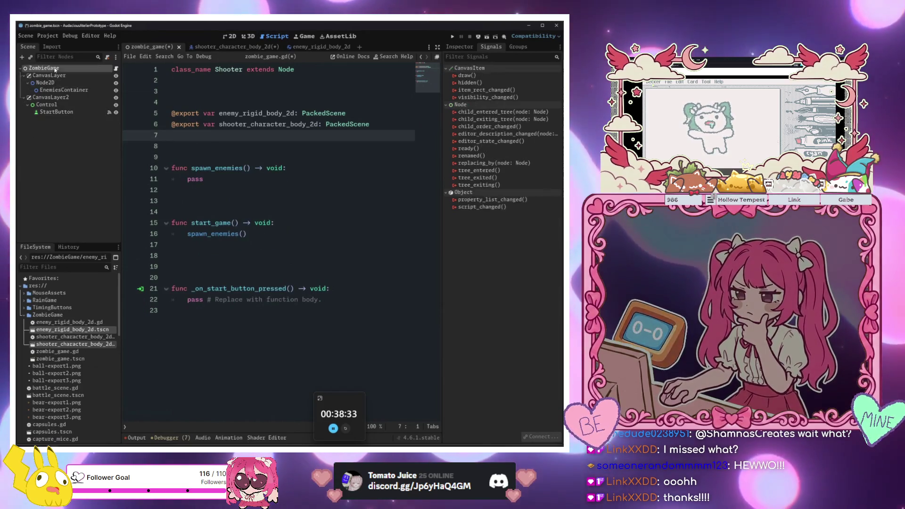
pyautogui.click(319, 124)
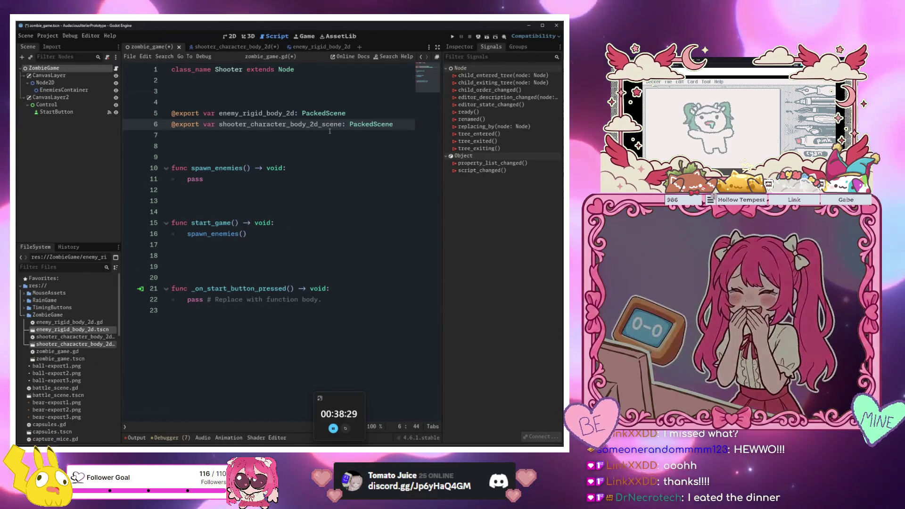
pyautogui.click(318, 114)
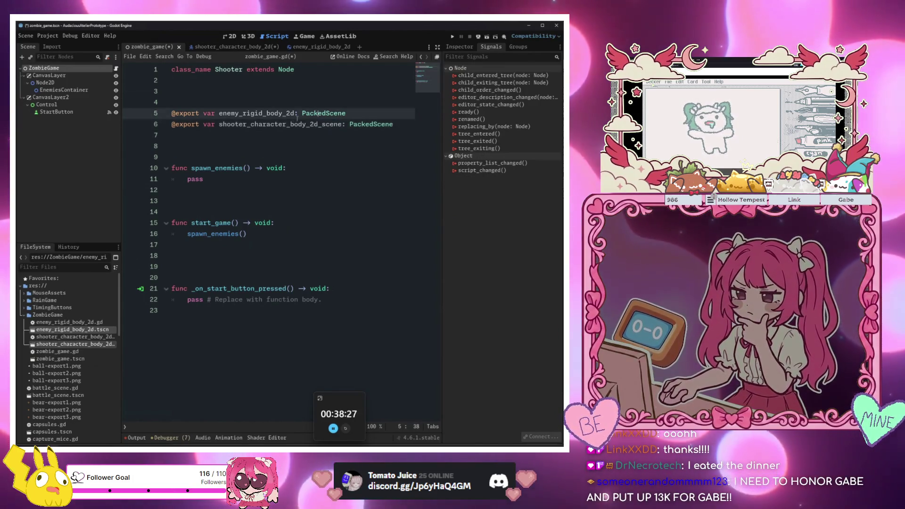
pyautogui.write('_scene')
pyautogui.click(372, 123)
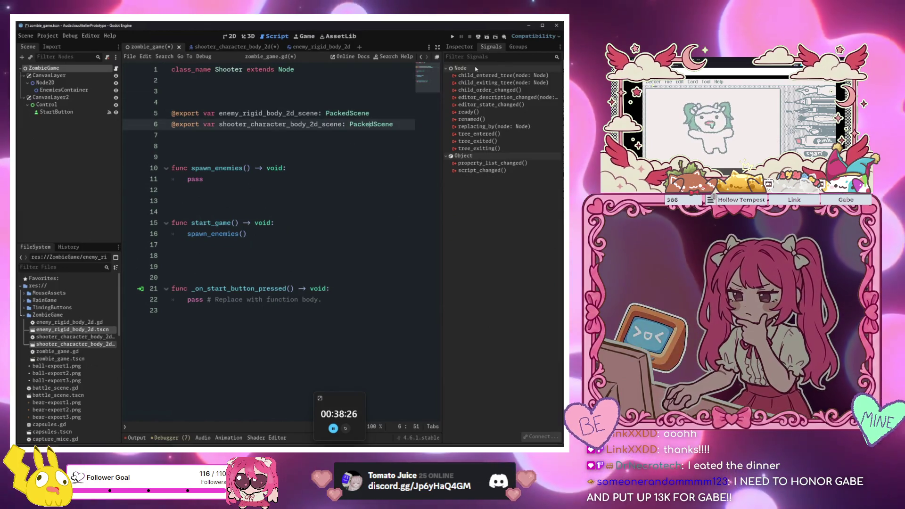
pyautogui.click(460, 47)
pyautogui.click(282, 168)
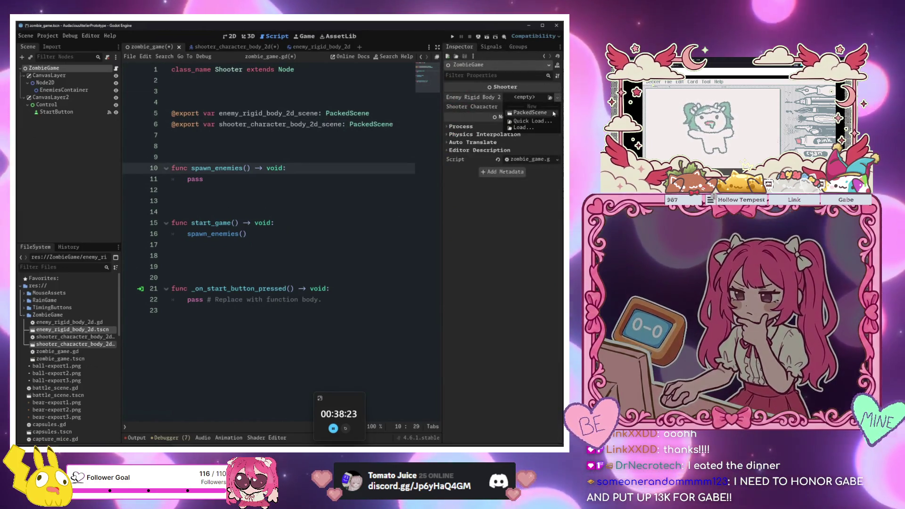
# - Quick Load enemy_rigid_body_2d.tscn into ZombieGame's enemy scene property
pyautogui.click(550, 106)
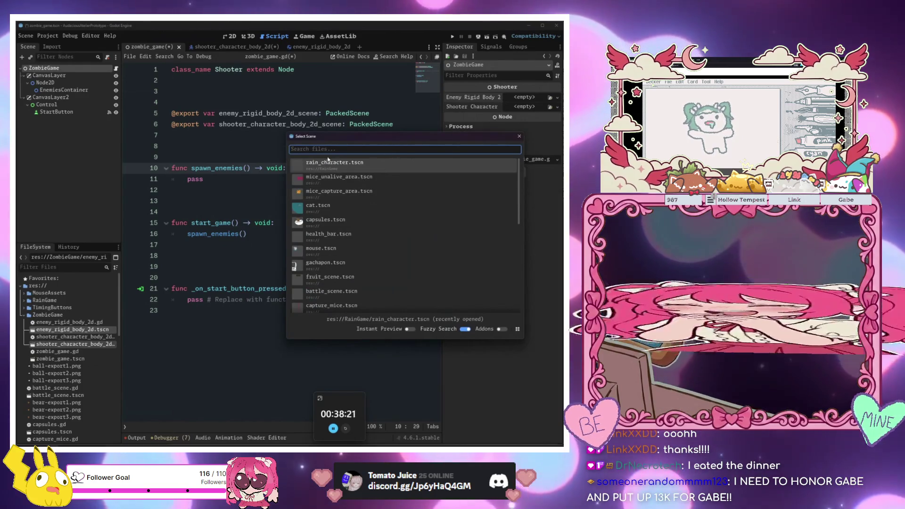
pyautogui.write('enemy')
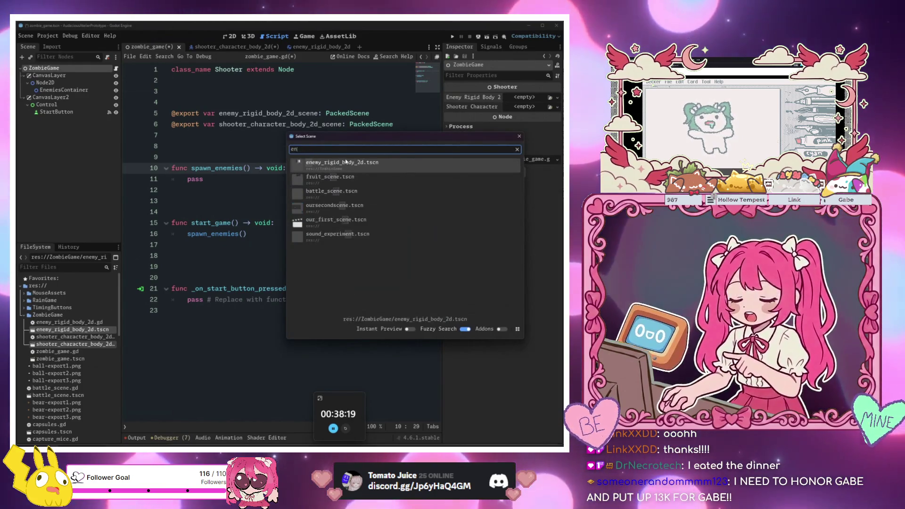
pyautogui.doubleClick(375, 219)
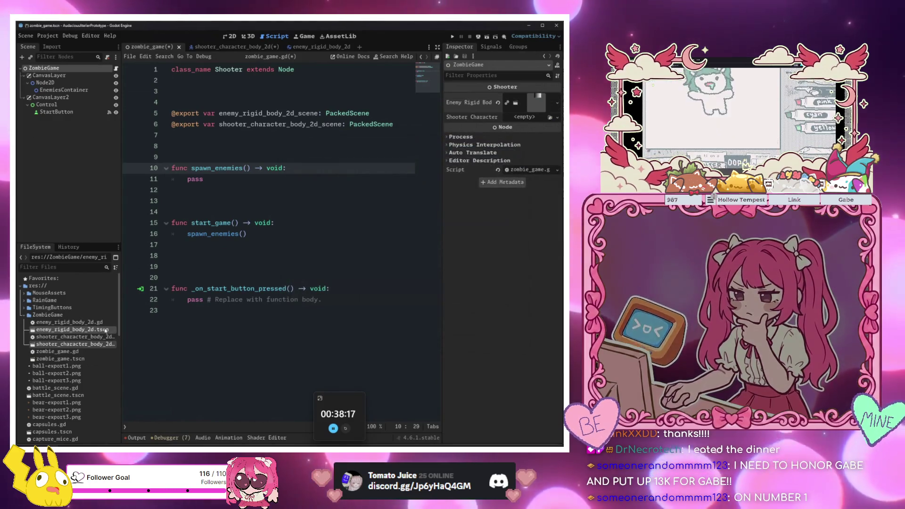
# - Assign shooter_character_body_2d.tscn to the Shooter Character property by dragging it from FileSystem
pyautogui.moveTo(65, 352); pyautogui.dragTo(144, 333)
pyautogui.moveTo(516, 122)
pyautogui.mouseDown()
pyautogui.moveTo(70, 339)
pyautogui.moveTo(283, 189)
pyautogui.moveTo(511, 118)
pyautogui.mouseUp()
pyautogui.click(70, 344)
pyautogui.click(299, 265)
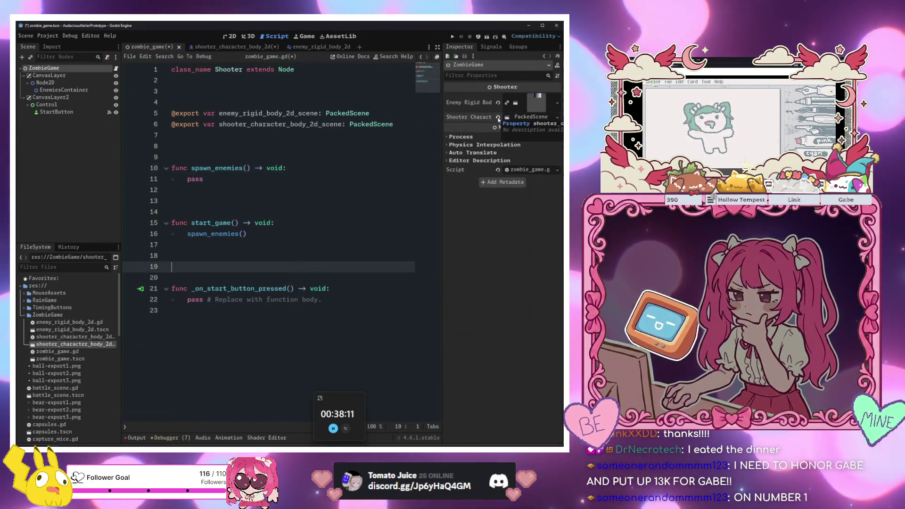
pyautogui.click(524, 118)
pyautogui.click(498, 118)
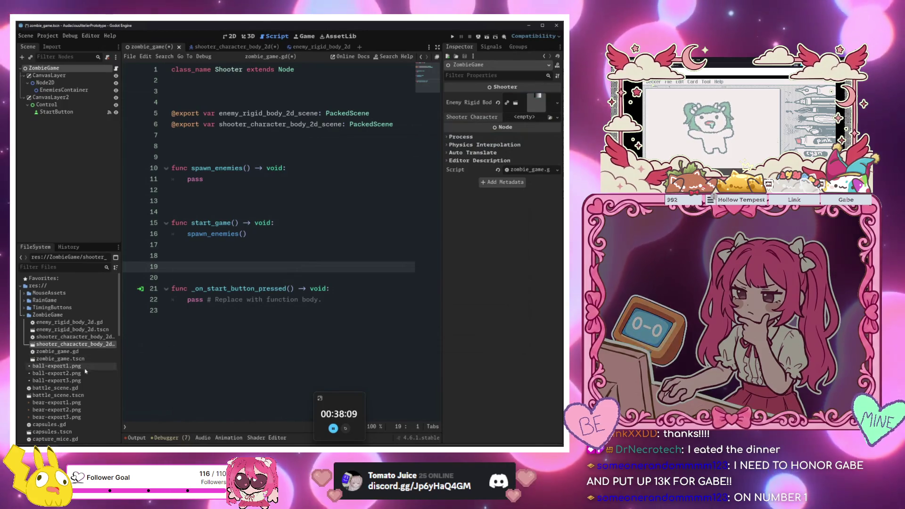
pyautogui.moveTo(69, 350)
pyautogui.mouseDown()
pyautogui.moveTo(523, 118)
pyautogui.moveTo(536, 122)
pyautogui.mouseUp()
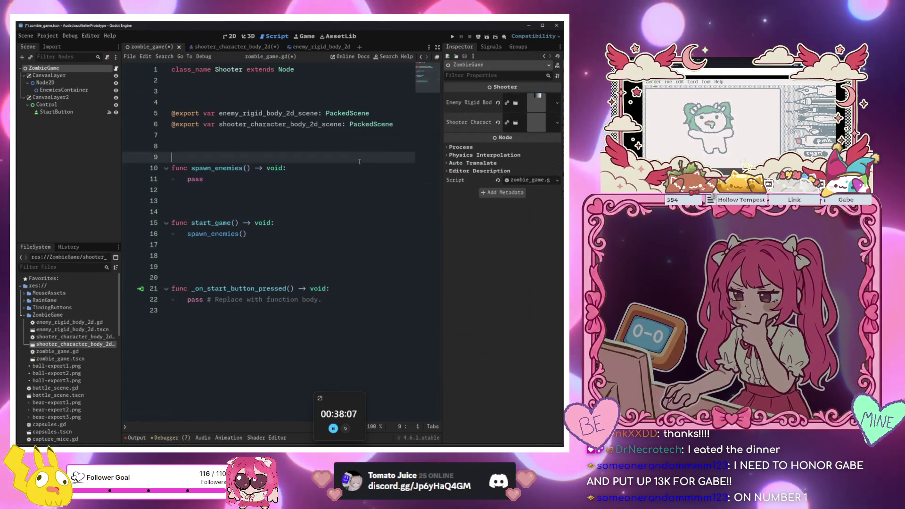
# - Save zombie_game.gd
pyautogui.tripleClick(194, 288)
pyautogui.click(198, 255)
pyautogui.hotkey('ctrl', 's')
pyautogui.click(226, 233)
pyautogui.click(203, 179)
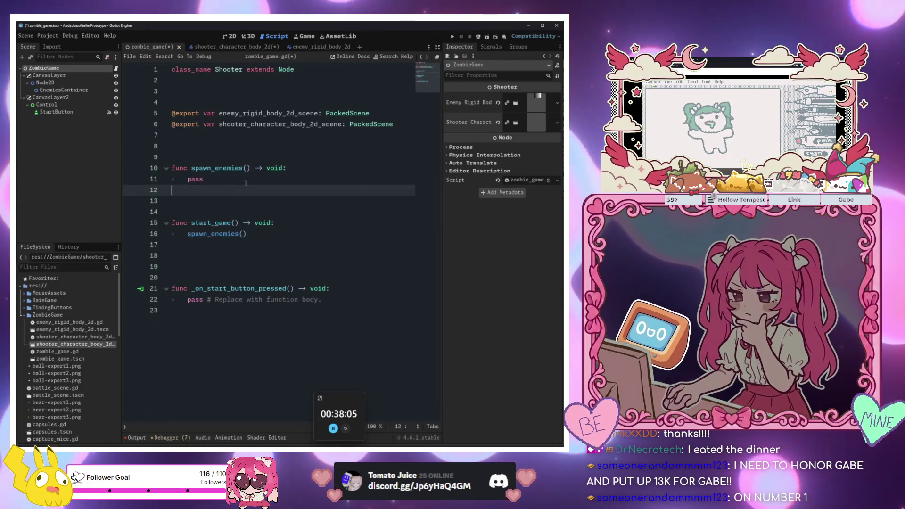
pyautogui.click(212, 255)
# - Add a func spawn_shooter() -> void: header above start_game
pyautogui.click(307, 224)
pyautogui.press('Return')
pyautogui.write('spawn_shoote')
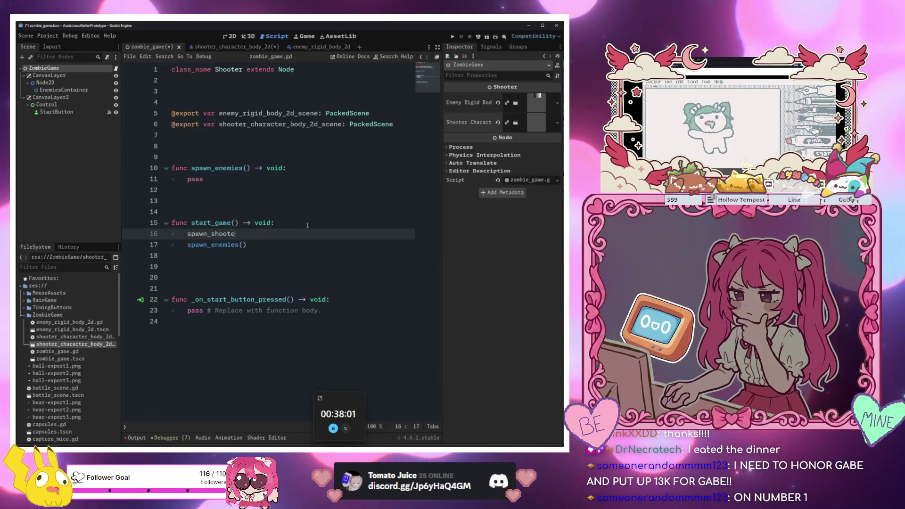
pyautogui.press('Up')
pyautogui.press('Up')
pyautogui.press('Return')
pyautogui.press('Return')
pyautogui.press('Up')
pyautogui.press('Up')
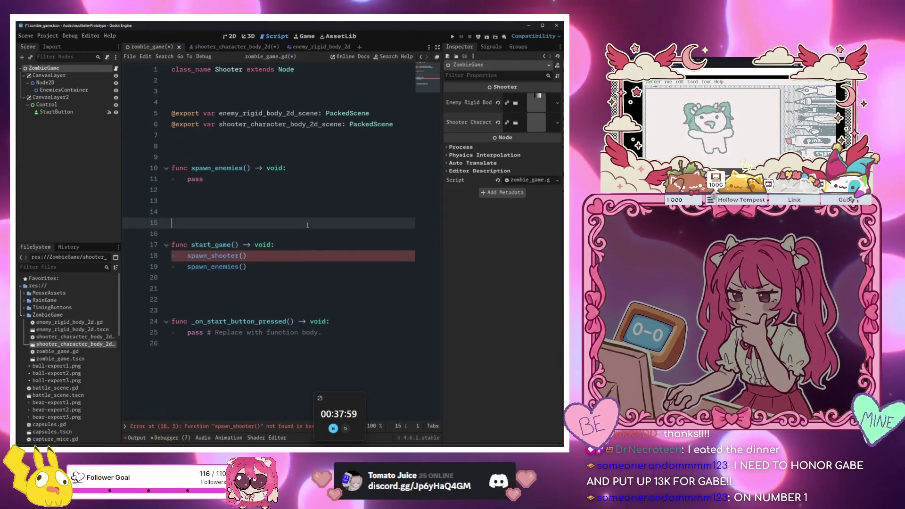
pyautogui.write('func spawn_')
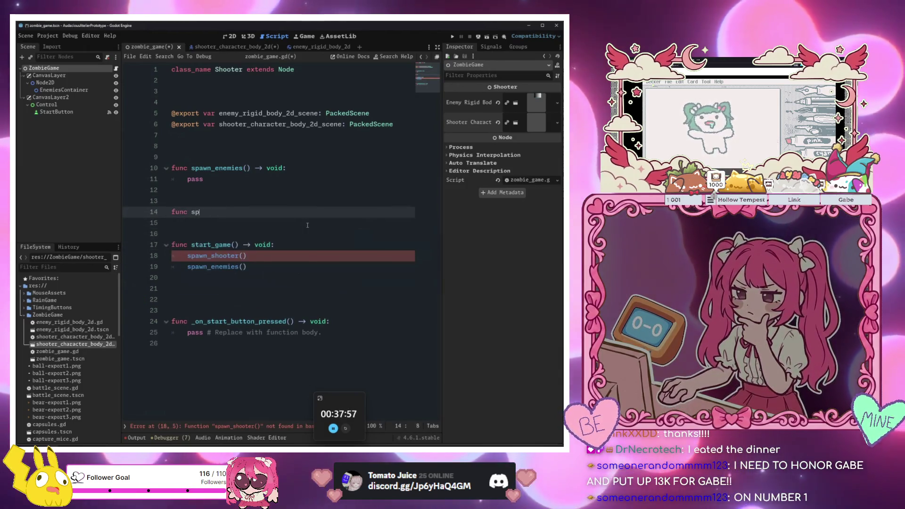
pyautogui.write('shooter() -> voi')
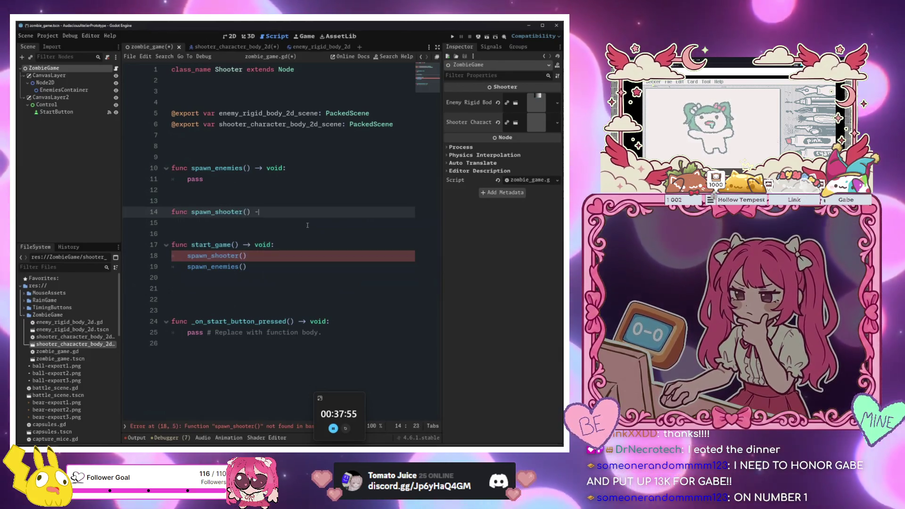
pyautogui.press('Return')
pyautogui.write(':')
pyautogui.press('Return')
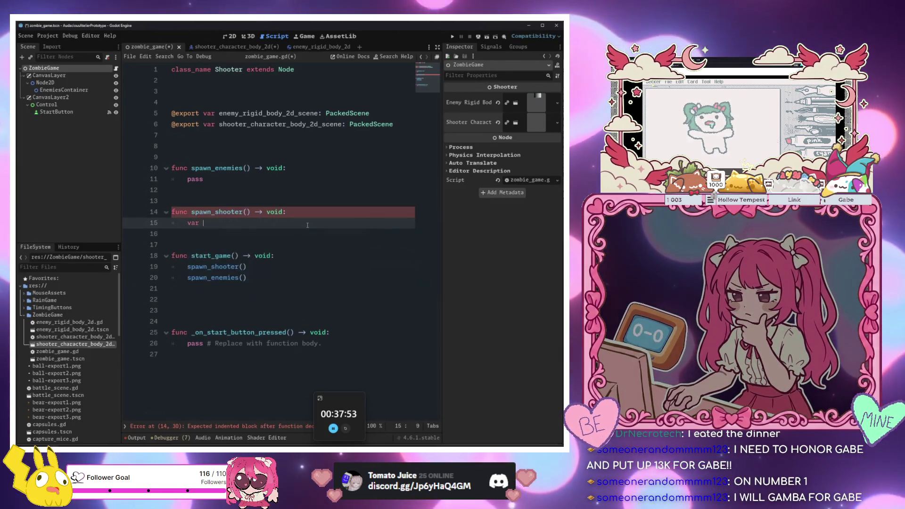
# - Declare var shooter: Shooter = shooter_character_body_2d_scene.instantiate() inside spawn_shooter
pyautogui.write('Shooter = sh')
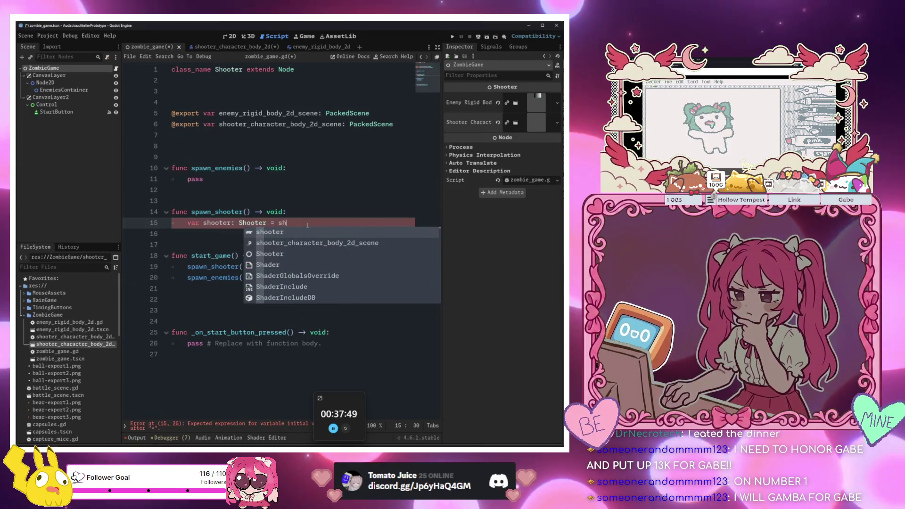
pyautogui.press('Down')
pyautogui.press('Return')
pyautogui.write('.')
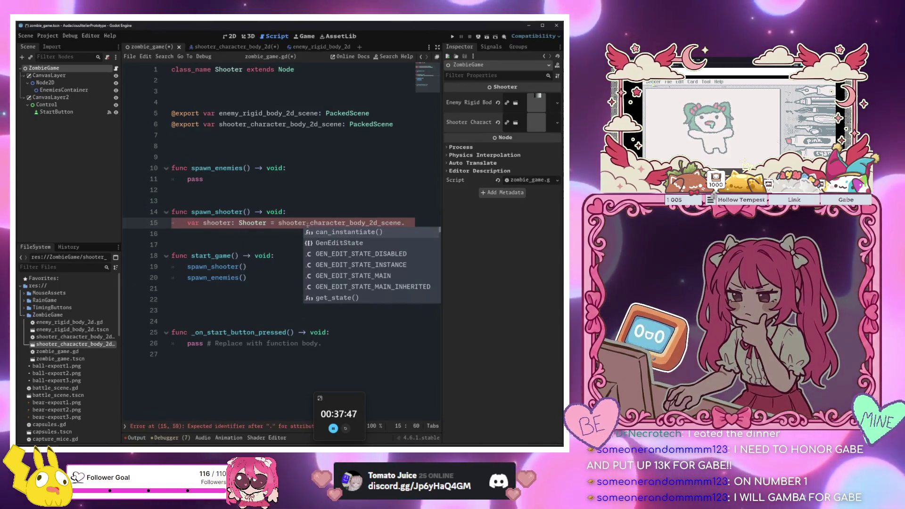
pyautogui.write('inst')
pyautogui.press('Return')
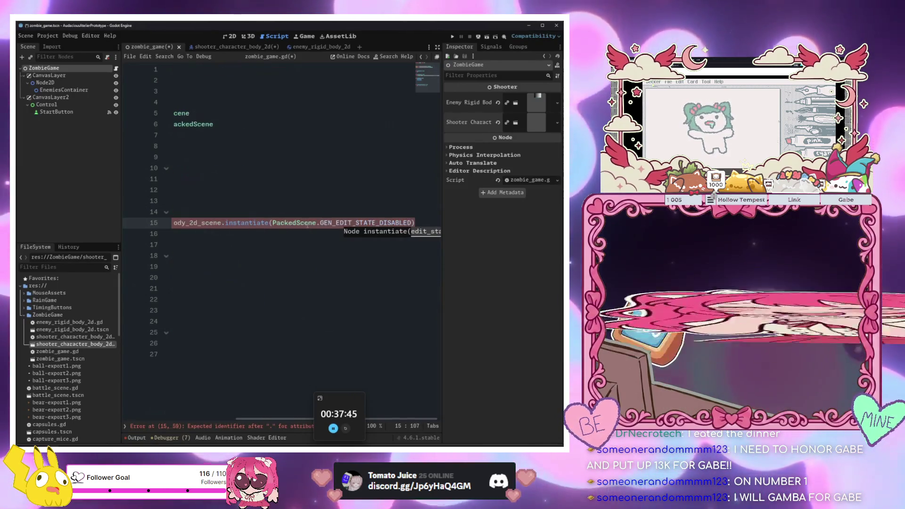
# - Insert an exported node_2d: Node2D reference by Ctrl-dragging Node2D into the script
pyautogui.press('Return')
pyautogui.press('Return')
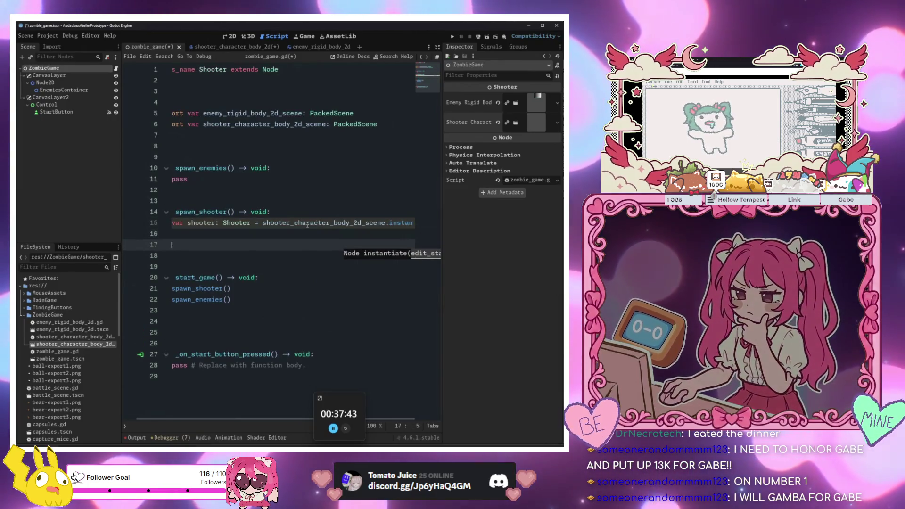
pyautogui.write('sh')
pyautogui.press('BackSpace')
pyautogui.press('BackSpace')
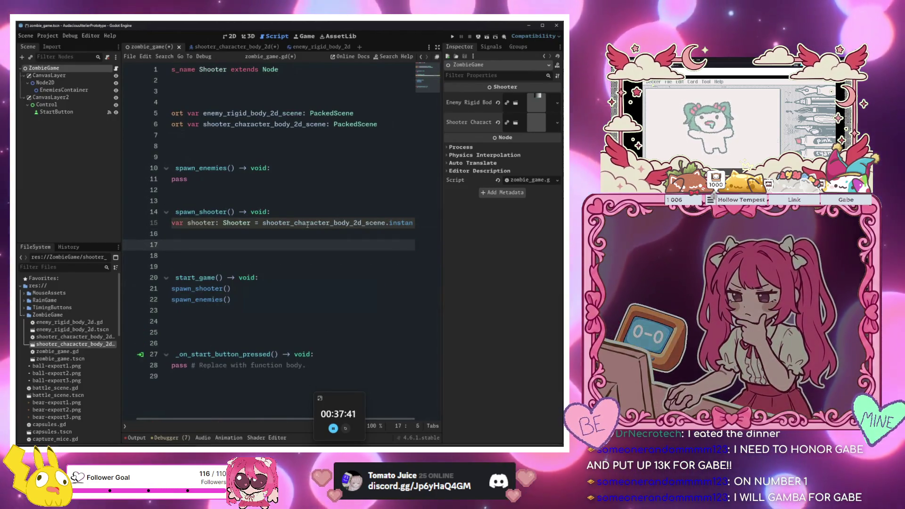
pyautogui.moveTo(46, 82); pyautogui.dragTo(188, 102)
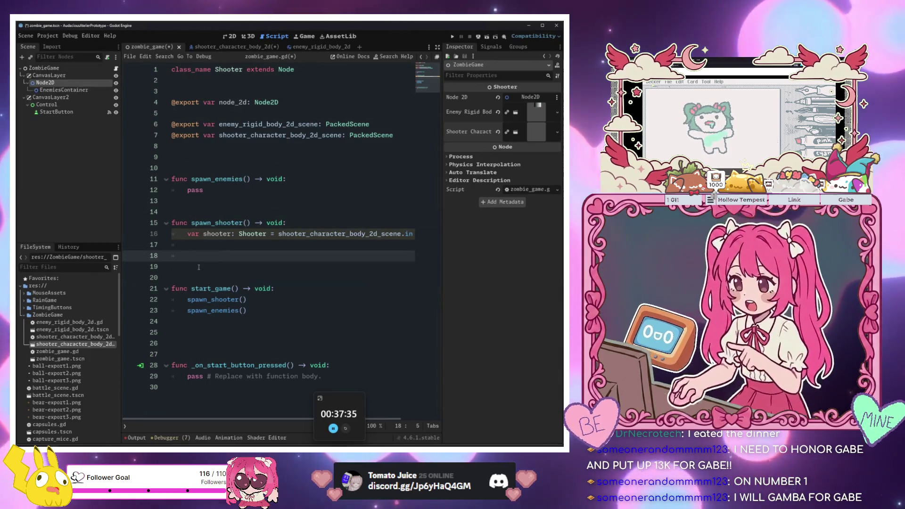
# - Create a Node2D child under Node2D to serve as ShootersContainer
pyautogui.click(59, 83)
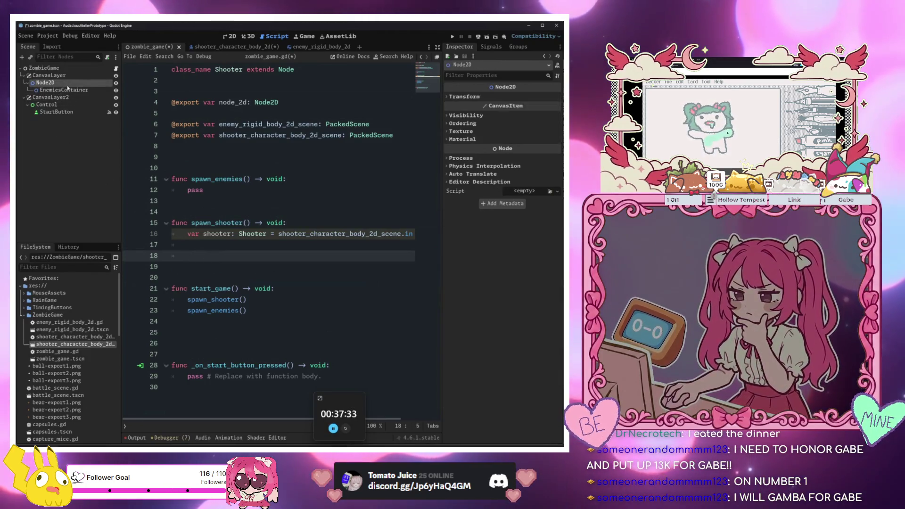
pyautogui.hotkey('ctrl', 'a')
pyautogui.write('Shooters')
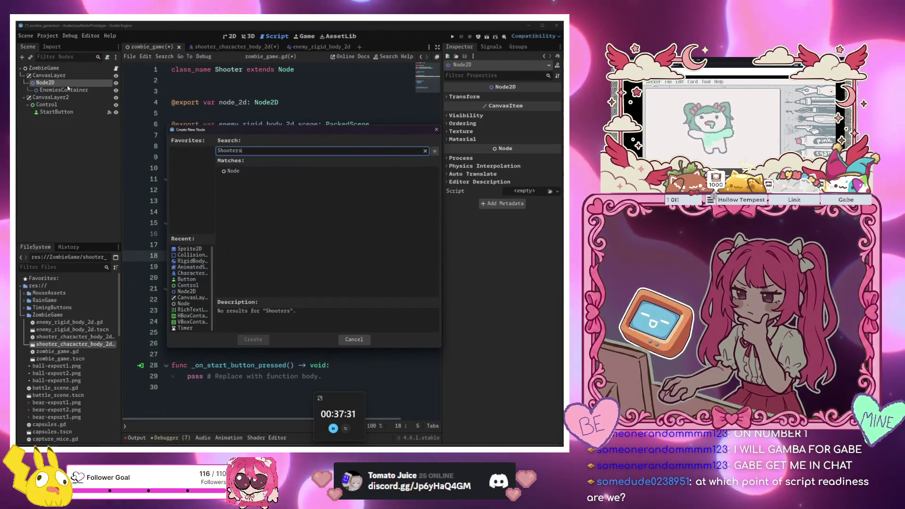
pyautogui.press('Escape')
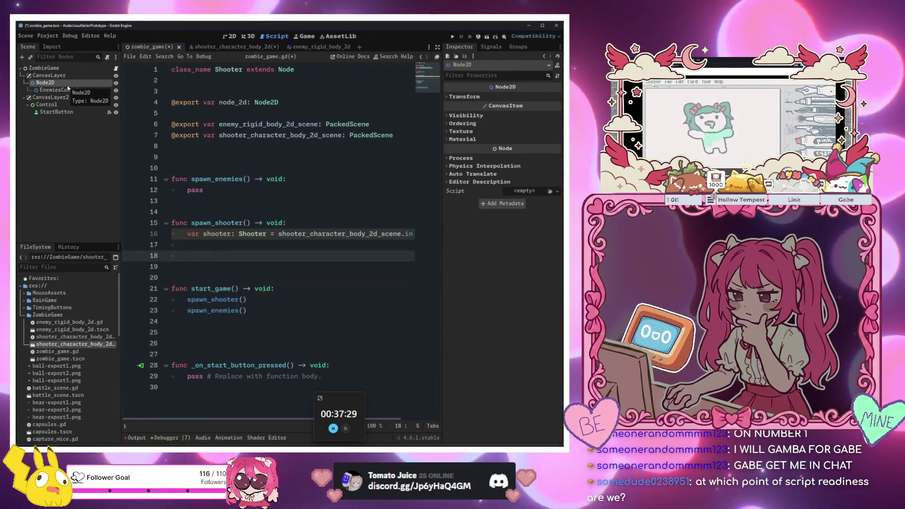
pyautogui.hotkey('ctrl', 'a')
pyautogui.write('node')
pyautogui.press('Return')
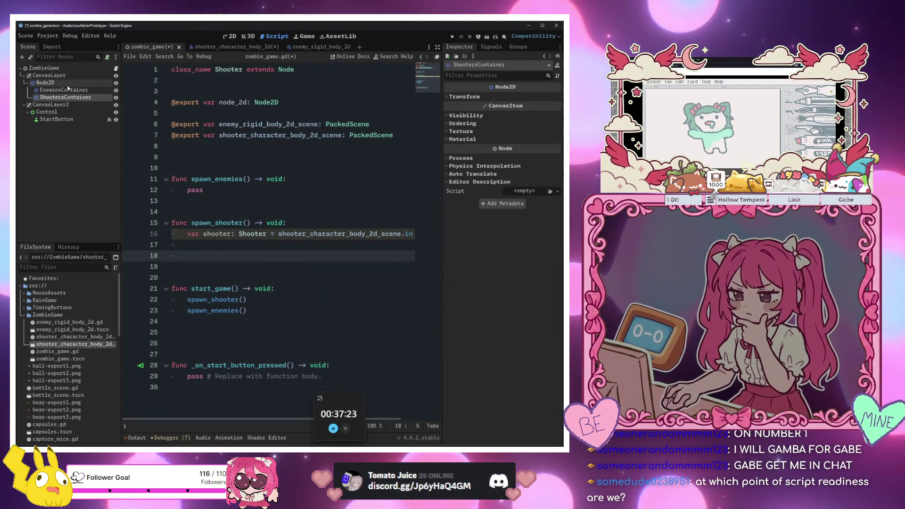
# - Export ShootersContainer as shooters_container: Node2D and delete the leftover node_2d line
pyautogui.moveTo(69, 99); pyautogui.dragTo(188, 113)
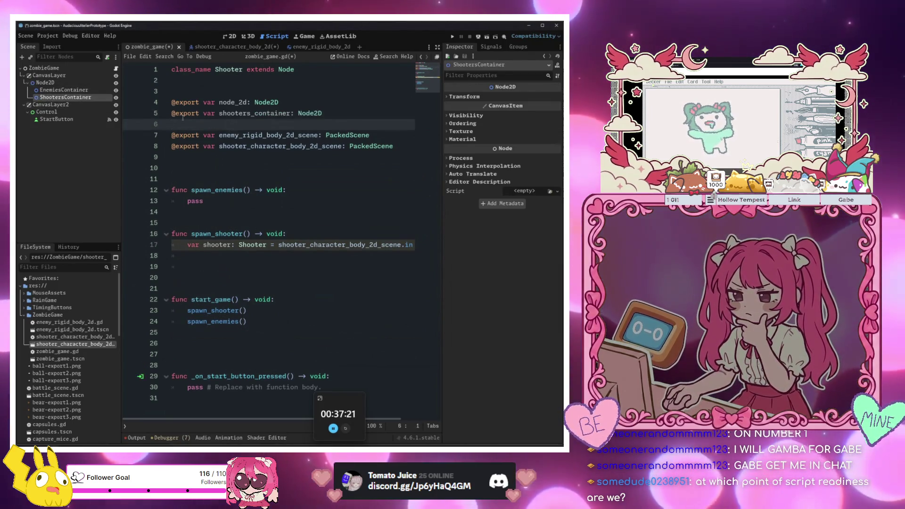
pyautogui.moveTo(281, 102); pyautogui.dragTo(160, 97)
pyautogui.press('BackSpace')
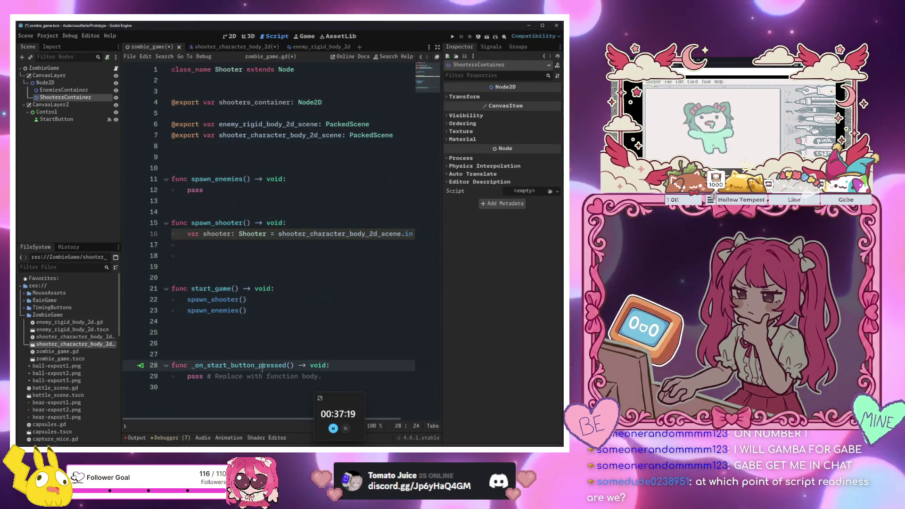
# - In spawn_shooter, call shooters_container.add_child(shooter) and begin a shooter.position line below it
pyautogui.click(248, 247)
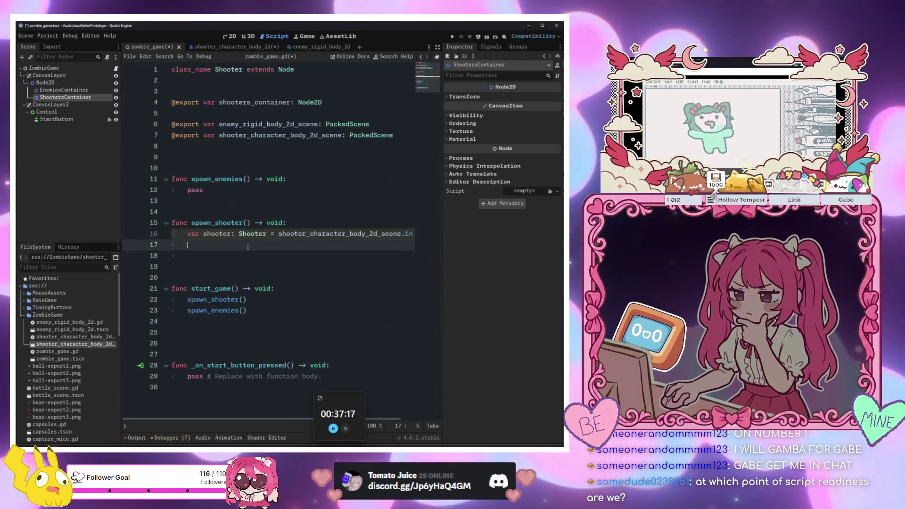
pyautogui.press('Return')
pyautogui.write('shooters_container.add_child(')
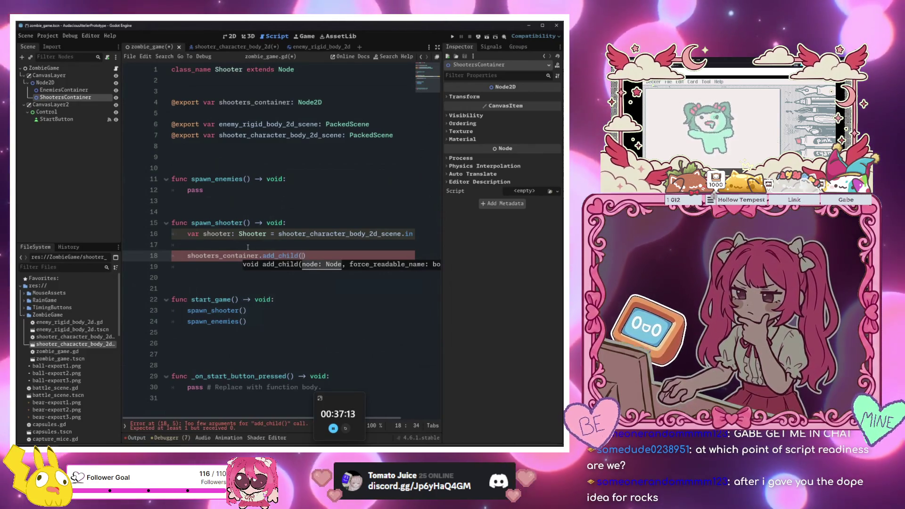
pyautogui.write('shooter')
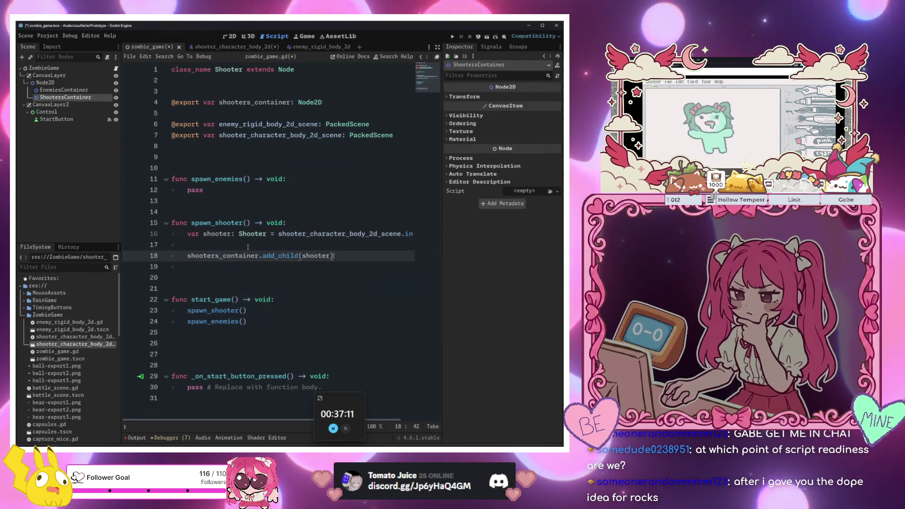
pyautogui.press('Return')
pyautogui.press('Return')
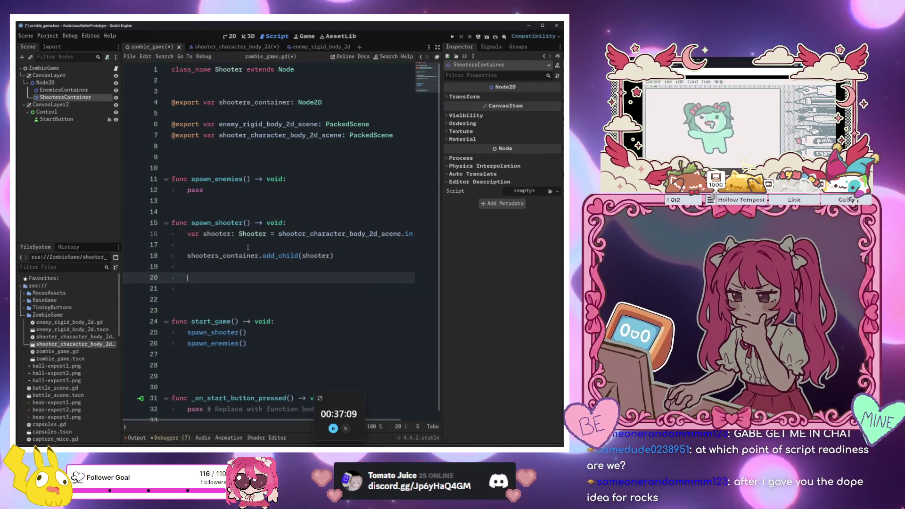
pyautogui.write('shooter.pos')
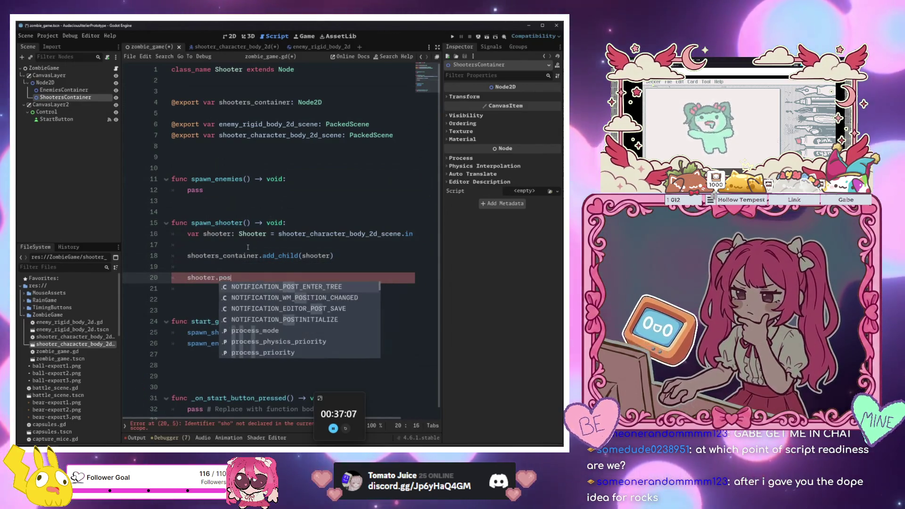
pyautogui.press('BackSpace')
pyautogui.press('BackSpace')
pyautogui.press('BackSpace')
pyautogui.write('po')
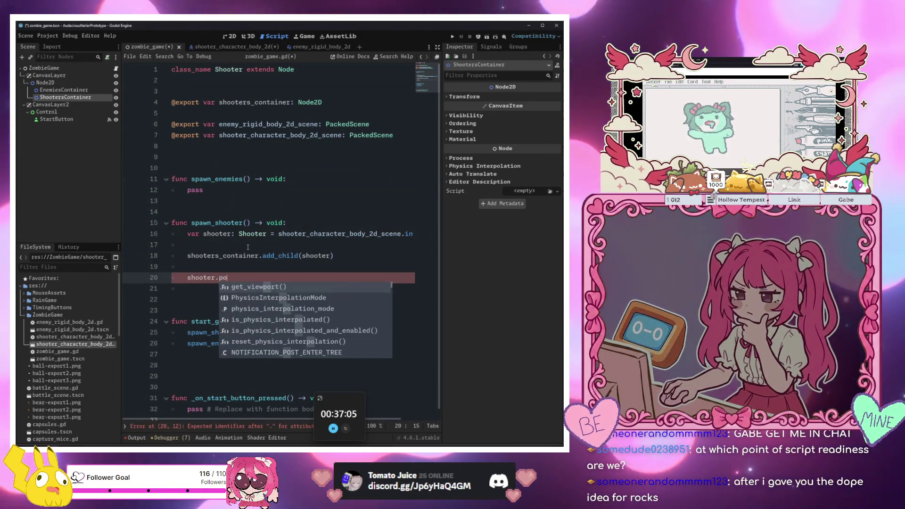
pyautogui.write('sition')
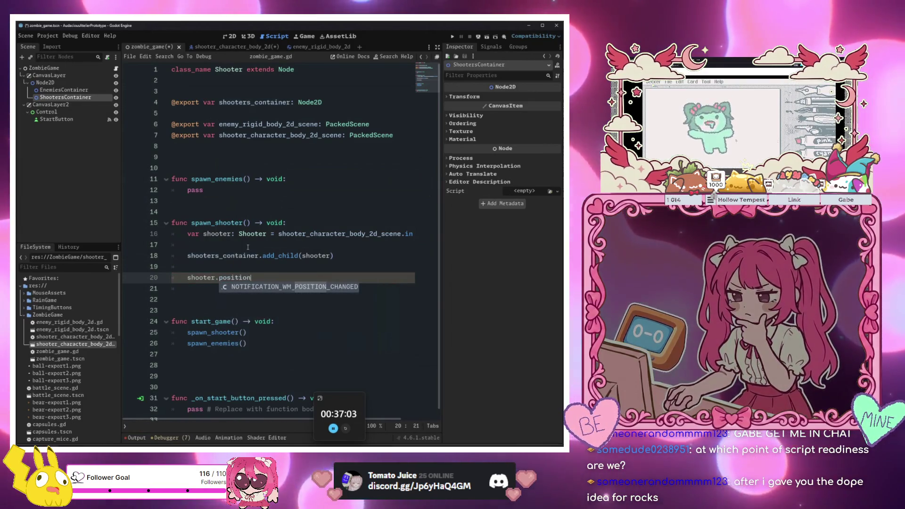
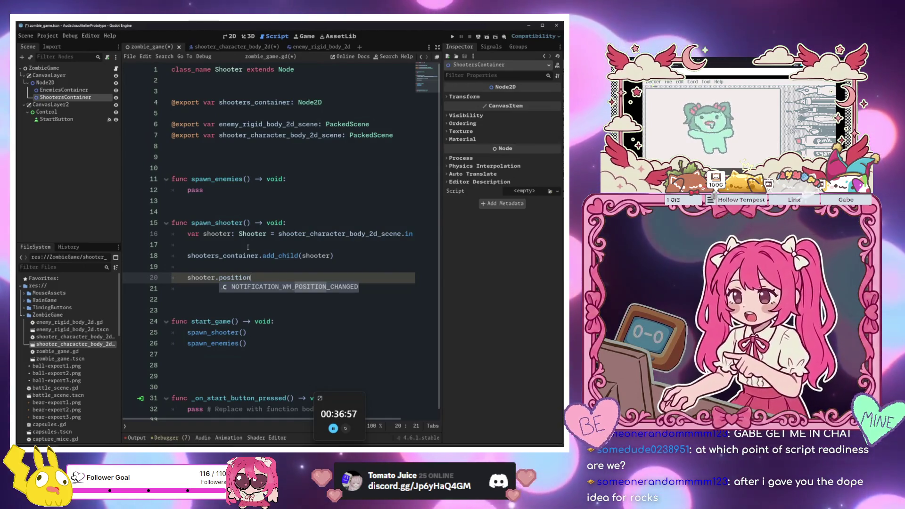
# - Review the shooter character script's gravity, physics process and SPEED code, then select AnimatedSprite2D
pyautogui.click(270, 234)
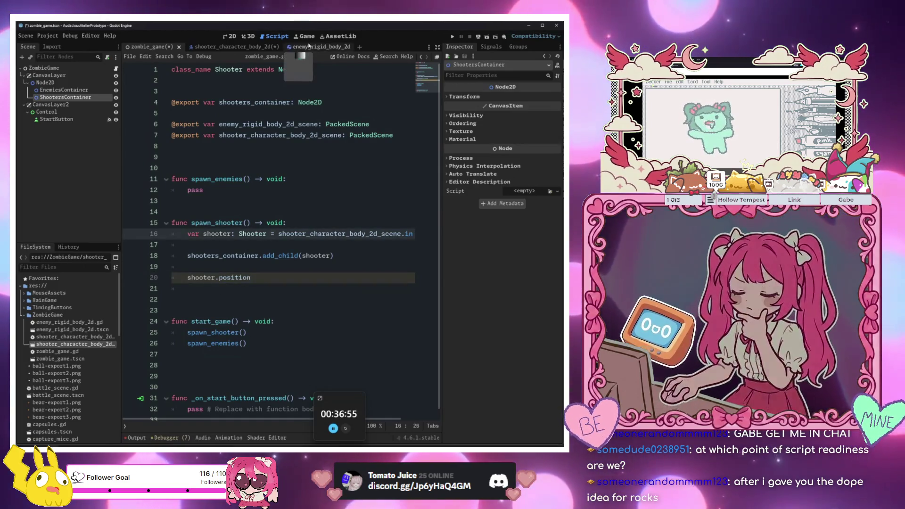
pyautogui.click(241, 48)
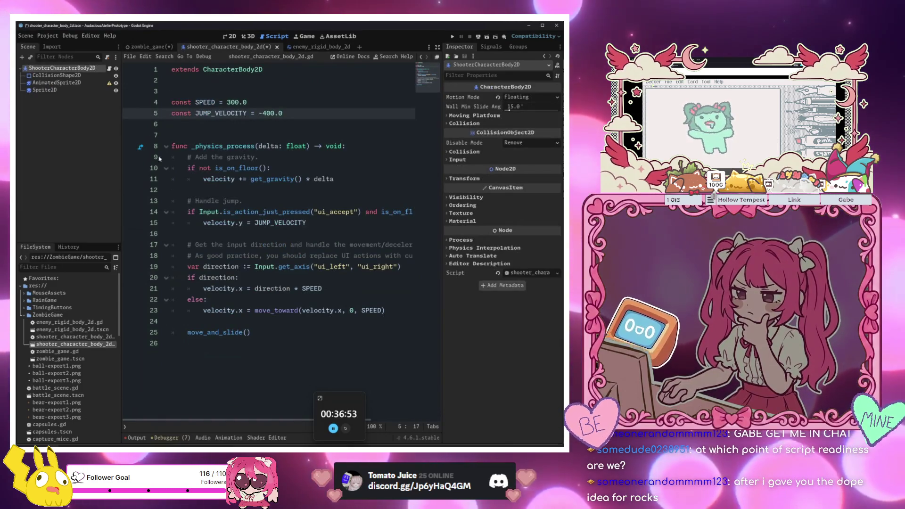
pyautogui.click(285, 179)
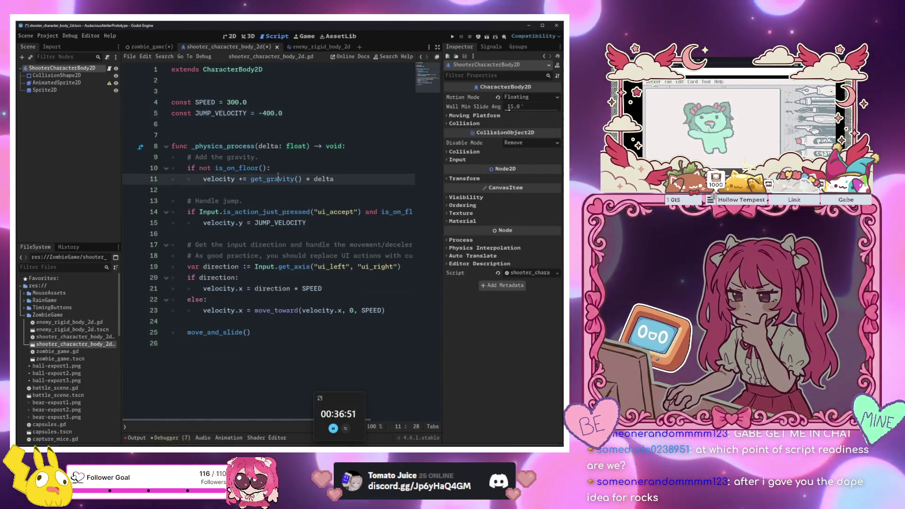
pyautogui.click(278, 146)
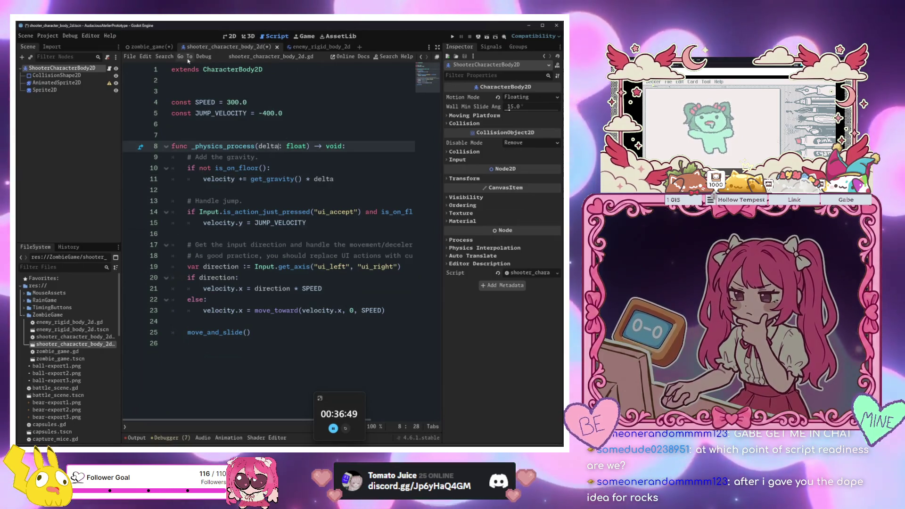
pyautogui.click(239, 113)
pyautogui.click(81, 83)
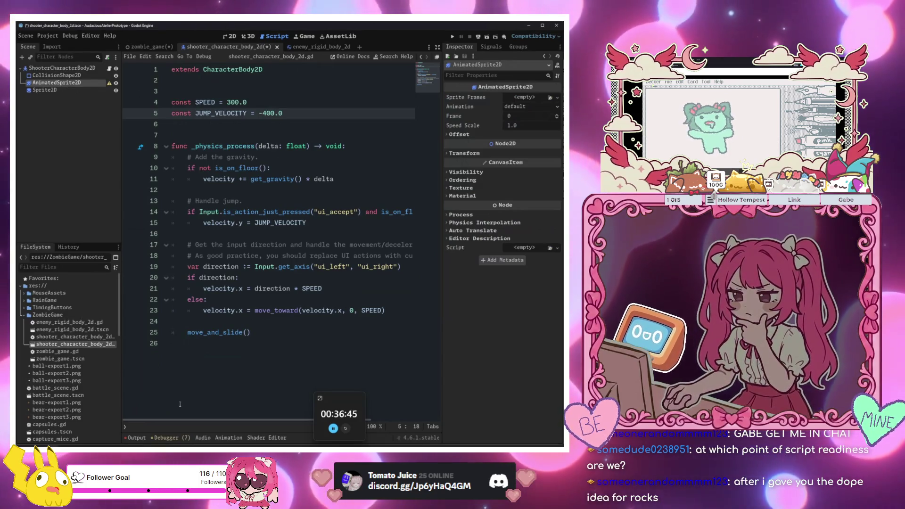
# - Return to the zombie_game script, save it with Ctrl+S, and review its spawn code
pyautogui.hotkey('ctrl', 'shift', 'Tab')
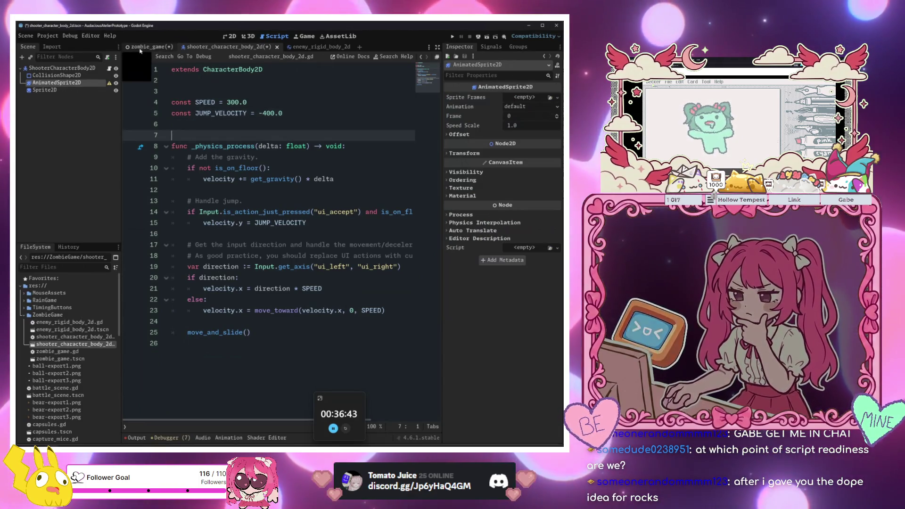
pyautogui.hotkey('ctrl', 's')
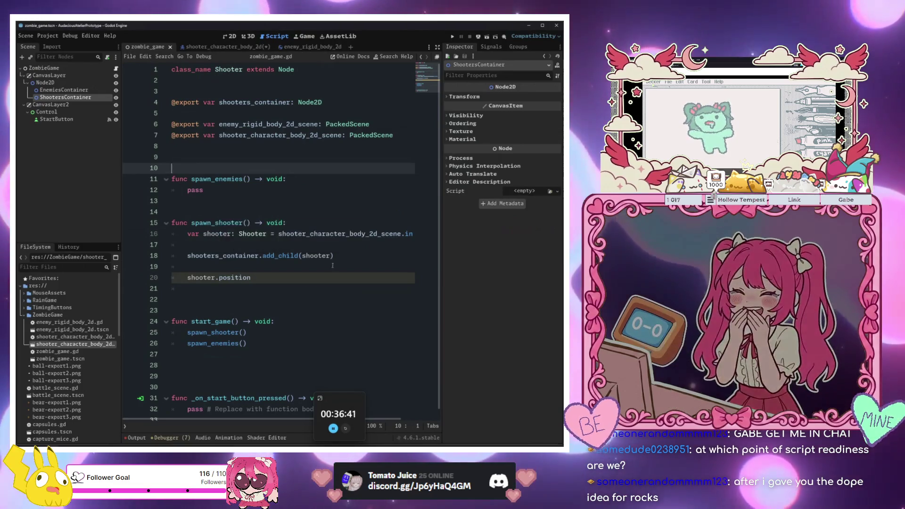
pyautogui.click(308, 298)
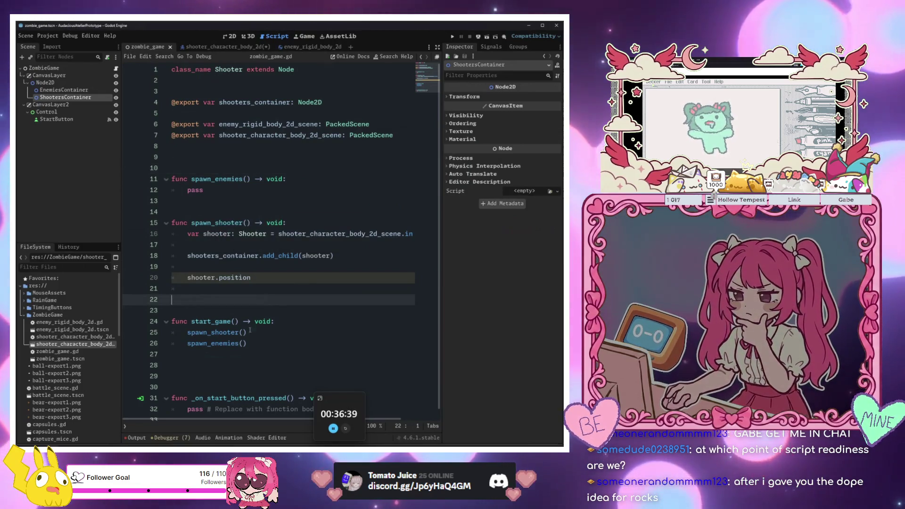
pyautogui.click(242, 344)
pyautogui.scroll(-1, 232, 332)
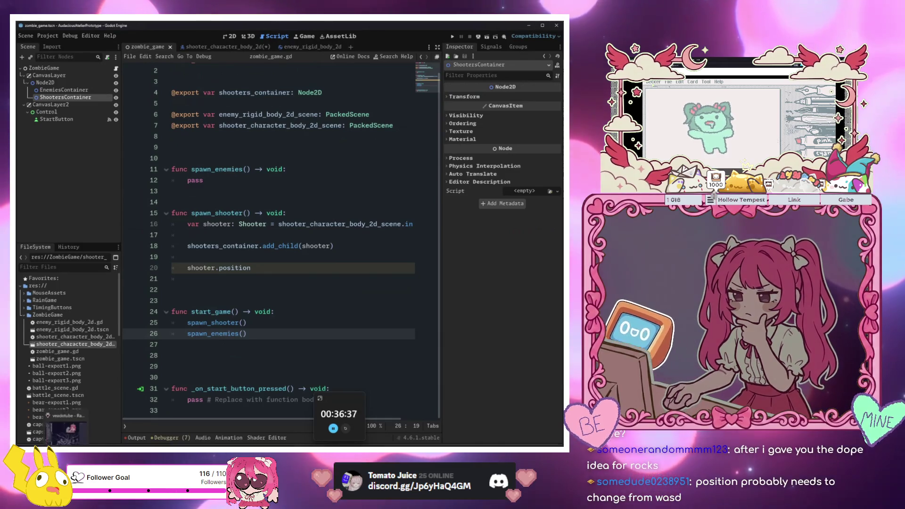
pyautogui.click(261, 281)
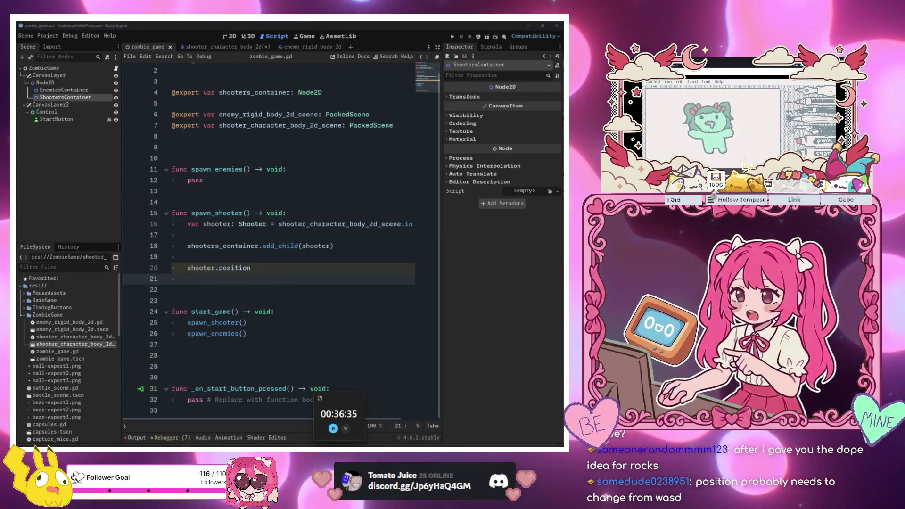
pyautogui.click(284, 268)
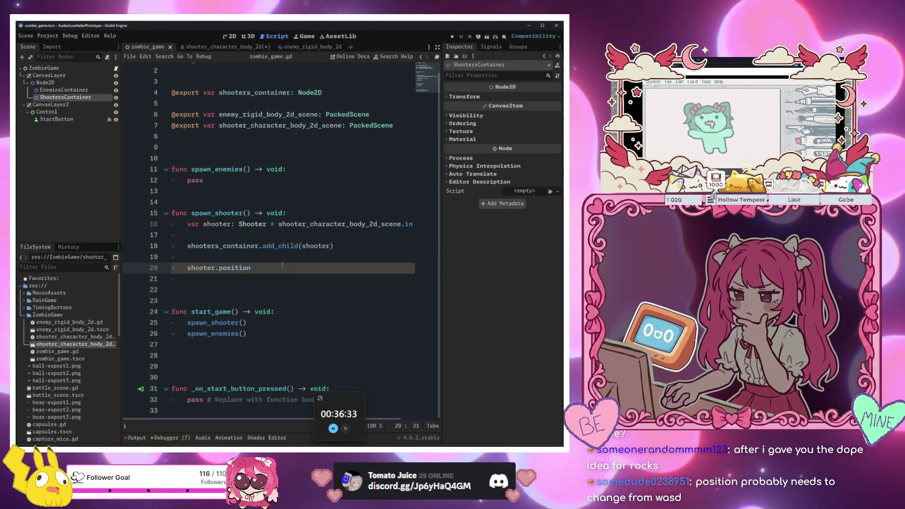
# - Glance at the shooter character scene again, then show zombie_game in the 2D view
pyautogui.click(221, 47)
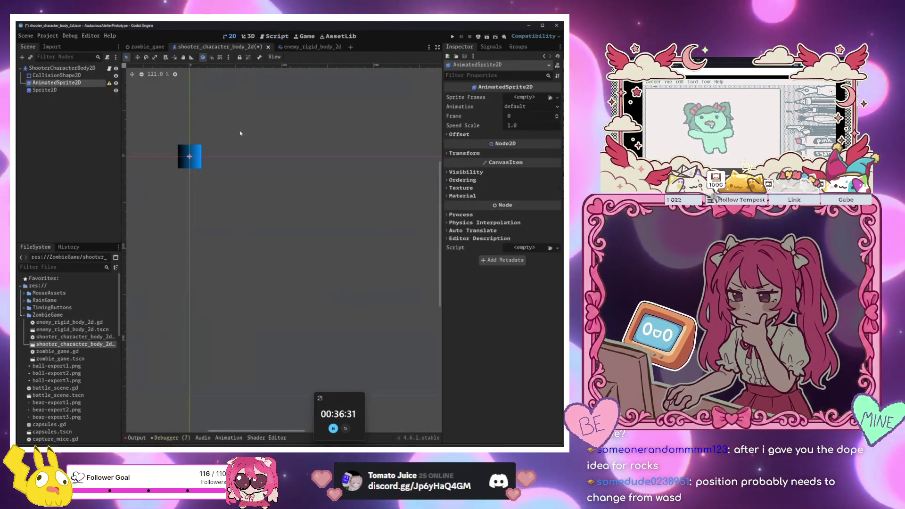
pyautogui.scroll(-6, 243, 222)
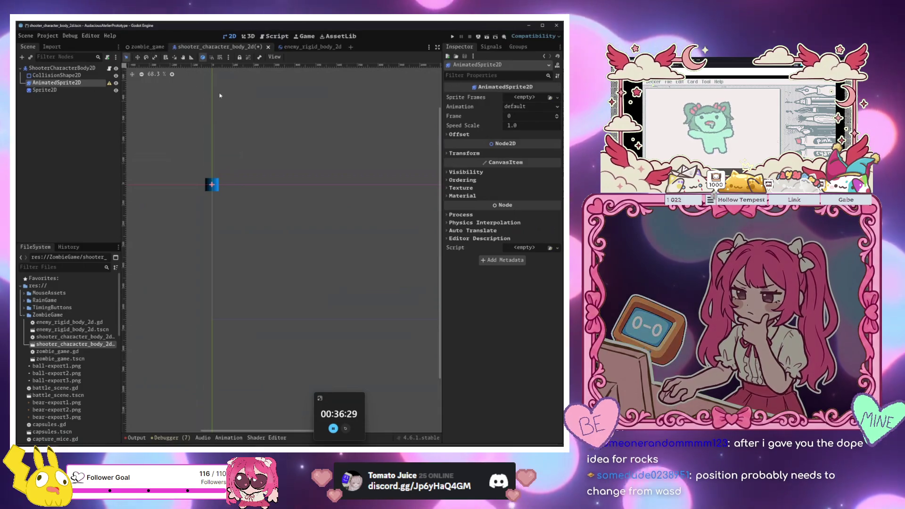
pyautogui.hotkey('ctrl', 'shift', 'Tab')
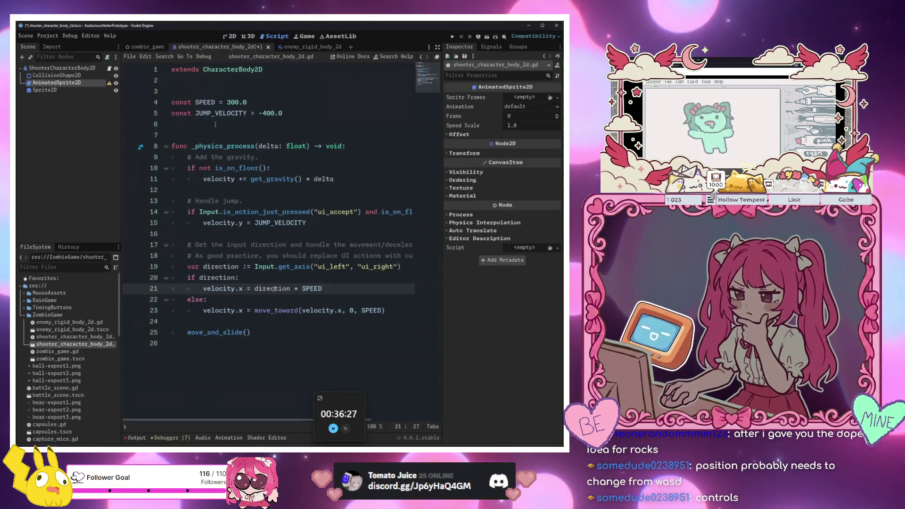
pyautogui.hotkey('ctrl', 'F1')
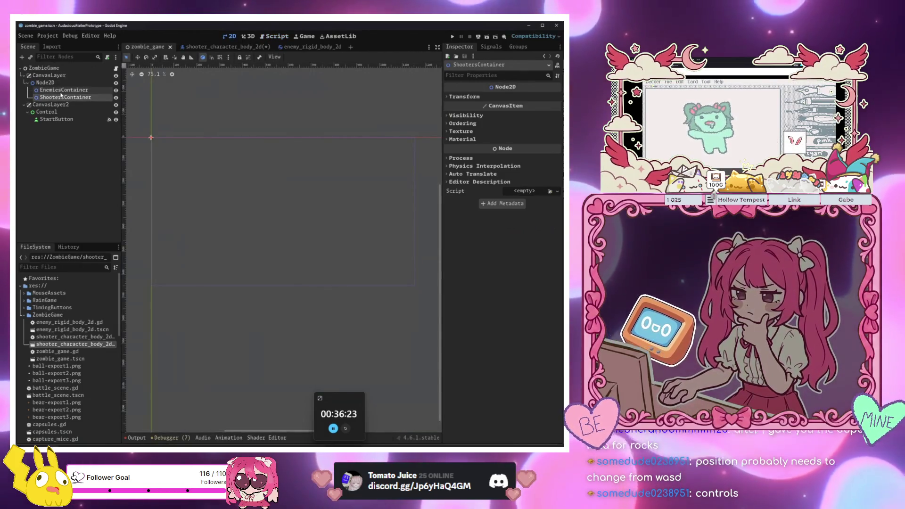
# - Instance shooter_character_body_2d.tscn under ShootersContainer and drag it to the middle of the play area
pyautogui.click(31, 57)
pyautogui.write('shooter')
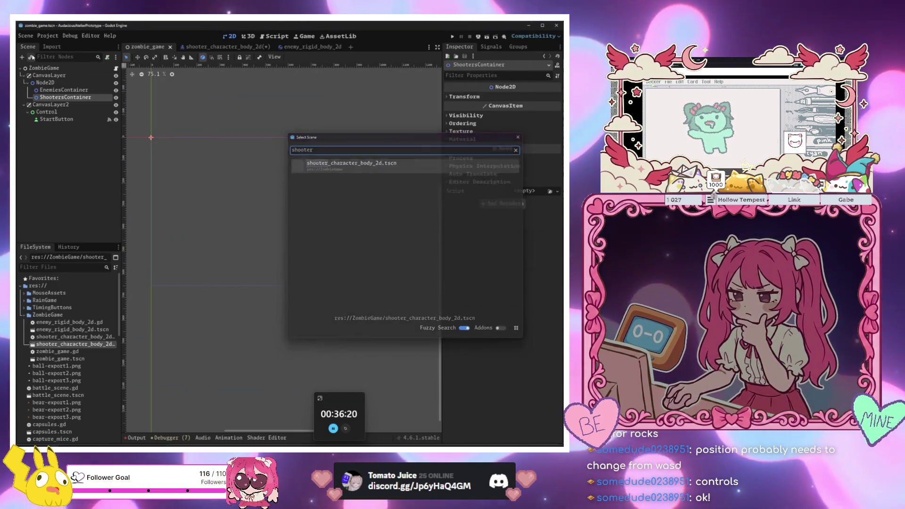
pyautogui.press('Return')
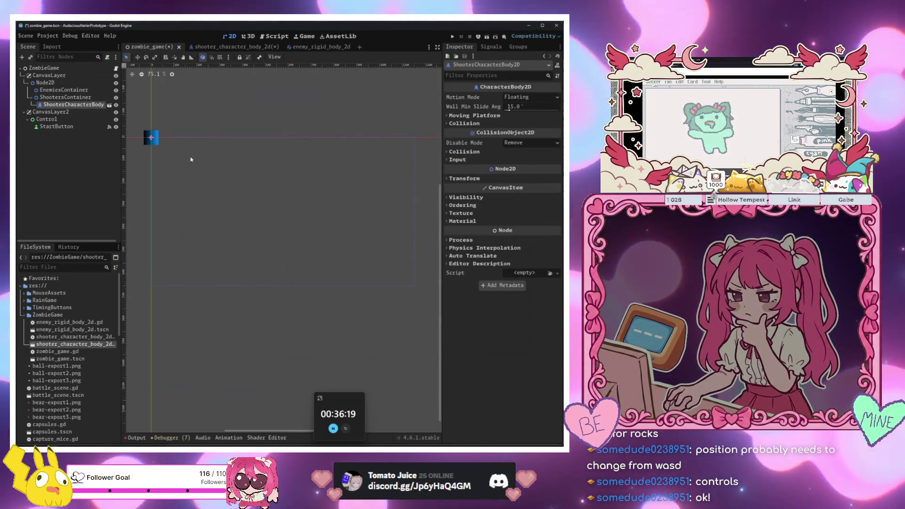
pyautogui.press('w')
pyautogui.moveTo(229, 191)
pyautogui.mouseDown()
pyautogui.moveTo(364, 268)
pyautogui.moveTo(359, 261)
pyautogui.mouseUp()
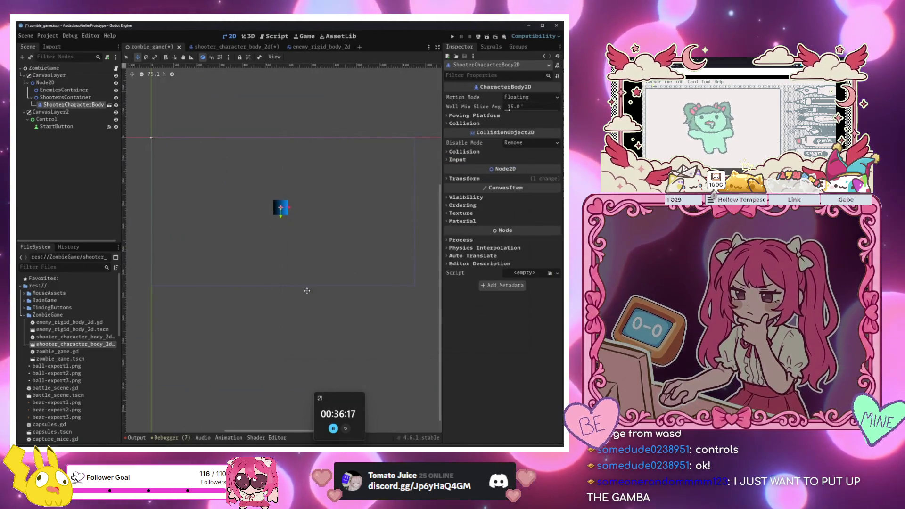
# - Delete the spawn_shooter() call from start_game in the ZombieGame script
pyautogui.click(86, 78)
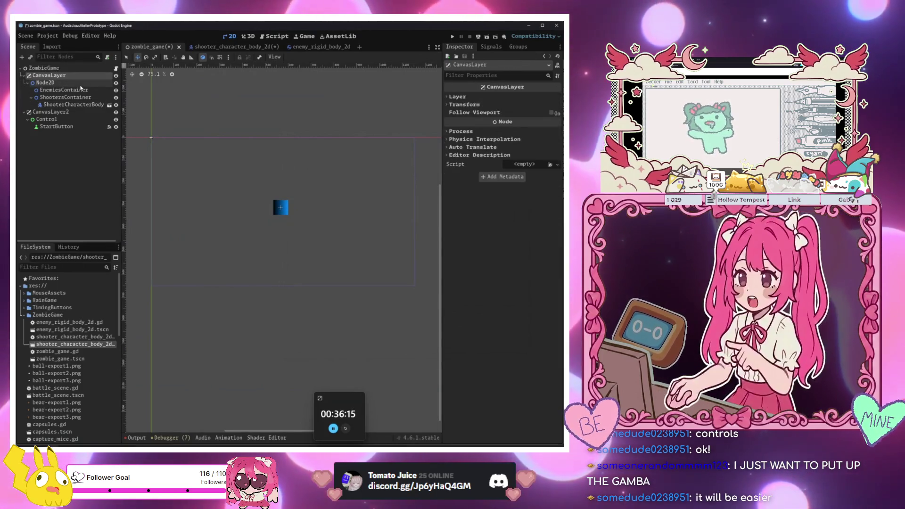
pyautogui.click(85, 82)
pyautogui.click(114, 69)
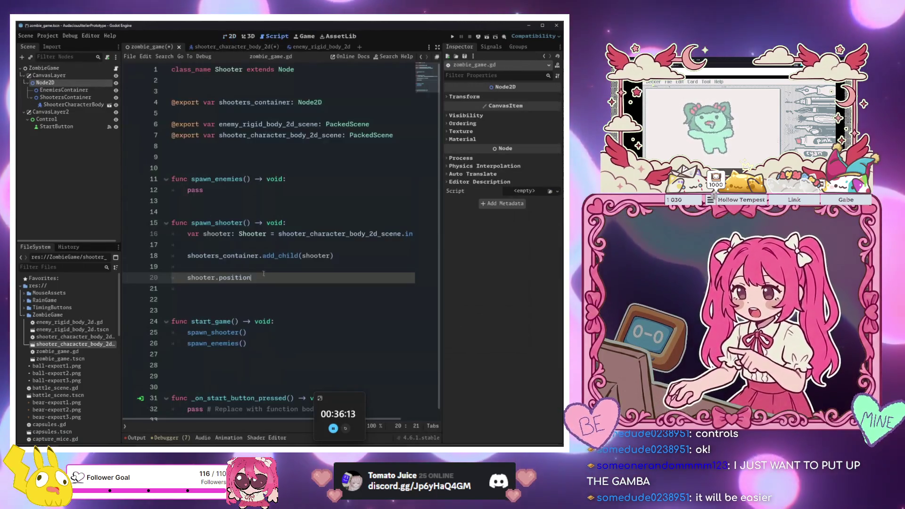
pyautogui.scroll(-1, 280, 313)
pyautogui.click(266, 332)
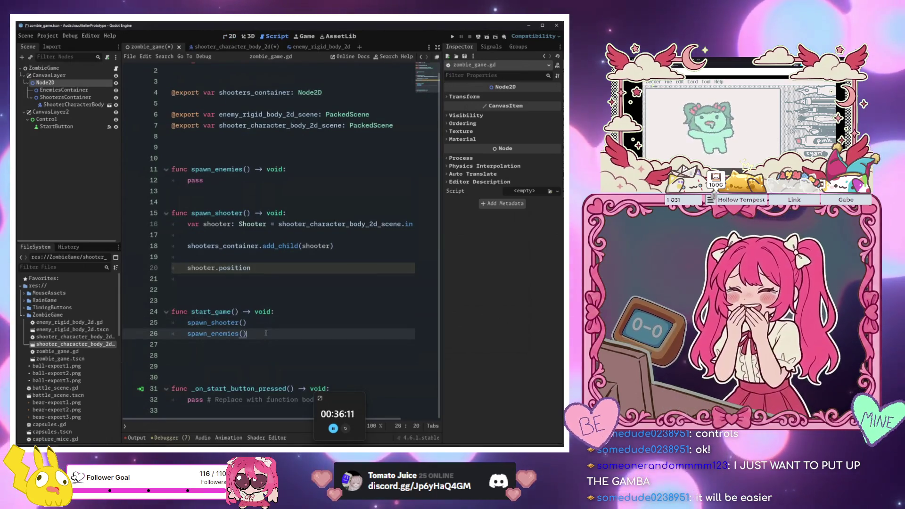
pyautogui.moveTo(247, 323); pyautogui.dragTo(204, 324)
pyautogui.press('BackSpace')
pyautogui.press('BackSpace')
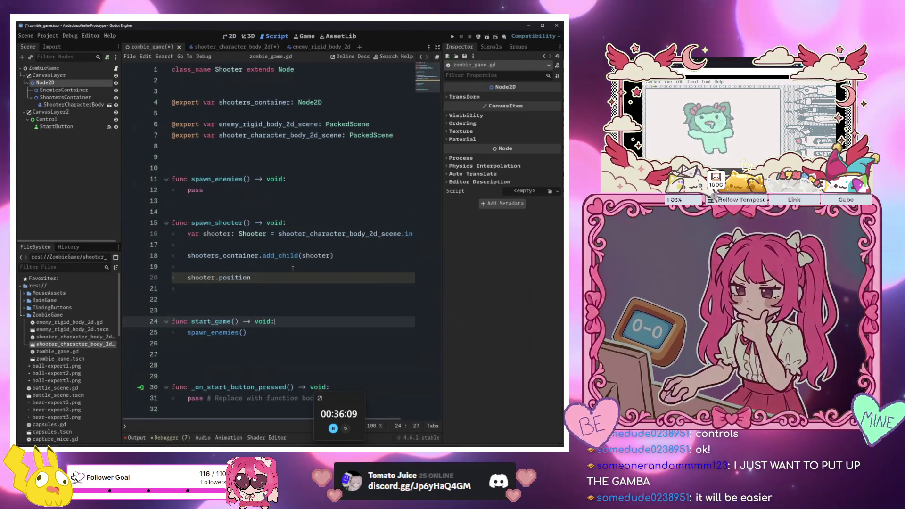
# - Delete the whole spawn_shooter function and its leftover blank lines
pyautogui.moveTo(191, 288); pyautogui.dragTo(148, 220)
pyautogui.press('BackSpace')
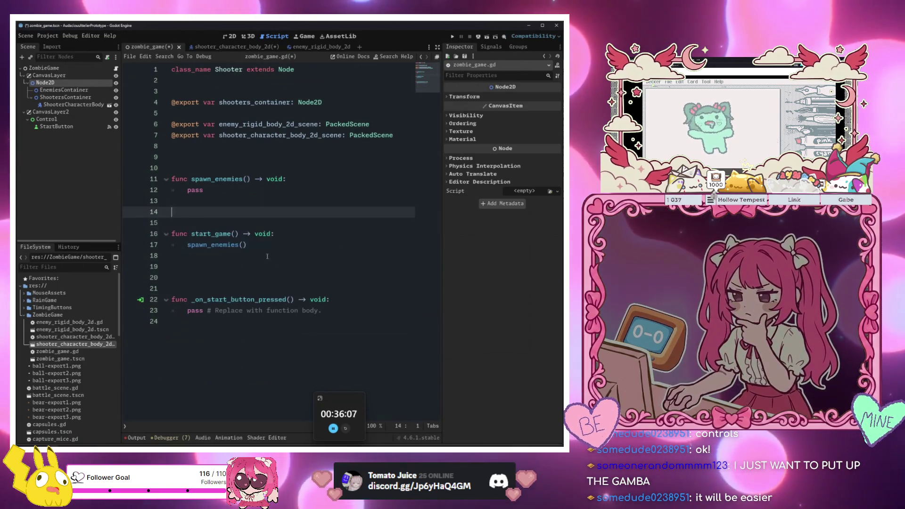
pyautogui.press('BackSpace')
pyautogui.press('BackSpace')
# - Replace the pass in spawn_enemies with a while loop on spawning_enemies containing pass
pyautogui.click(235, 190)
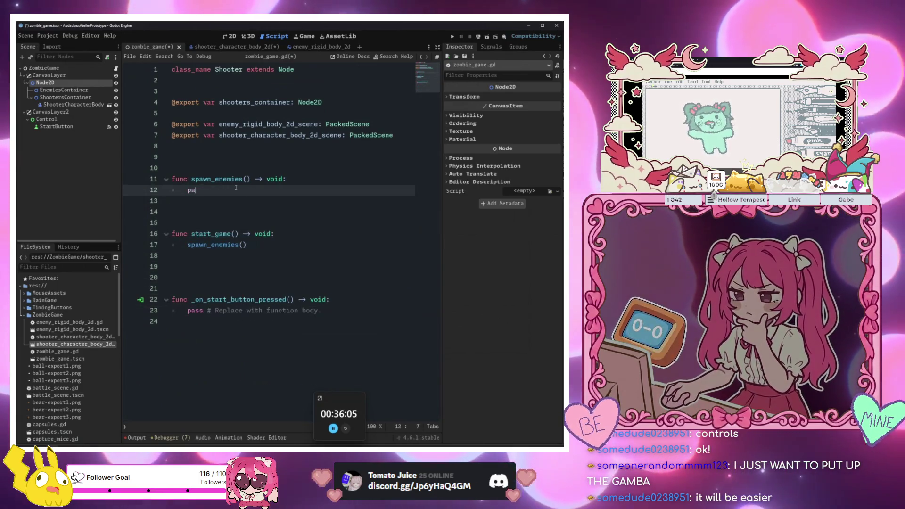
pyautogui.press('BackSpace')
pyautogui.press('BackSpace')
pyautogui.press('BackSpace')
pyautogui.press('Return')
pyautogui.write('while smap')
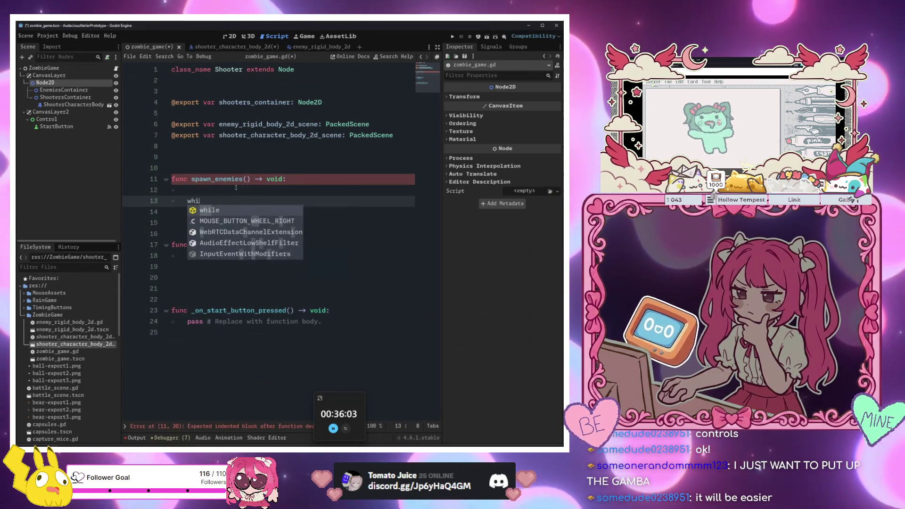
pyautogui.press('BackSpace')
pyautogui.press('BackSpace')
pyautogui.press('BackSpace')
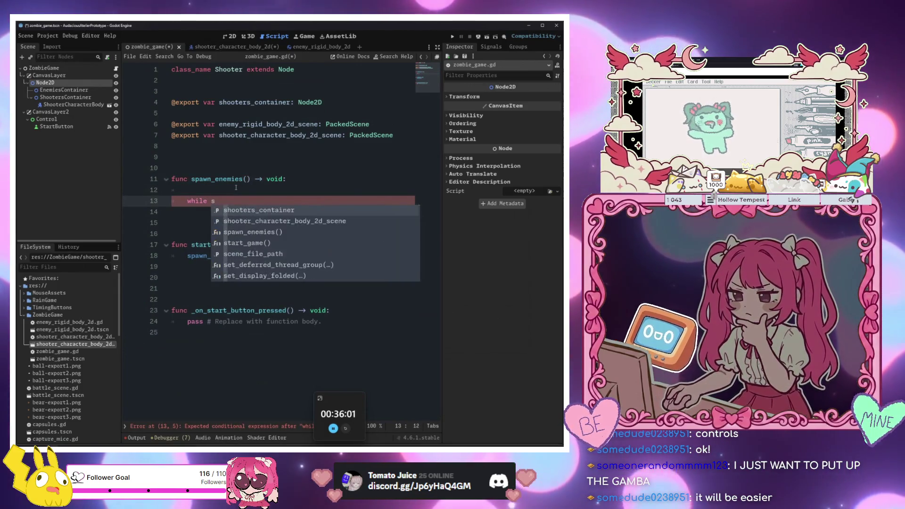
pyautogui.write('pawning_enemies:')
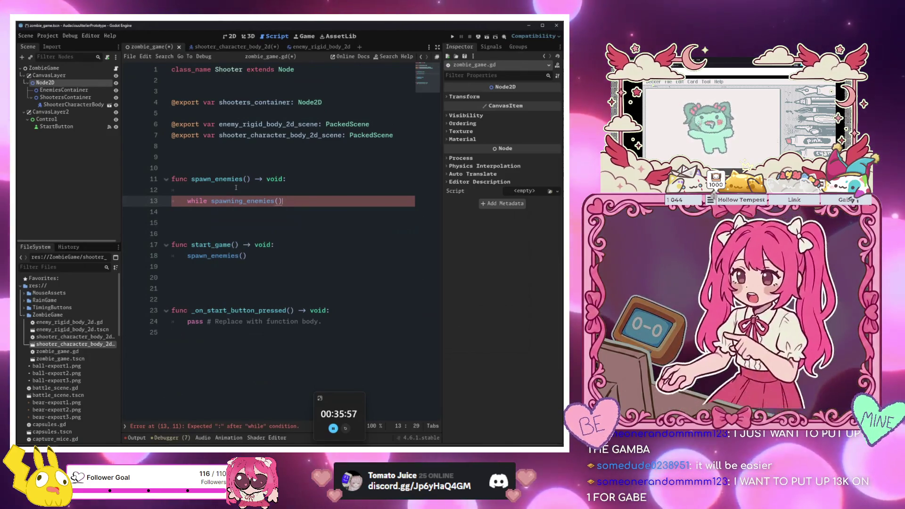
pyautogui.press('Return')
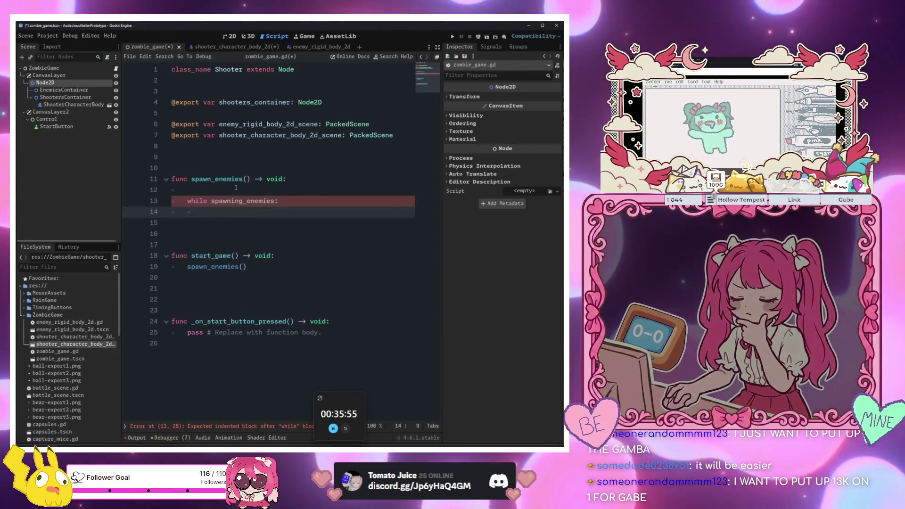
pyautogui.write('pass')
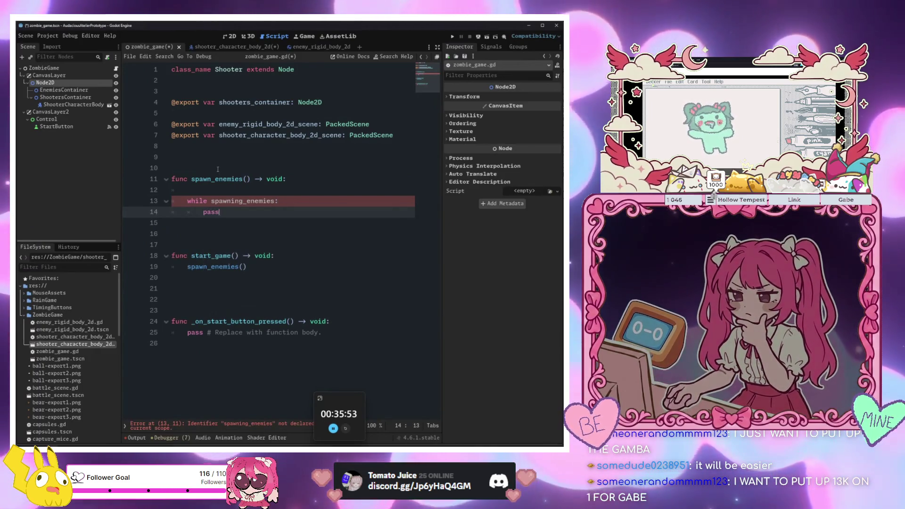
# - Declare var spawning_enemies: bool = false above the spawn_enemies function
pyautogui.click(217, 165)
pyautogui.press('Return')
pyautogui.press('Return')
pyautogui.press('Return')
pyautogui.press('Up')
pyautogui.press('Up')
pyautogui.press('Up')
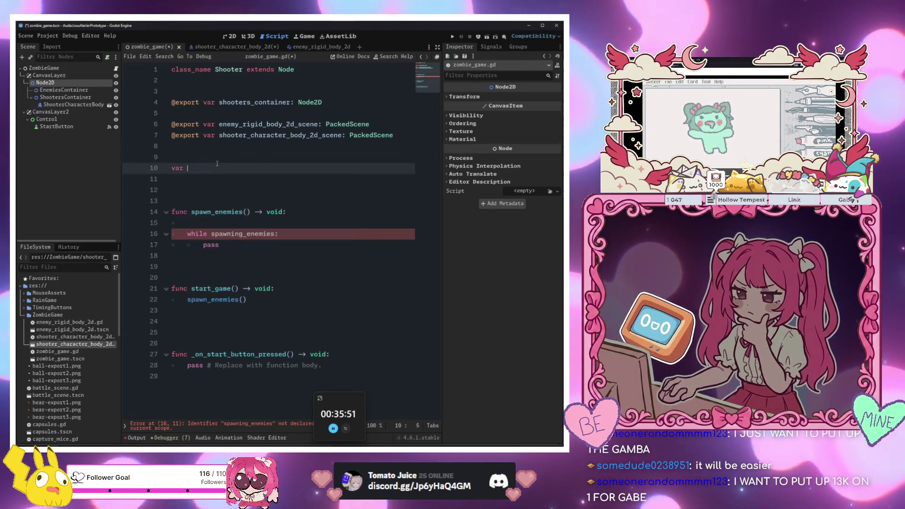
pyautogui.write('var spawning_enemies: bool = ')
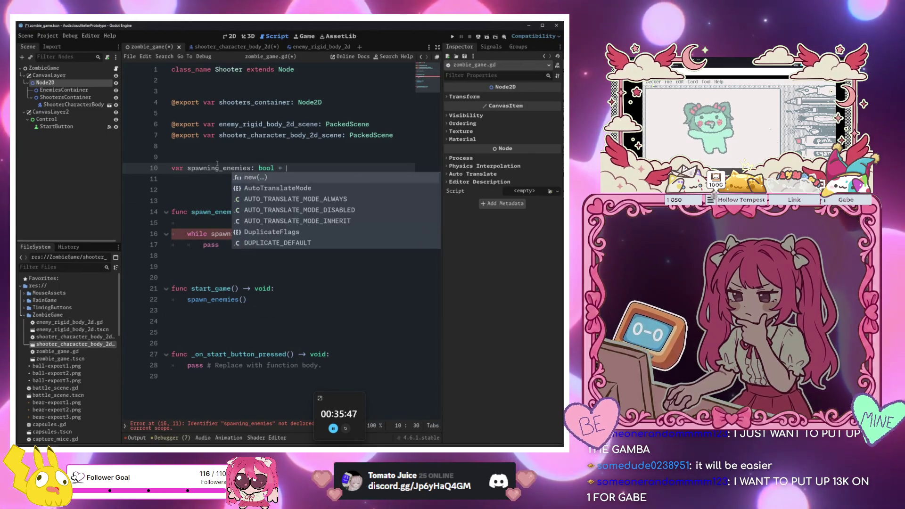
pyautogui.write('false')
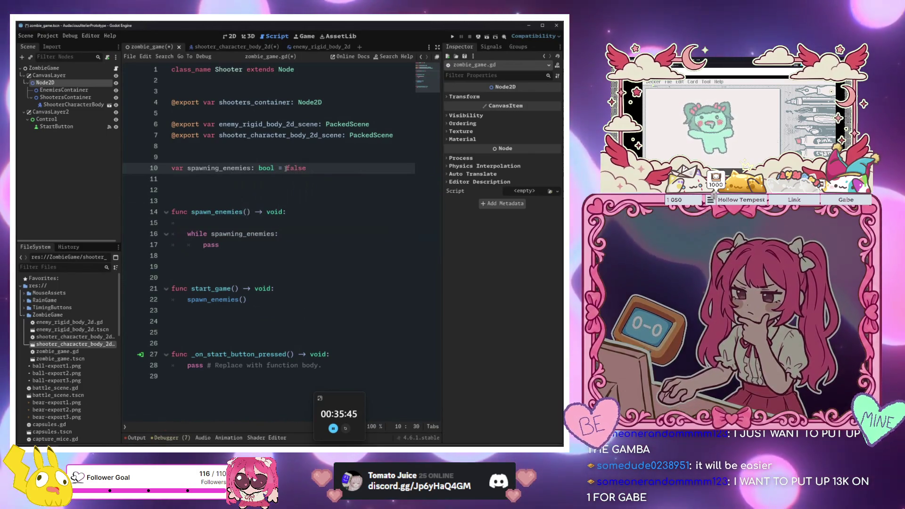
pyautogui.click(311, 254)
pyautogui.click(292, 310)
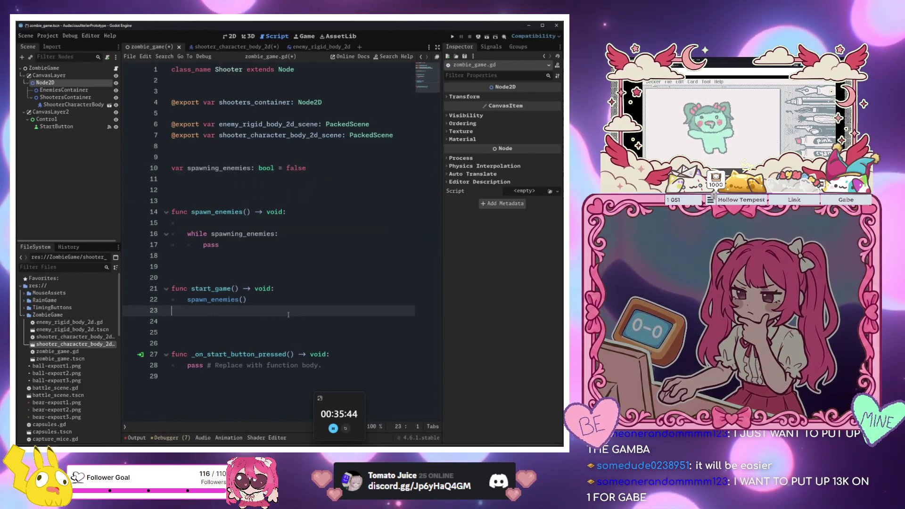
# - Set zombie_game as the project's main scene and launch the game
pyautogui.rightClick(165, 47)
pyautogui.click(193, 93)
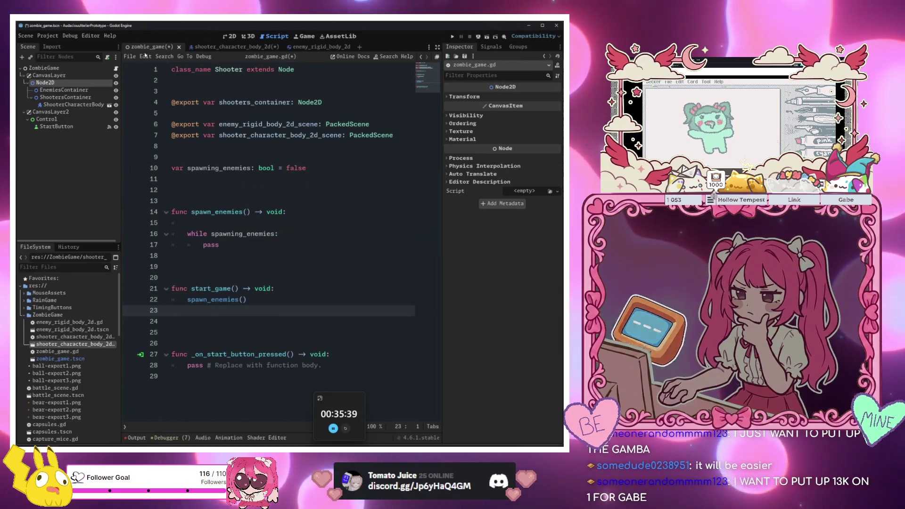
pyautogui.rightClick(149, 46)
pyautogui.click(174, 102)
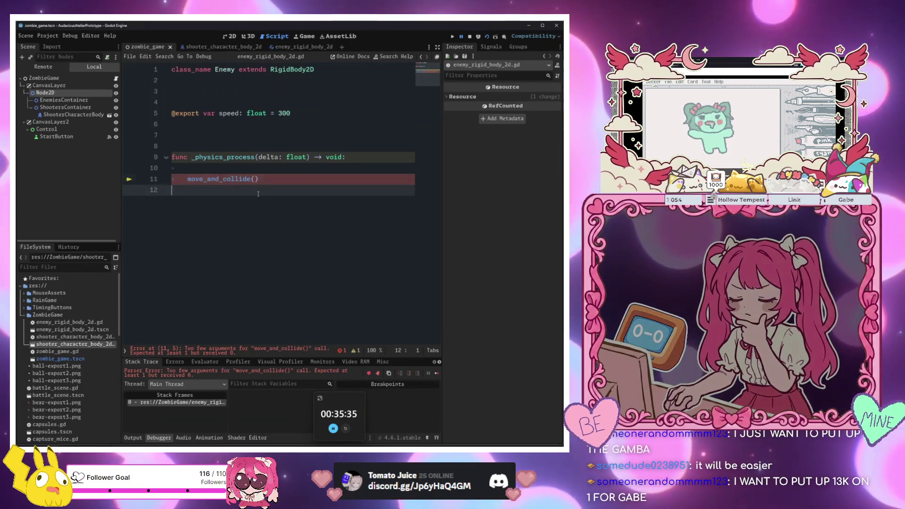
# - Comment out move_and_collide() on line 11, add pass on line 10, then run and stop the game
pyautogui.click(249, 172)
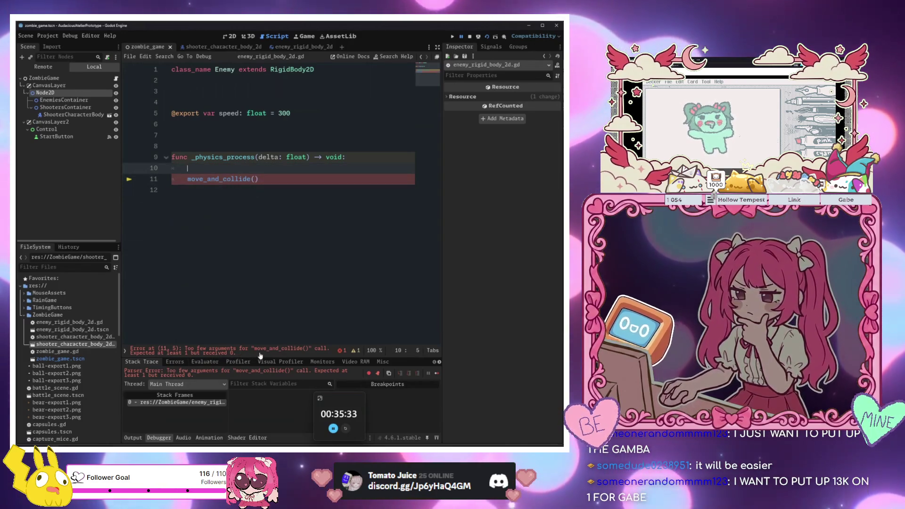
pyautogui.click(223, 179)
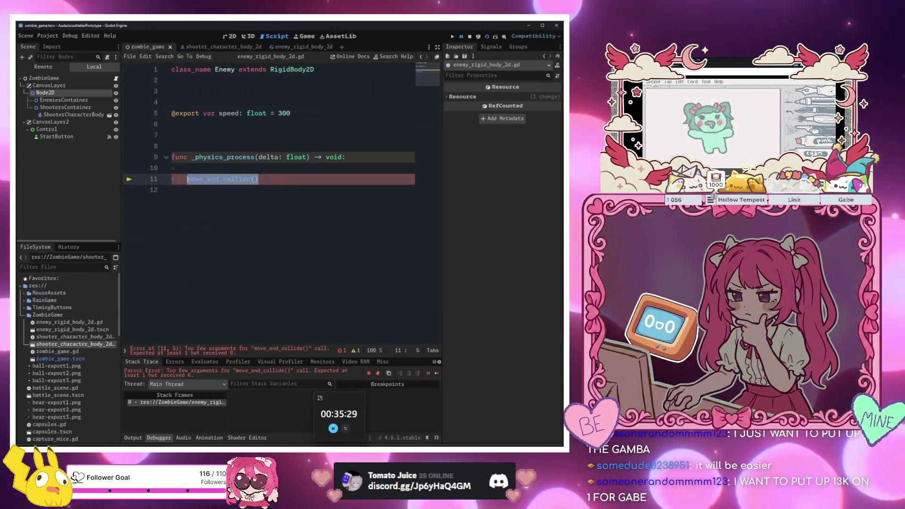
pyautogui.hotkey('ctrl', 'k')
pyautogui.click(346, 167)
pyautogui.write('pass')
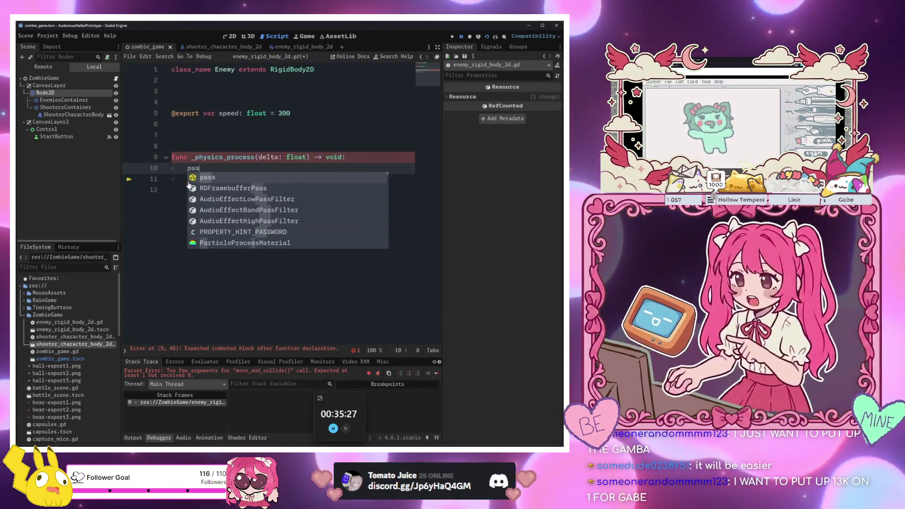
pyautogui.press('F5')
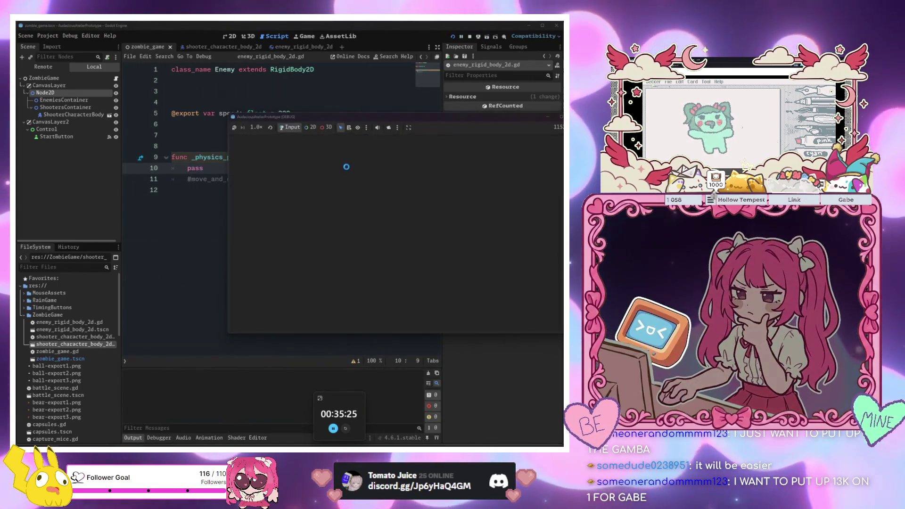
pyautogui.press('F8')
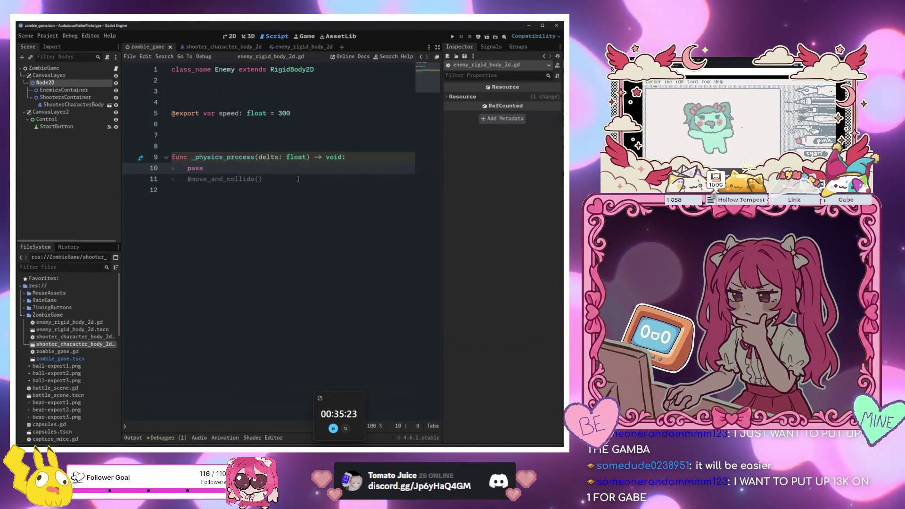
pyautogui.click(64, 90)
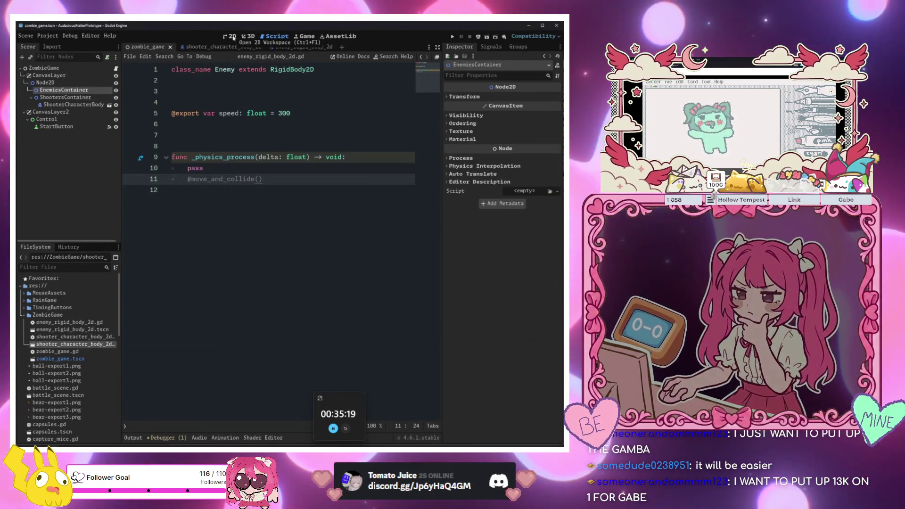
# - On the ShooterCharacterBody2D root, try Motion Mode Grounded, then set it back to Floating
pyautogui.click(216, 49)
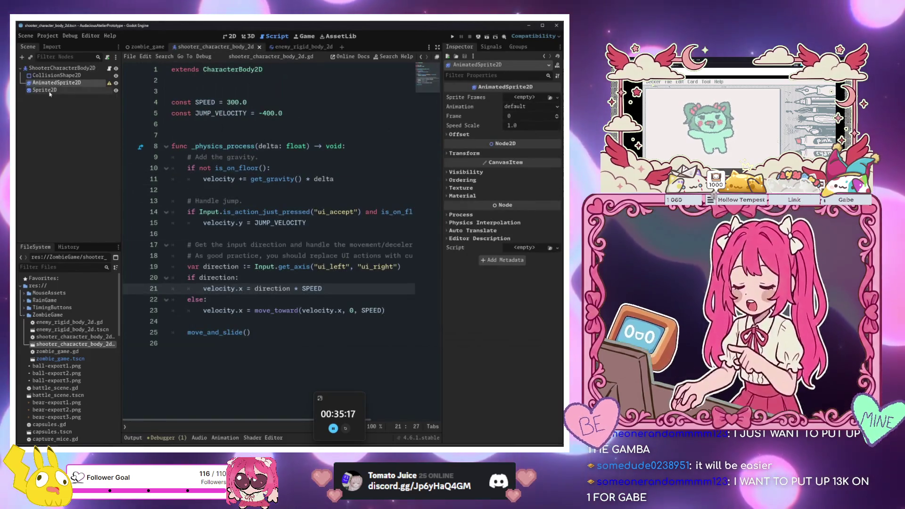
pyautogui.click(67, 70)
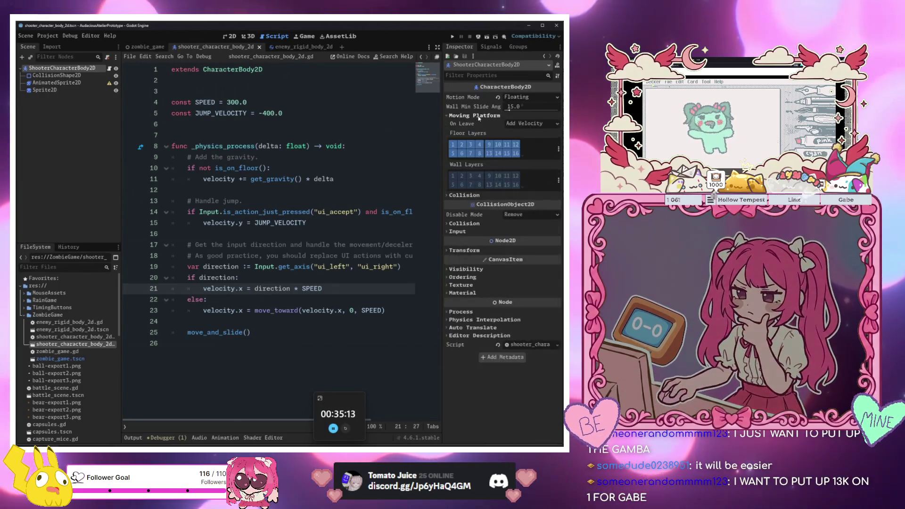
pyautogui.click(527, 97)
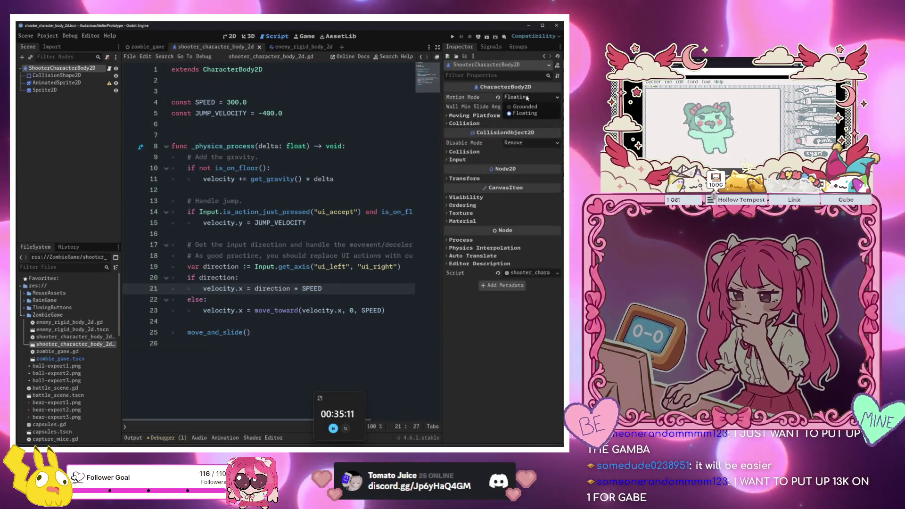
pyautogui.click(522, 110)
pyautogui.click(527, 97)
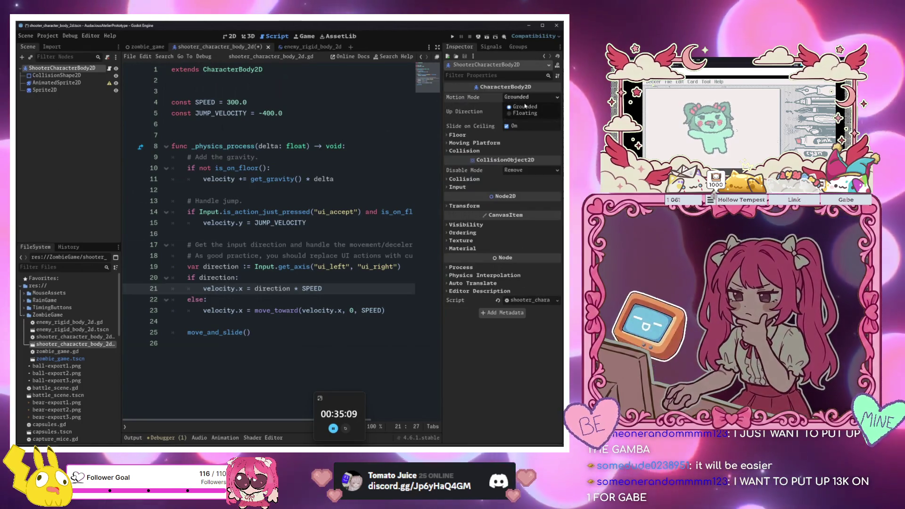
pyautogui.click(514, 112)
# - Inspect the Moving Platform and Collision sections, revealing the Safe Margin setting
pyautogui.click(486, 116)
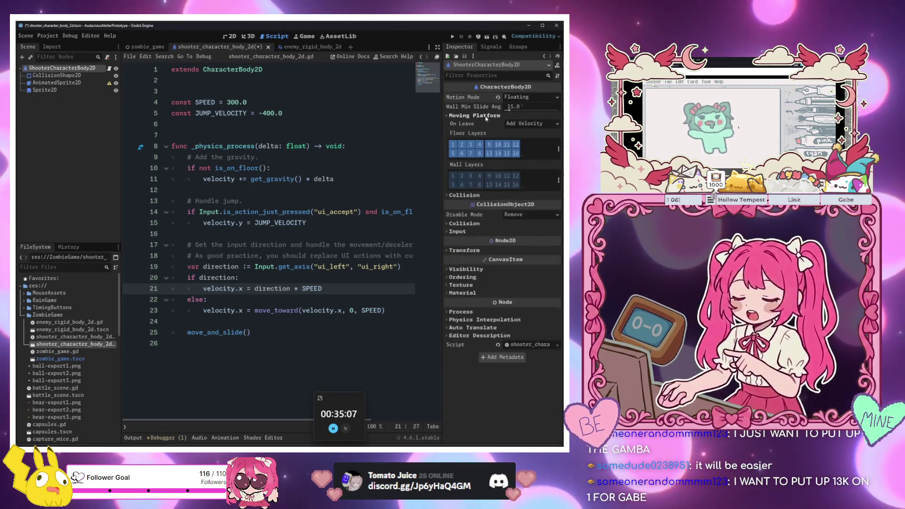
pyautogui.click(486, 116)
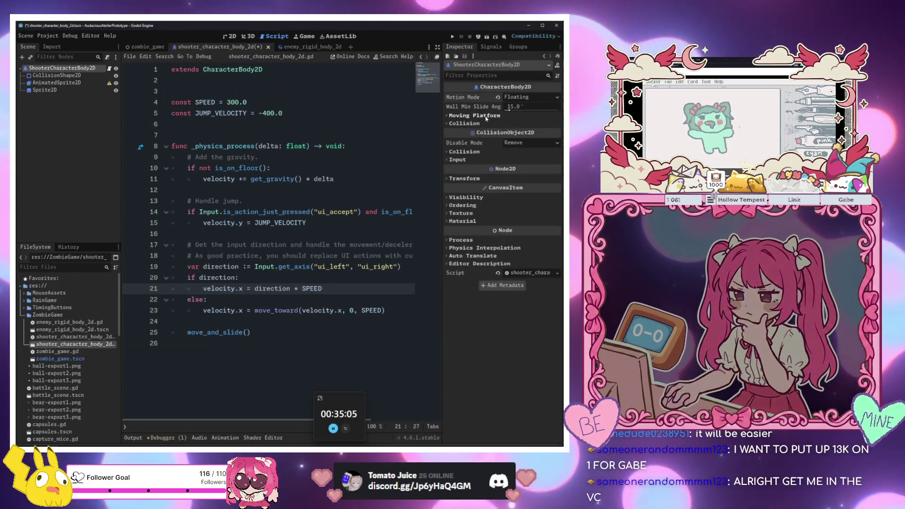
pyautogui.click(486, 116)
pyautogui.click(486, 116)
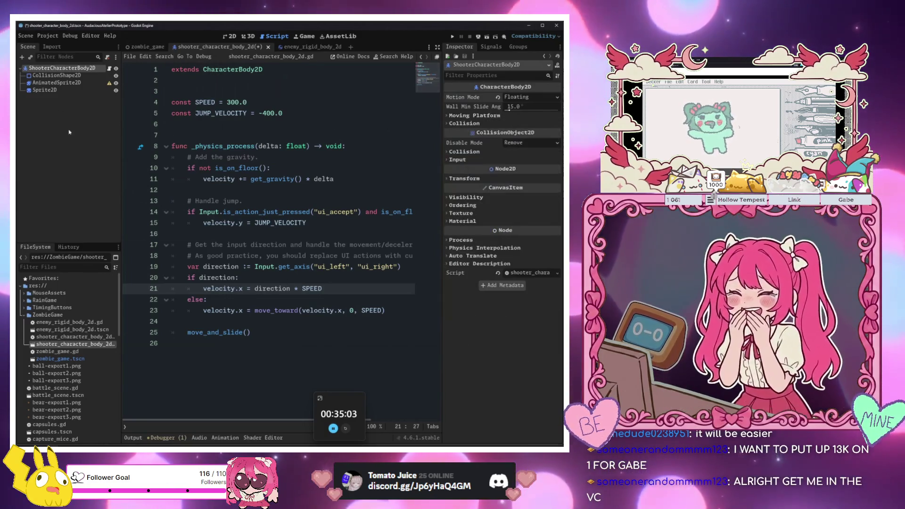
pyautogui.click(497, 125)
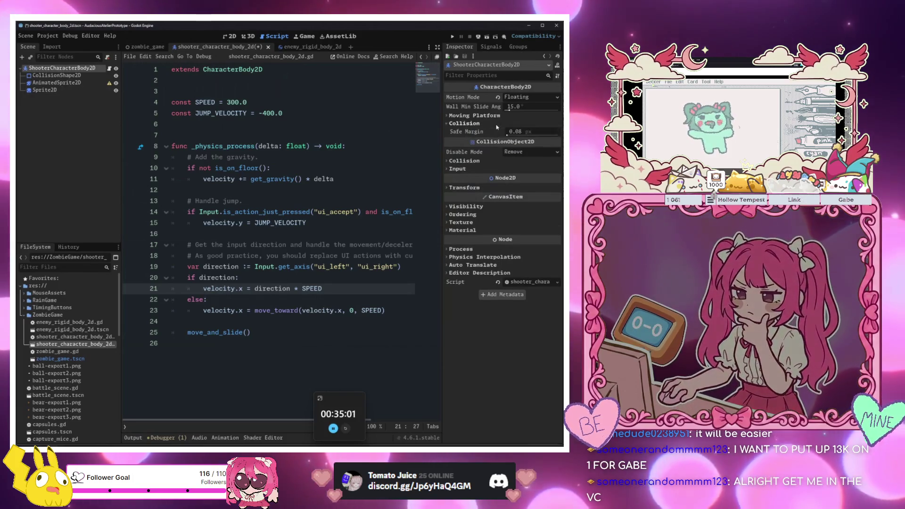
pyautogui.click(497, 126)
pyautogui.click(473, 153)
pyautogui.click(472, 153)
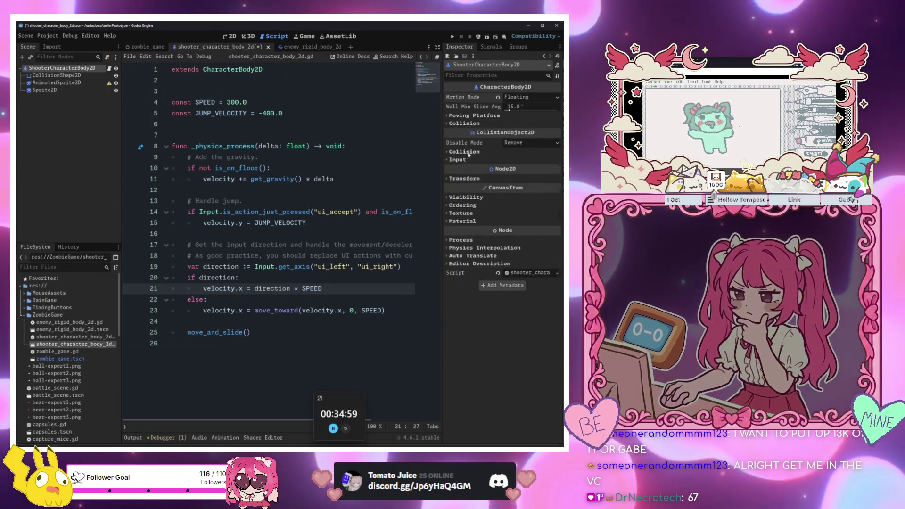
pyautogui.click(470, 154)
pyautogui.click(469, 154)
pyautogui.click(486, 124)
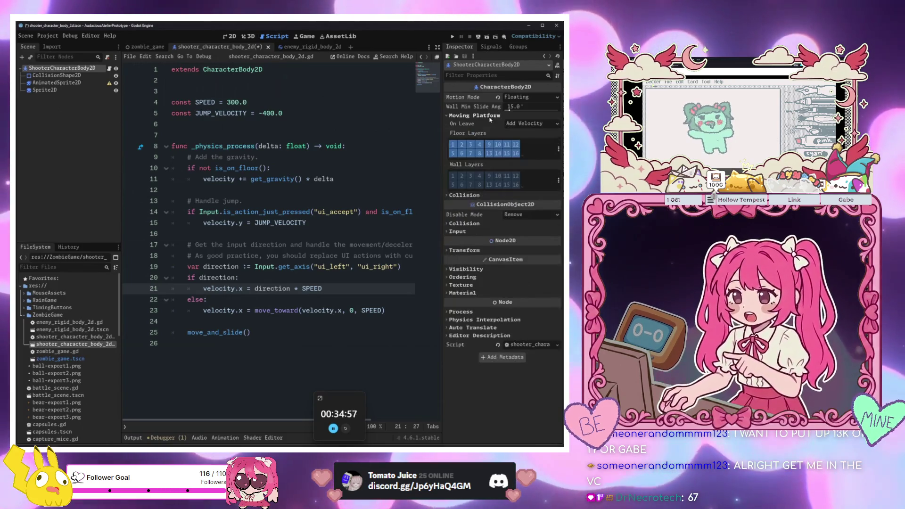
pyautogui.click(486, 124)
pyautogui.click(486, 124)
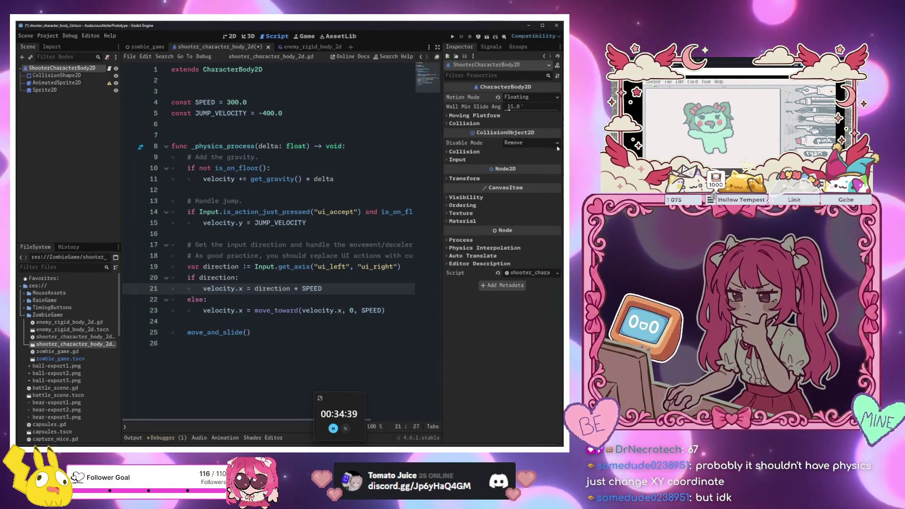
# - Review the script's _physics_process and jump velocity lines while selecting the scene's nodes
pyautogui.click(299, 148)
pyautogui.click(69, 90)
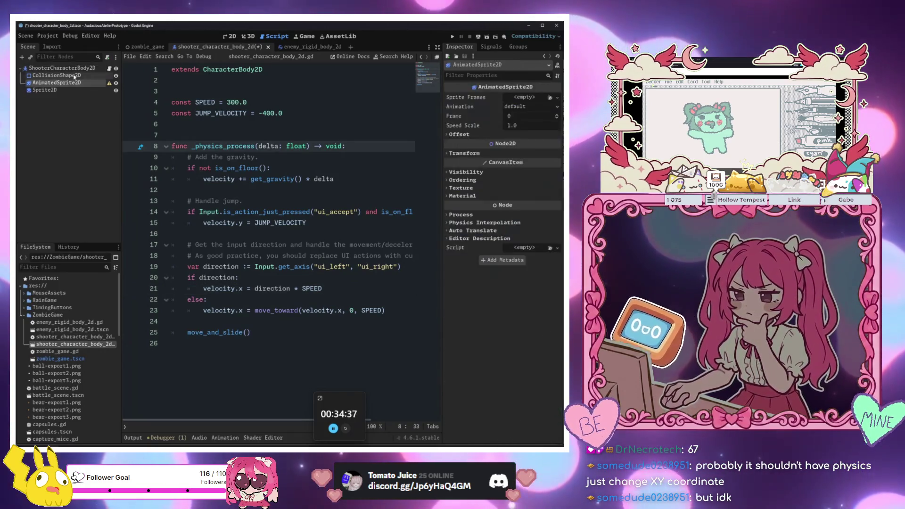
pyautogui.click(79, 68)
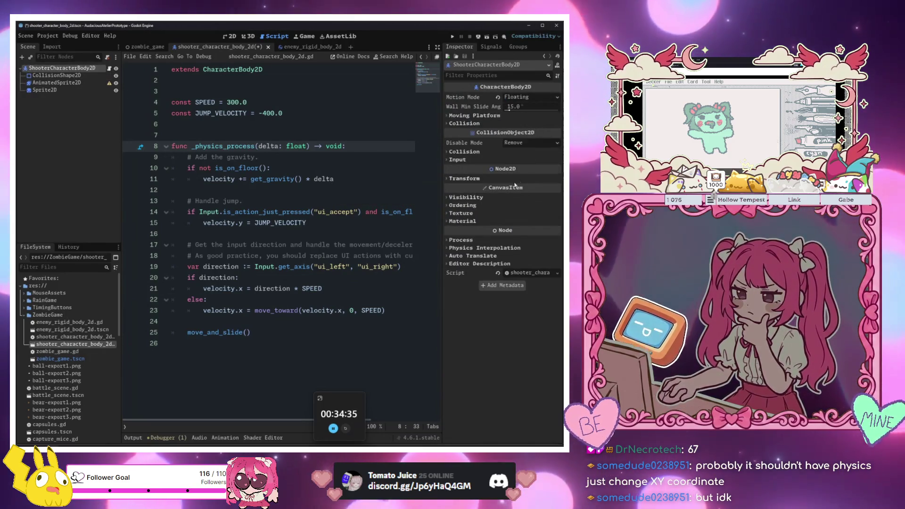
pyautogui.click(308, 222)
pyautogui.click(45, 89)
pyautogui.click(80, 69)
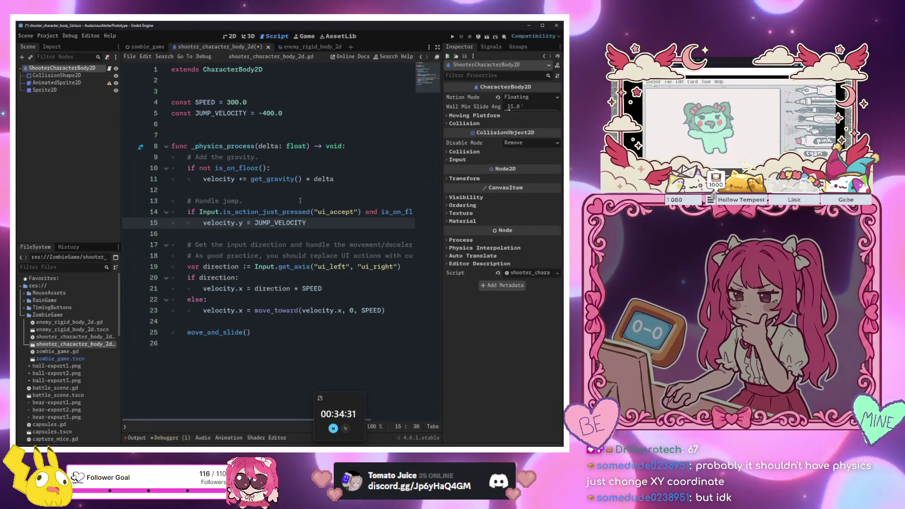
pyautogui.press('Up')
pyautogui.press('Up')
pyautogui.press('Up')
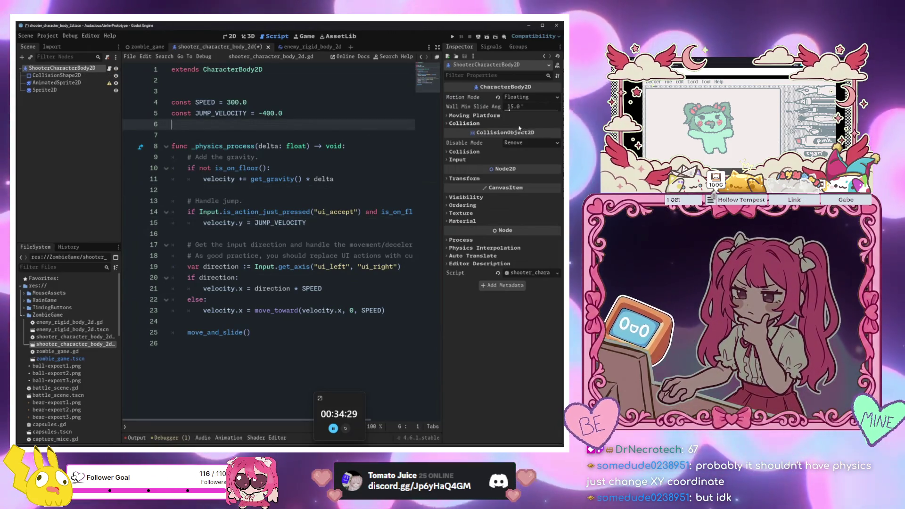
# - Delete the 'Add the gravity' code block from the shooter character script
pyautogui.click(307, 46)
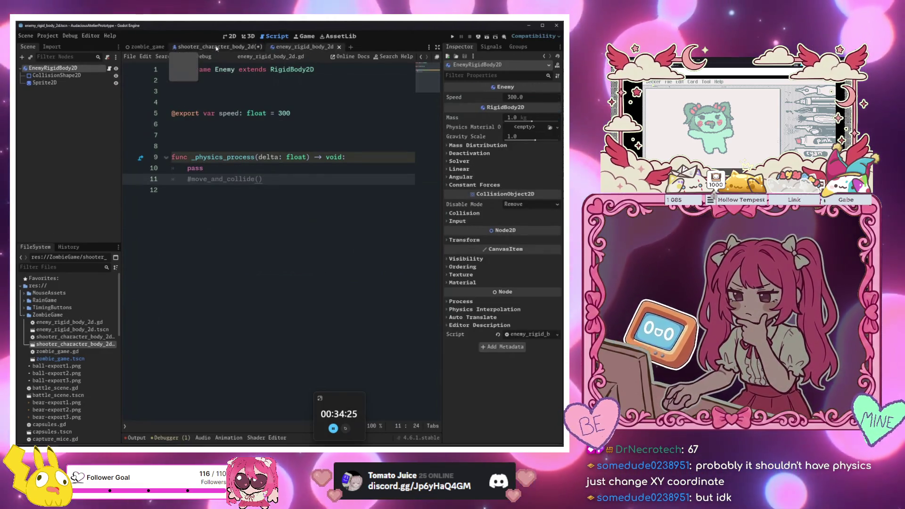
pyautogui.click(221, 48)
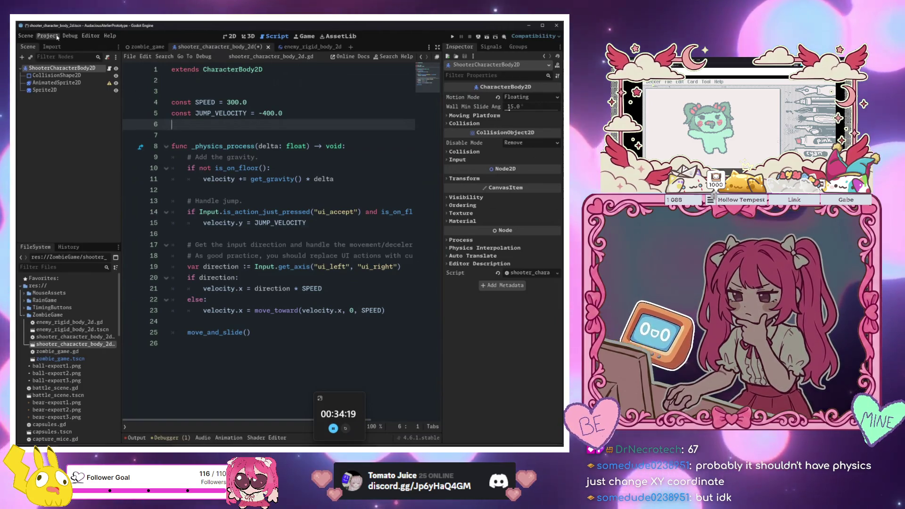
pyautogui.click(287, 180)
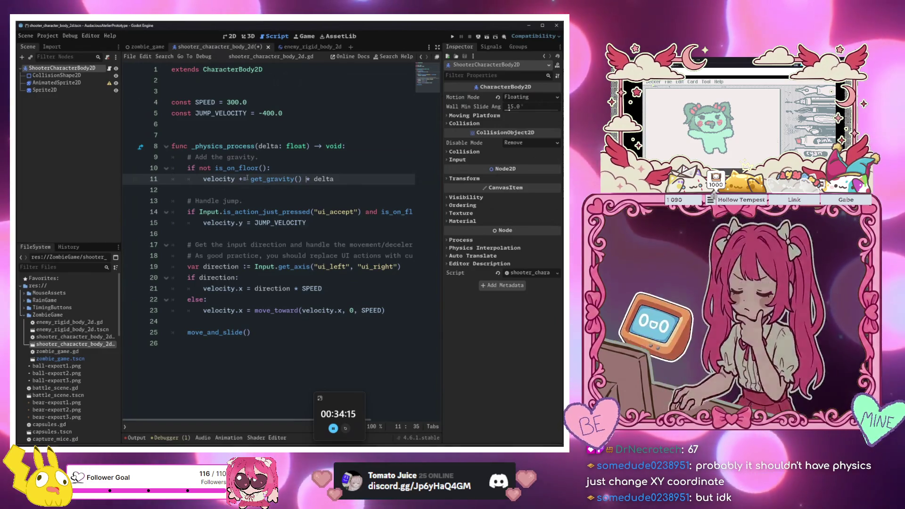
pyautogui.moveTo(335, 180); pyautogui.dragTo(188, 157)
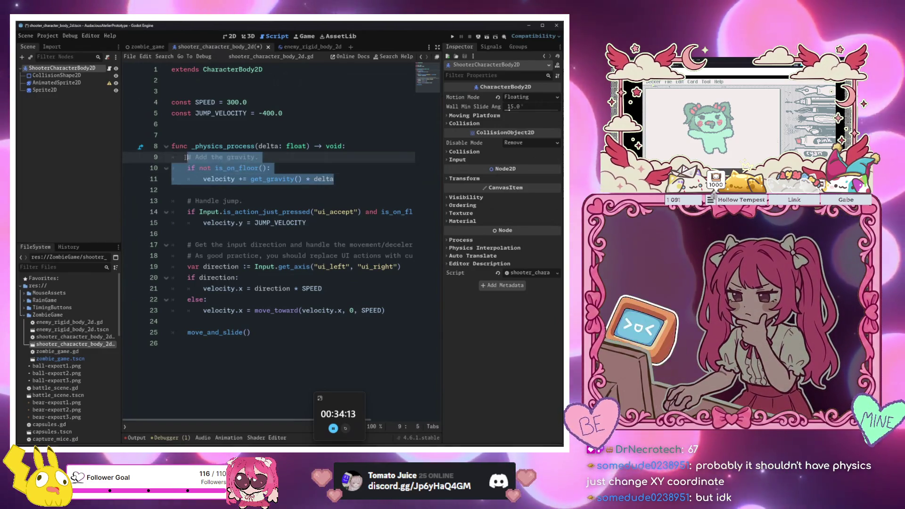
pyautogui.press('BackSpace')
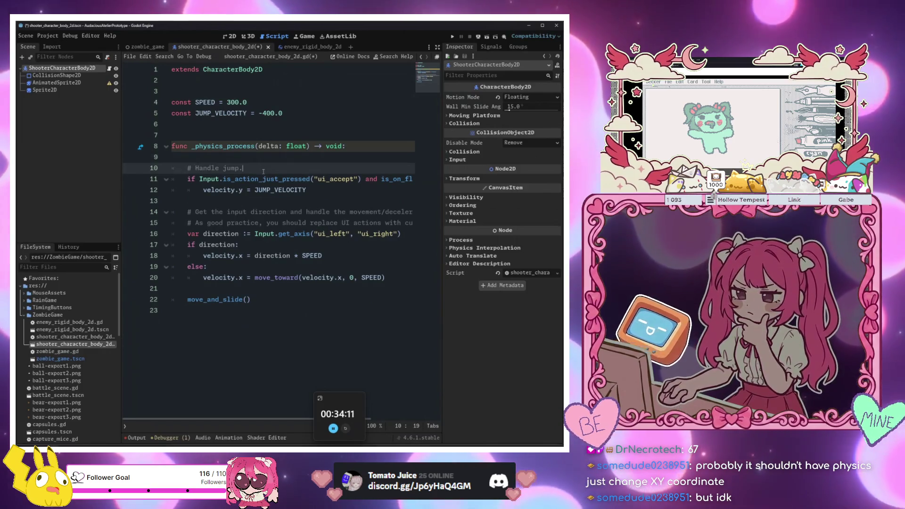
# - Save and run the scene to test movement, then look up Input.get_axis in the documentation
pyautogui.click(292, 175)
pyautogui.press('Up')
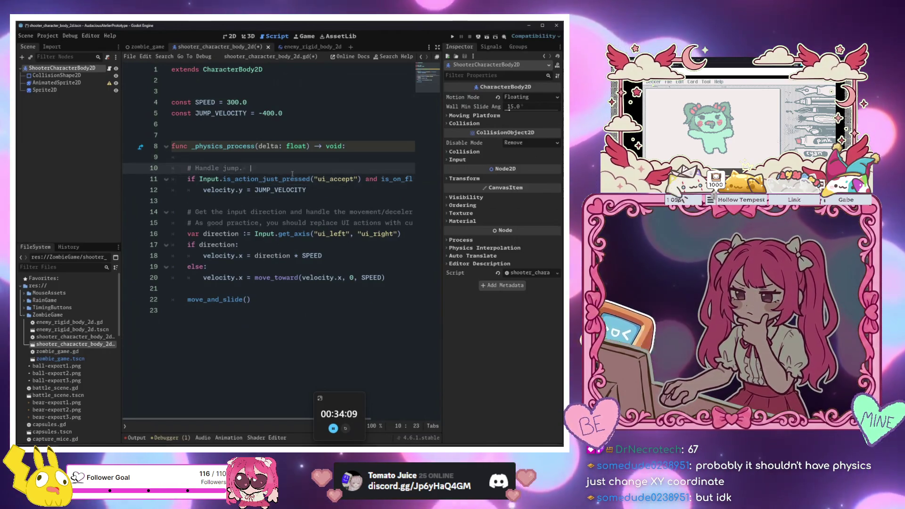
pyautogui.press('F6')
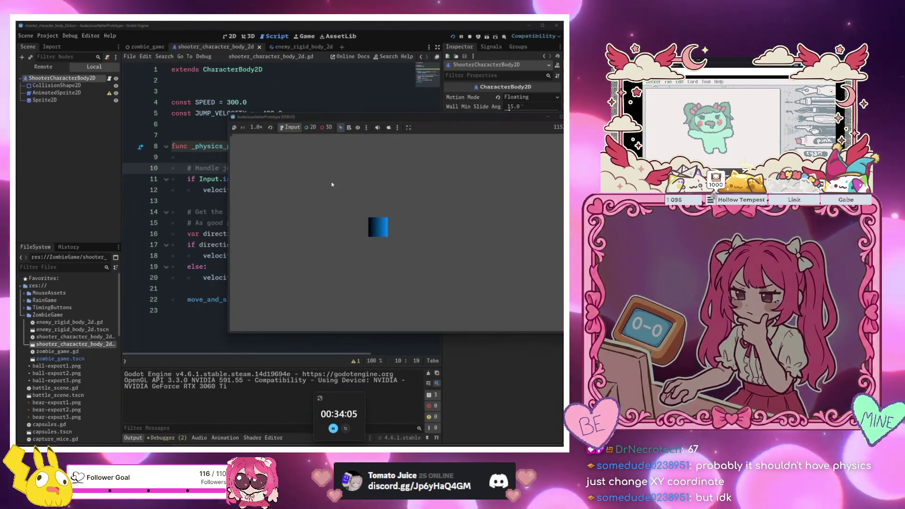
pyautogui.press('F8')
pyautogui.click(330, 255)
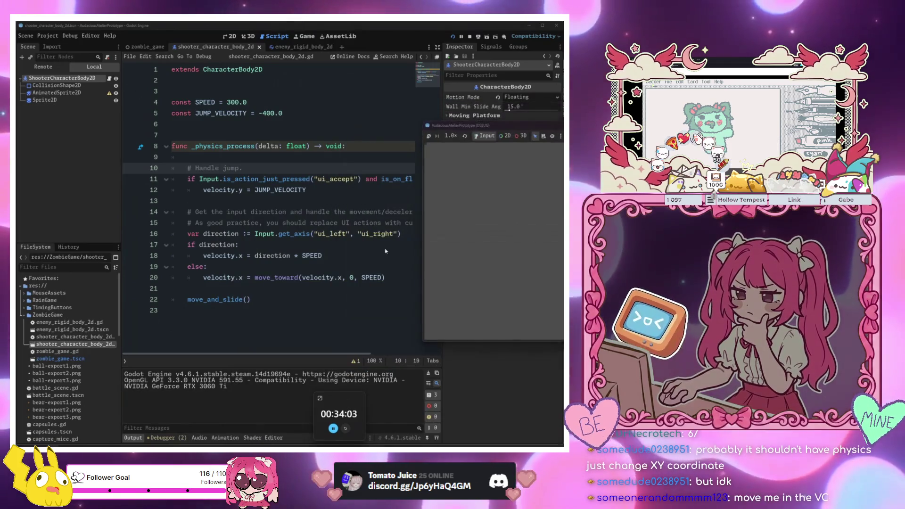
pyautogui.click(310, 234)
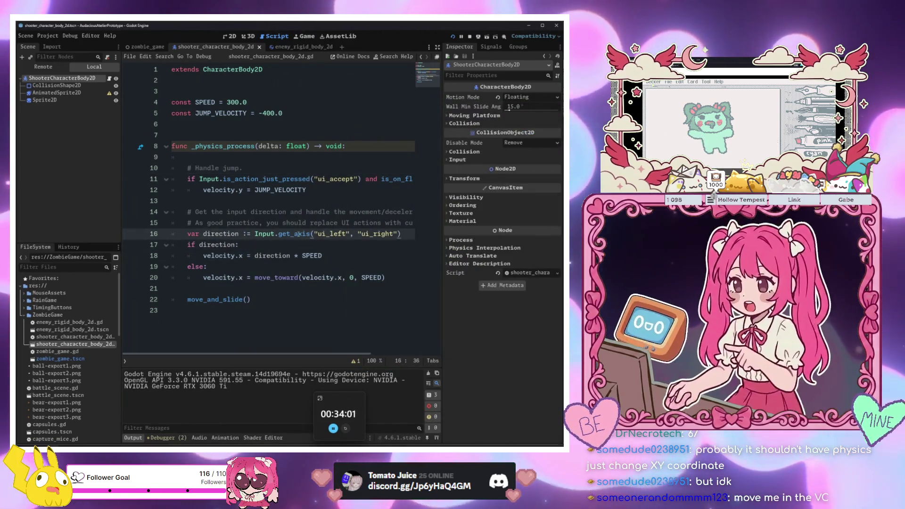
pyautogui.click(296, 234)
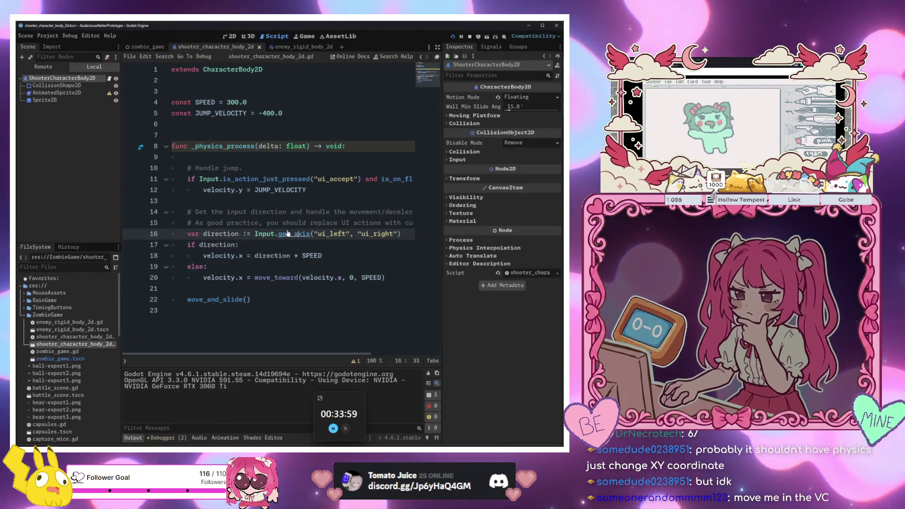
pyautogui.hotkey('alt', 'F1')
pyautogui.scroll(-15, 283, 232)
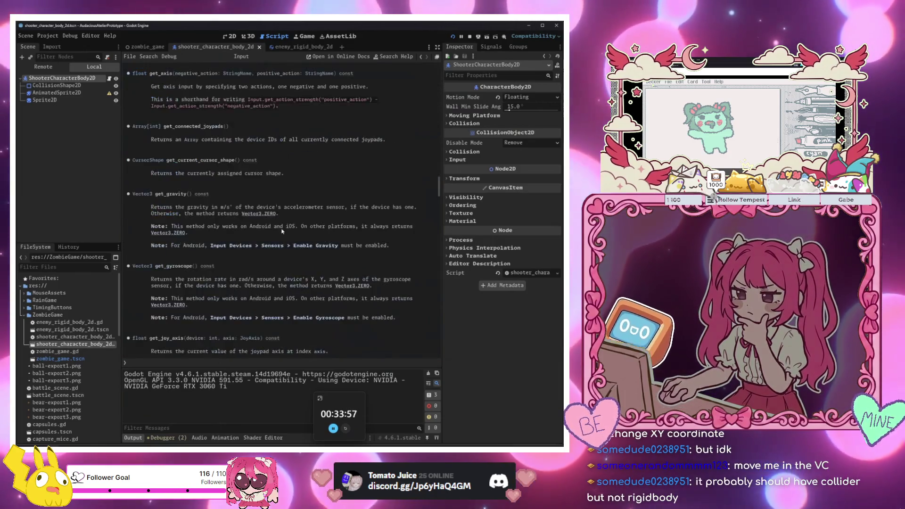
pyautogui.scroll(4, 284, 232)
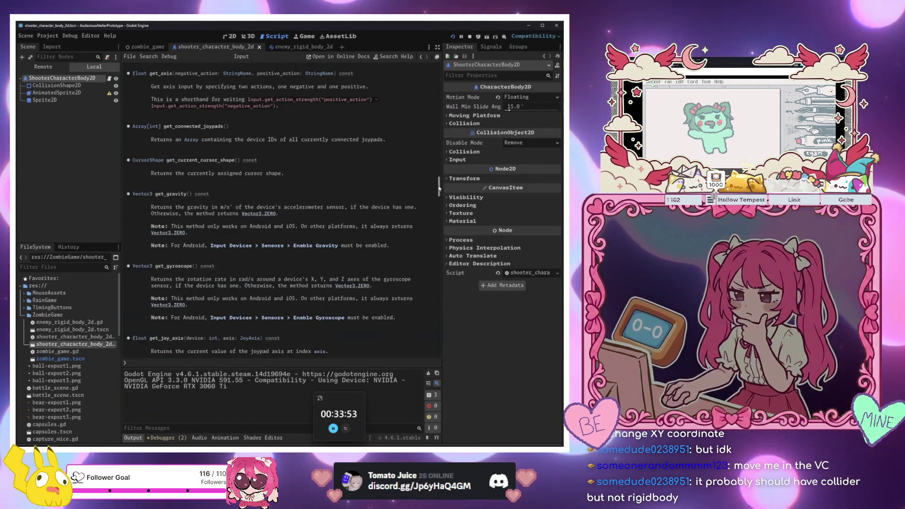
pyautogui.moveTo(439, 187)
pyautogui.mouseDown()
pyautogui.moveTo(420, 117)
pyautogui.moveTo(428, 88)
pyautogui.mouseUp()
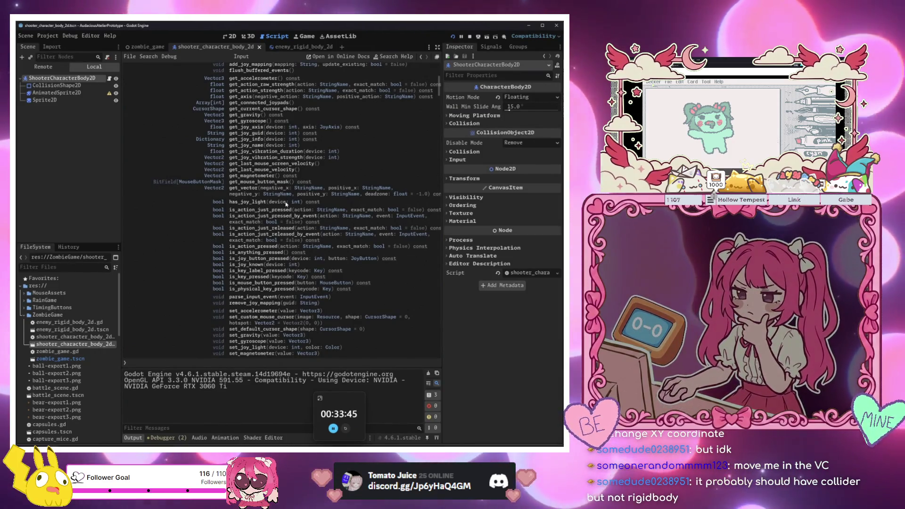
pyautogui.scroll(2, 263, 114)
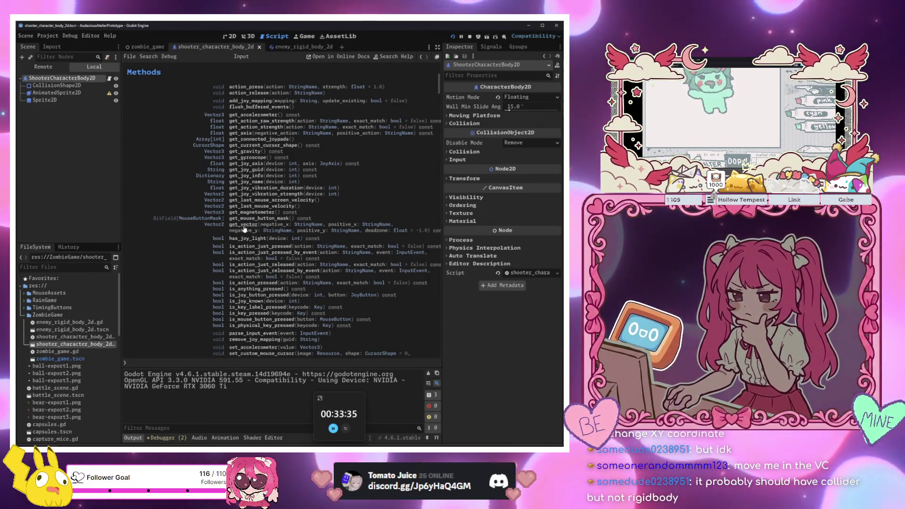
pyautogui.click(109, 79)
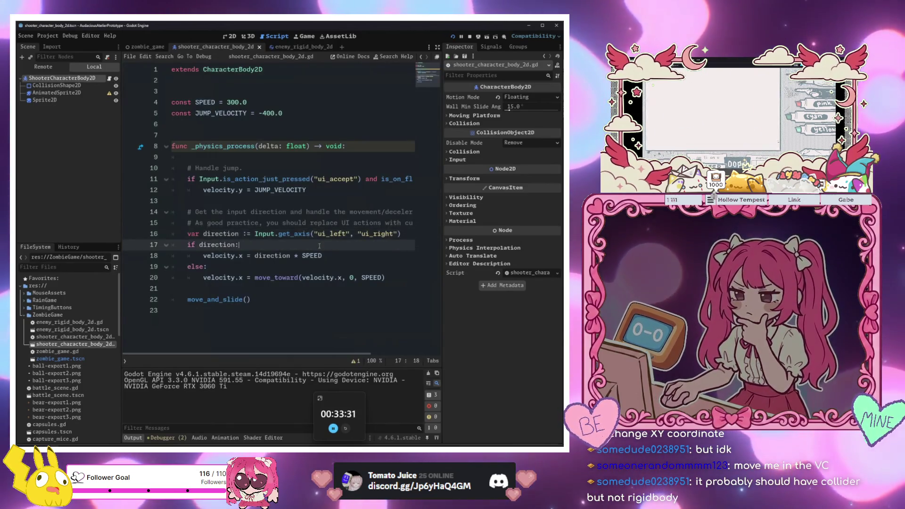
# - Change Input.get_axis to Input.get_vector on line 16
pyautogui.press('BackSpace')
pyautogui.press('BackSpace')
pyautogui.write('ve')
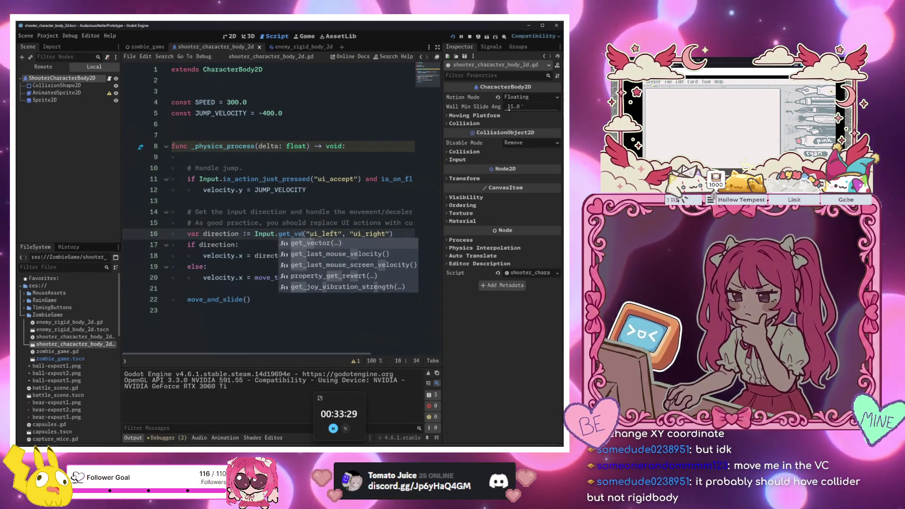
pyautogui.press('Return')
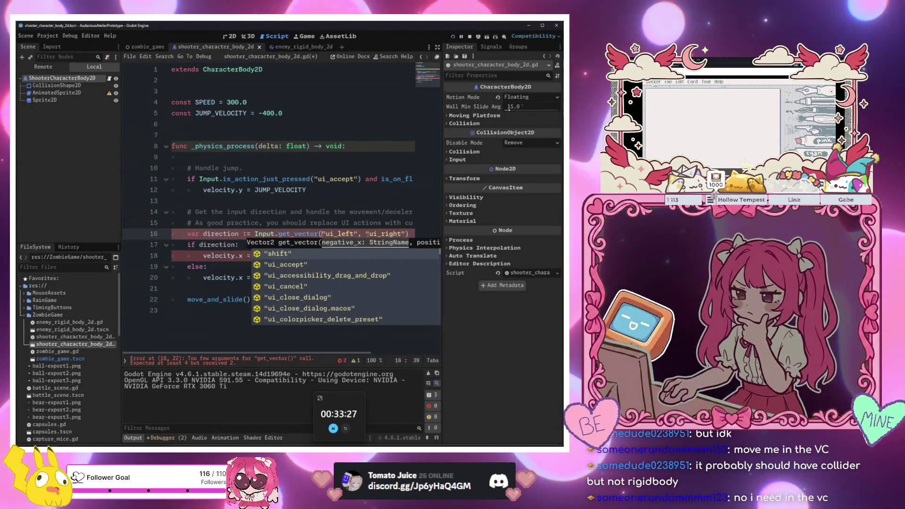
pyautogui.press('Escape')
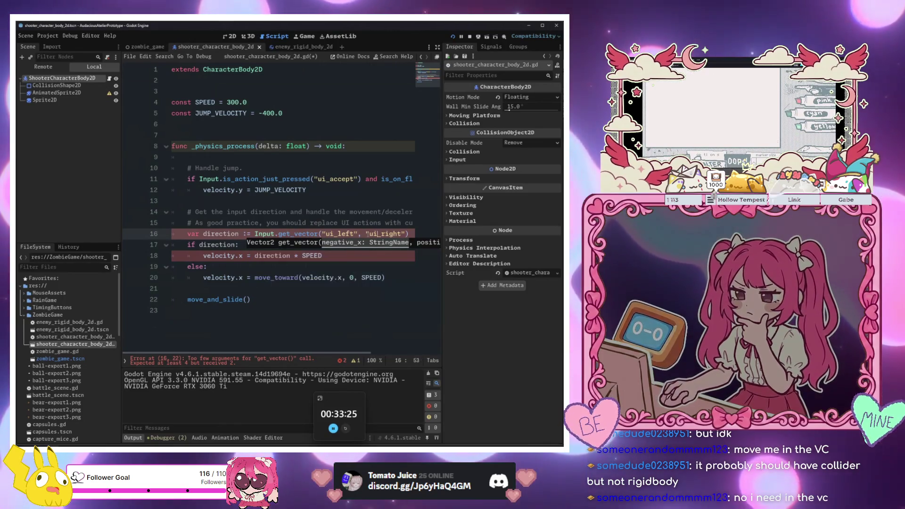
pyautogui.press('Down')
pyautogui.press('Home')
# - Add "ui_up" and "ui_down" arguments to get_vector and run the game
pyautogui.click(404, 234)
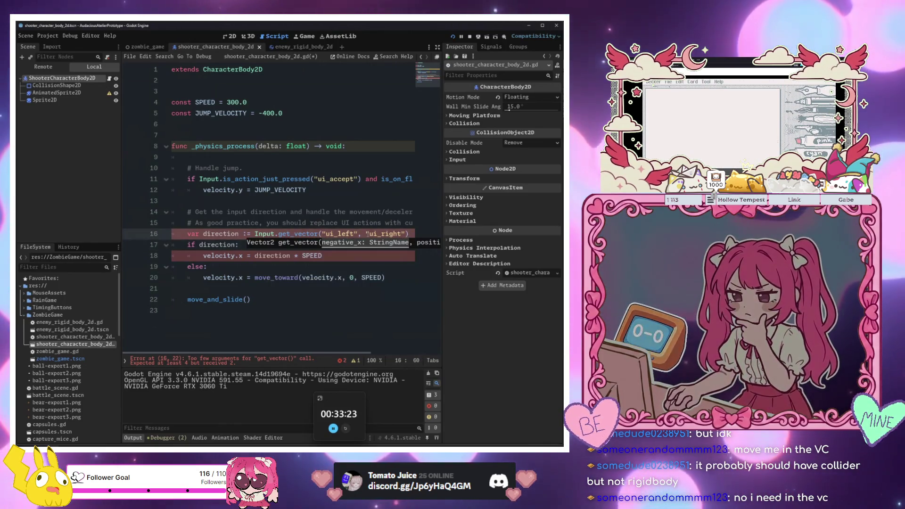
pyautogui.write(', ", ')
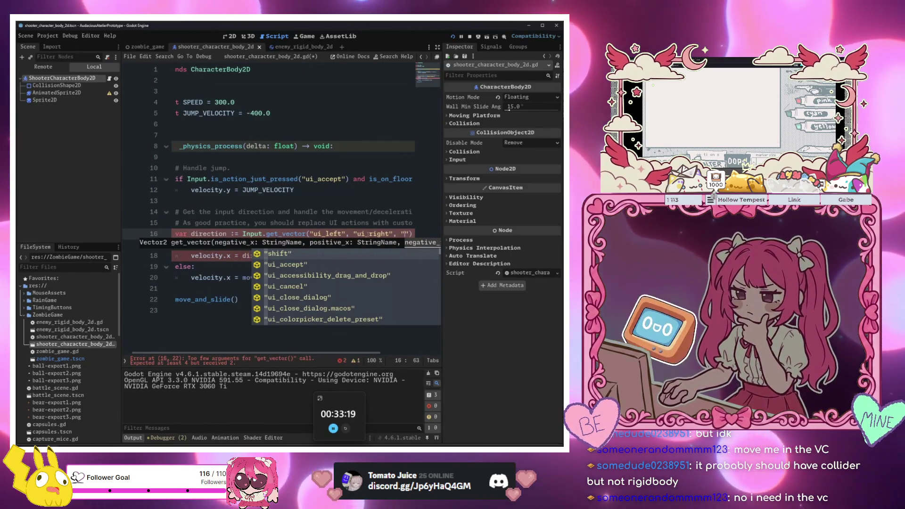
pyautogui.write('"y')
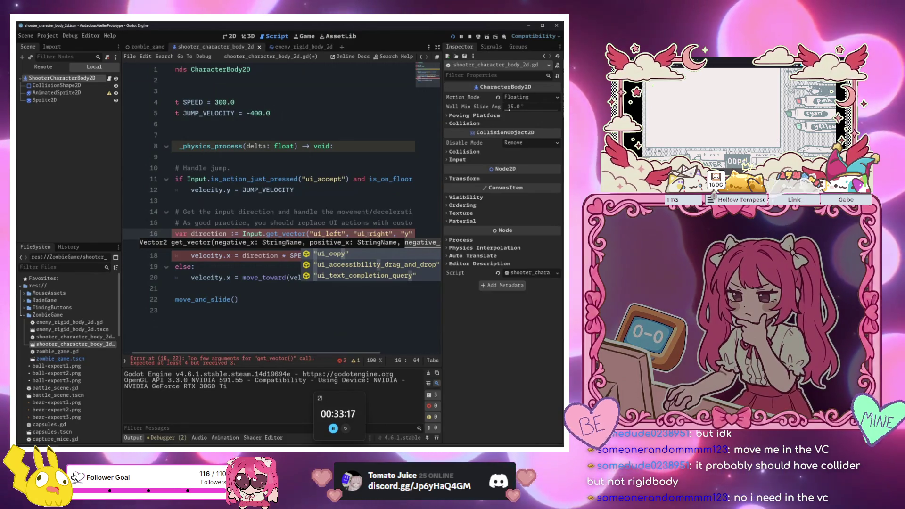
pyautogui.press('BackSpace')
pyautogui.write('ui_y')
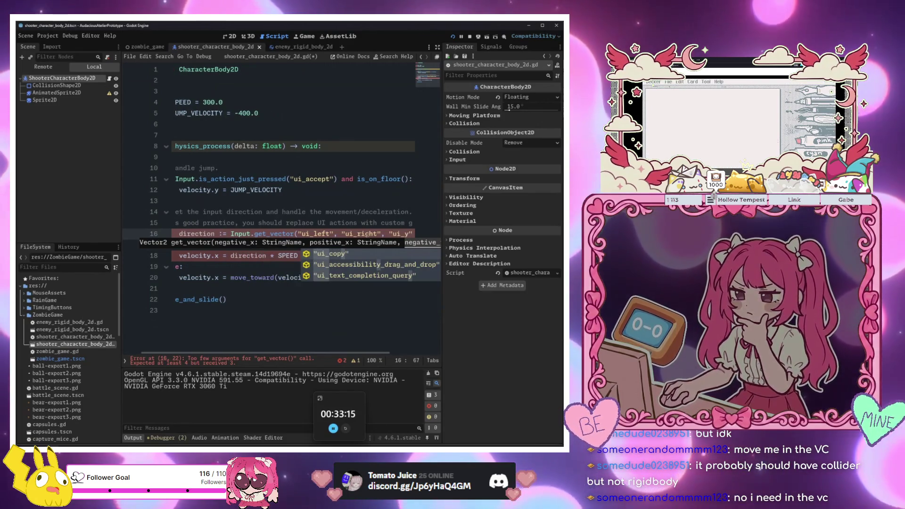
pyautogui.press('BackSpace')
pyautogui.write('up')
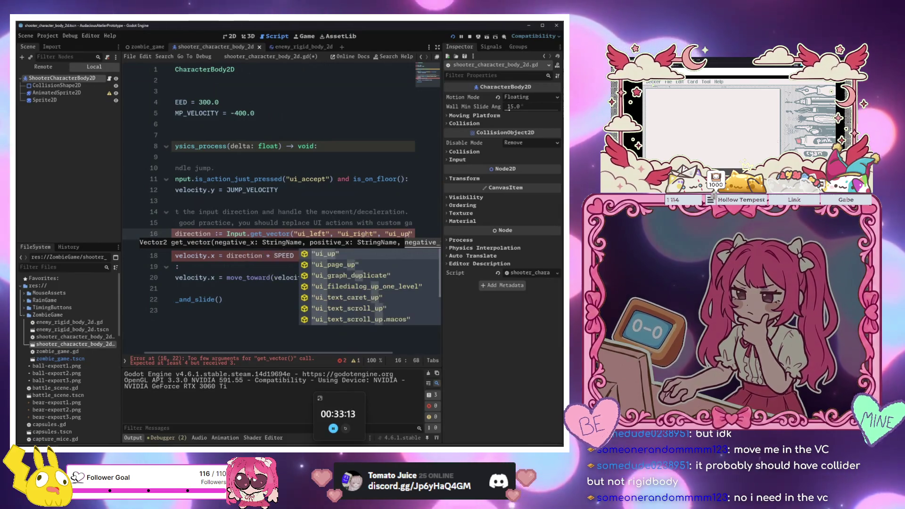
pyautogui.write('", ')
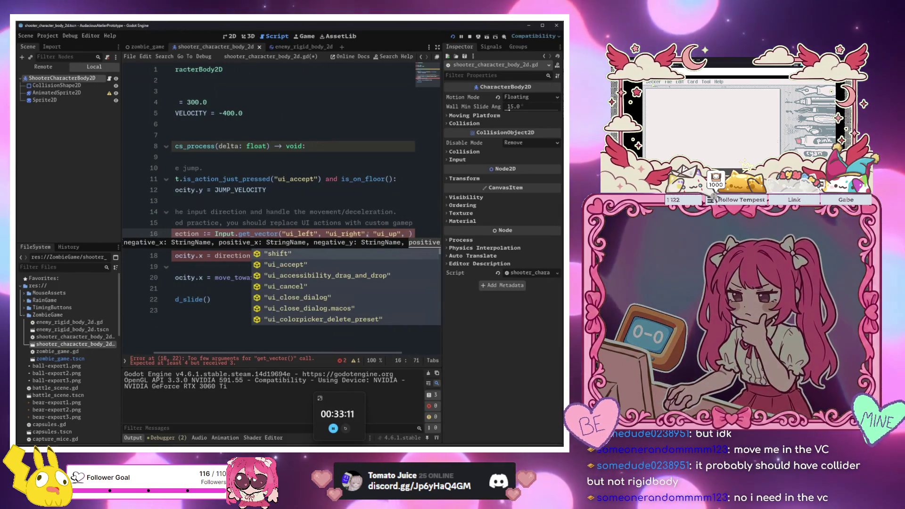
pyautogui.write('"ui_do')
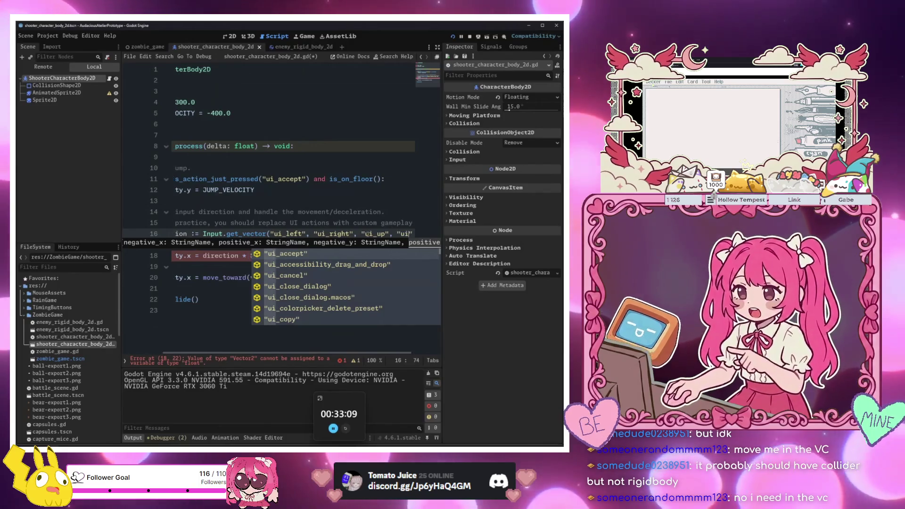
pyautogui.write('wn')
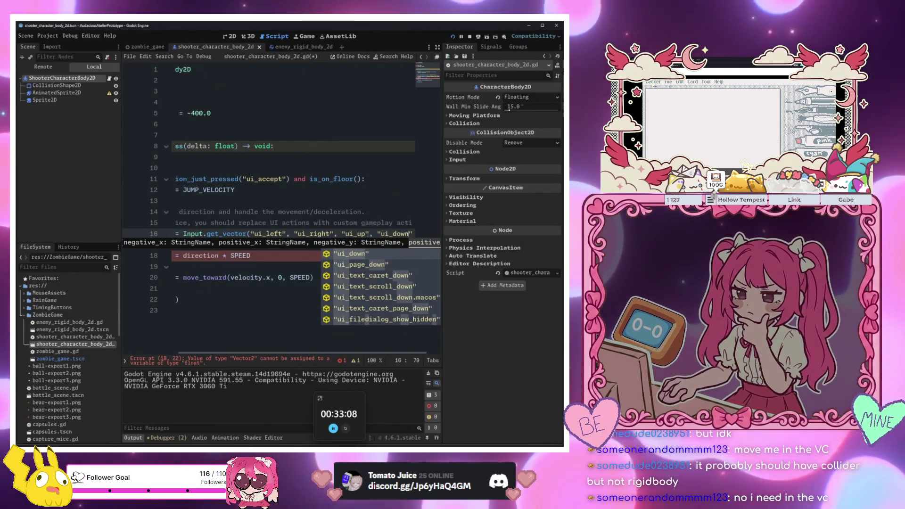
pyautogui.press('Escape')
pyautogui.press('Up')
pyautogui.press('Up')
pyautogui.press('Up')
pyautogui.press('Down')
pyautogui.press('Down')
pyautogui.press('Down')
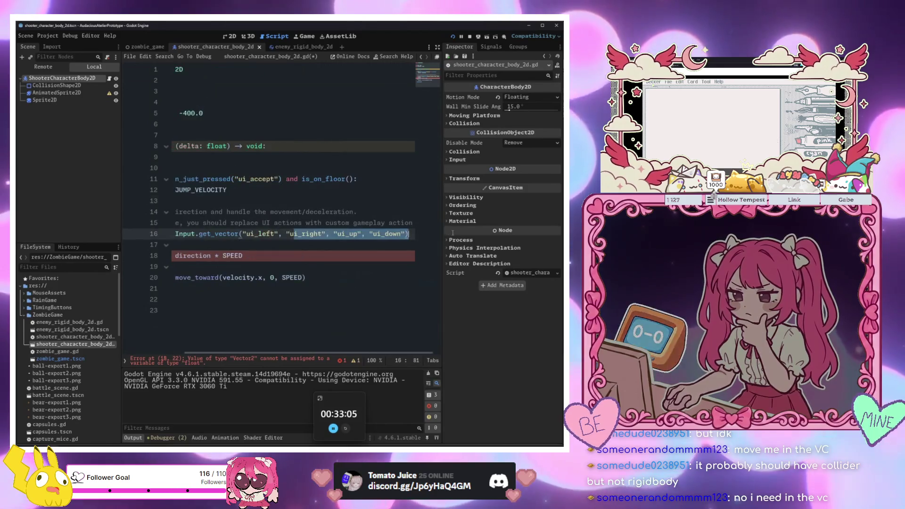
pyautogui.press('Up')
pyautogui.press('F5')
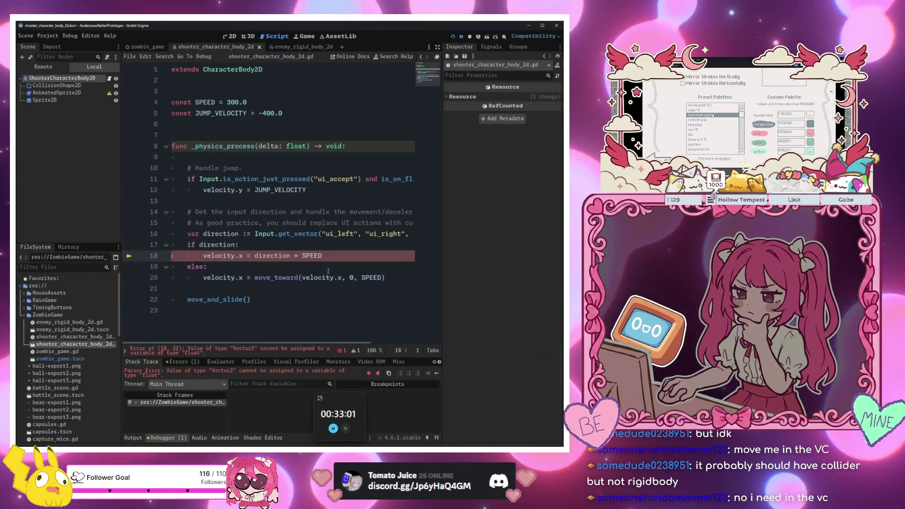
# - Inspect line 18's velocity assignment and check the type of the direction variable
pyautogui.click(259, 267)
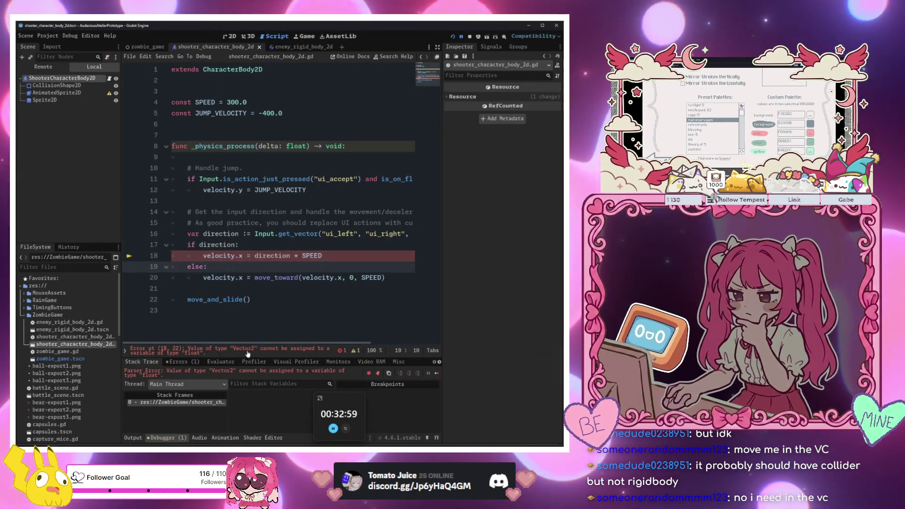
pyautogui.click(248, 255)
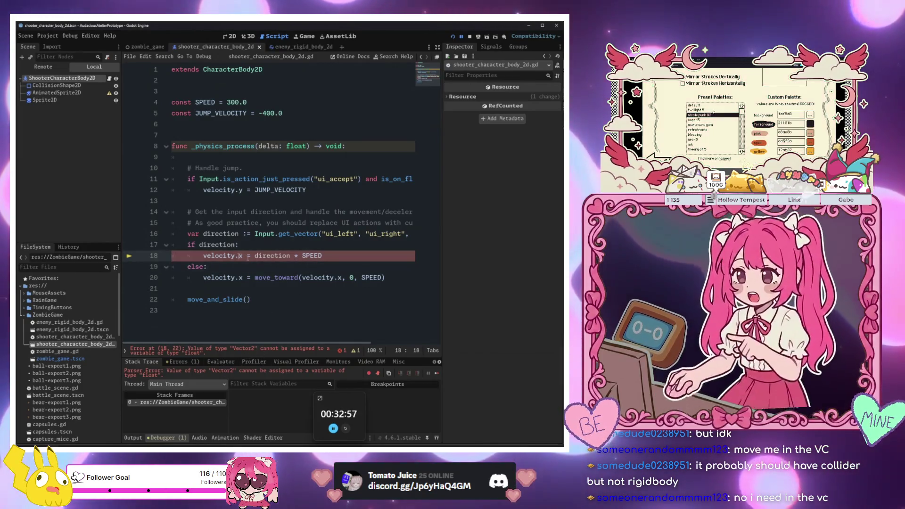
pyautogui.moveTo(302, 234)
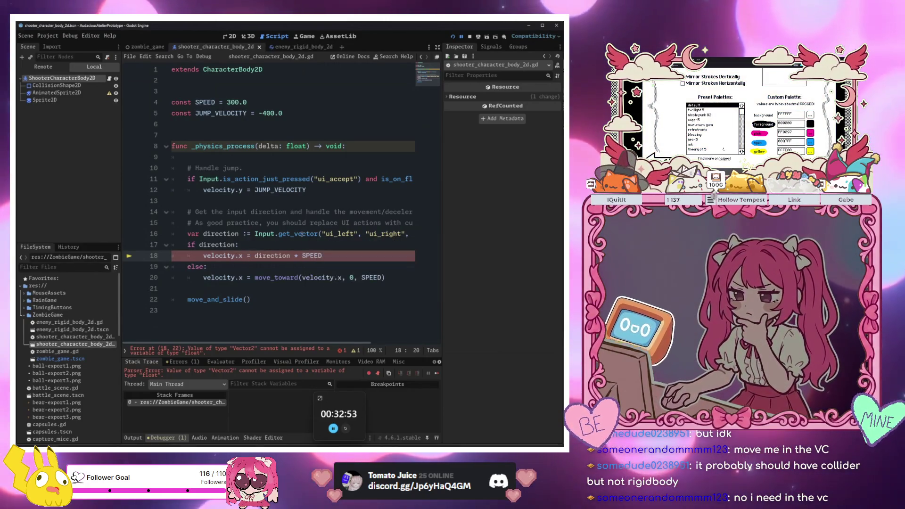
pyautogui.press('Left')
pyautogui.moveTo(243, 257)
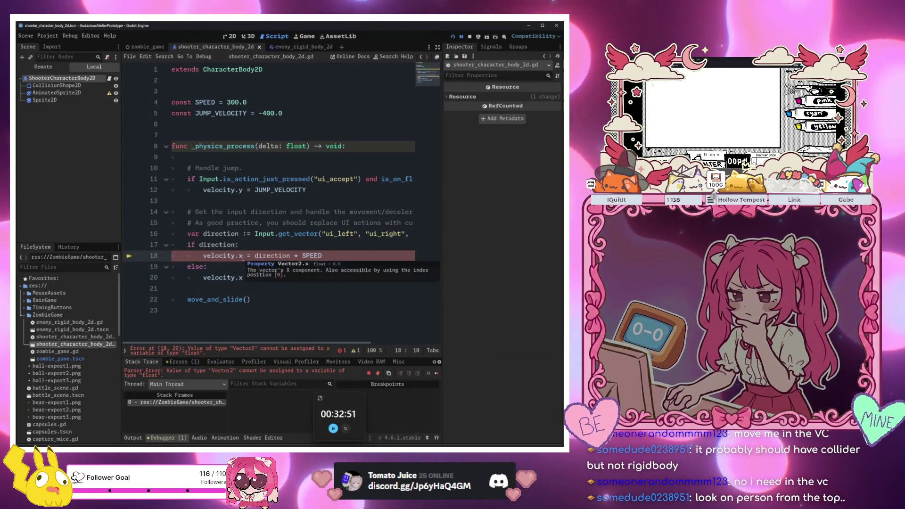
pyautogui.click(291, 257)
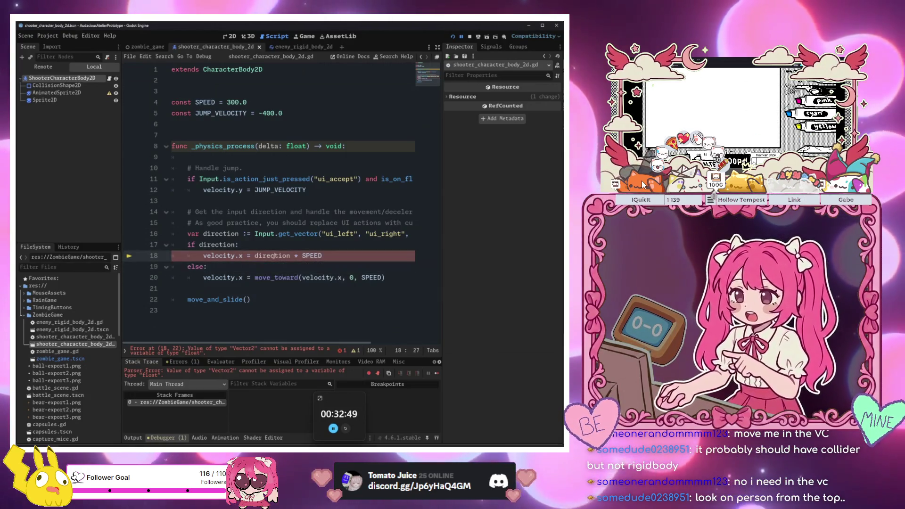
pyautogui.click(291, 256)
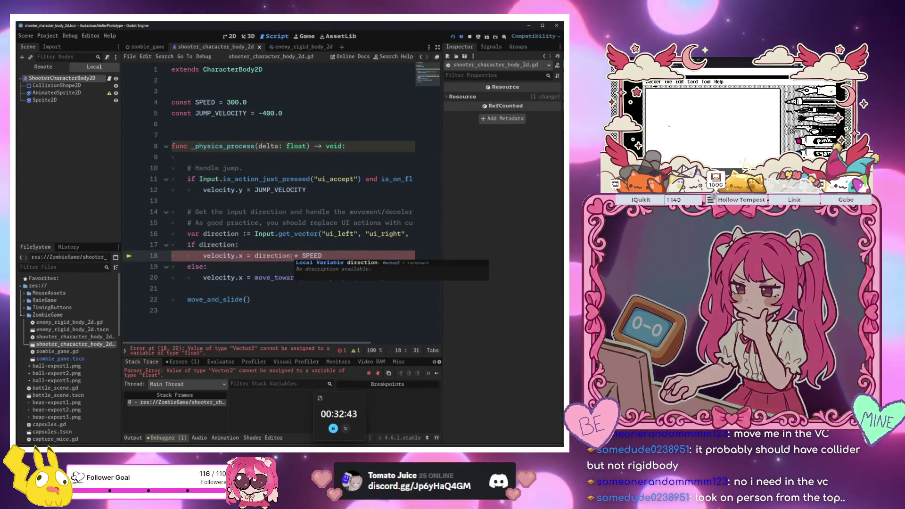
pyautogui.click(239, 255)
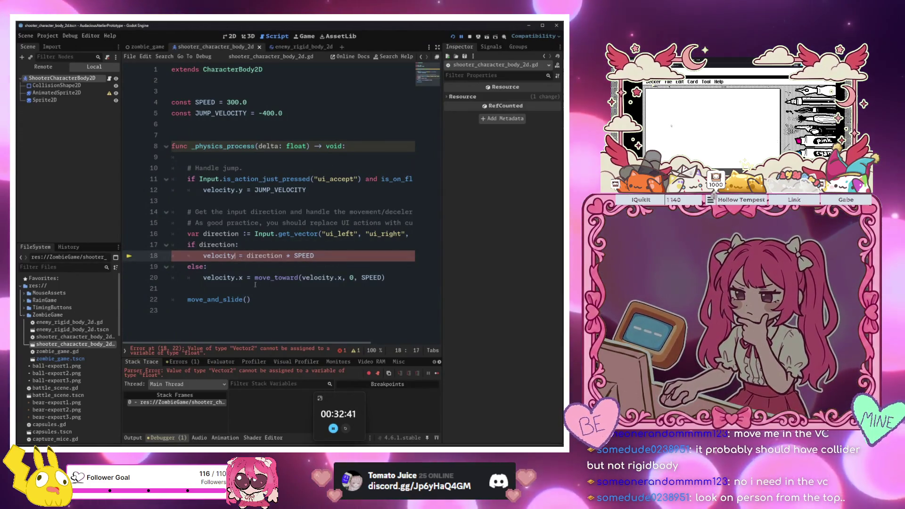
# - Restore line 20 to velocity.x = move_toward(velocity.x, 0, SPEED) and run the game
pyautogui.click(243, 278)
pyautogui.press('BackSpace')
pyautogui.press('BackSpace')
pyautogui.click(332, 278)
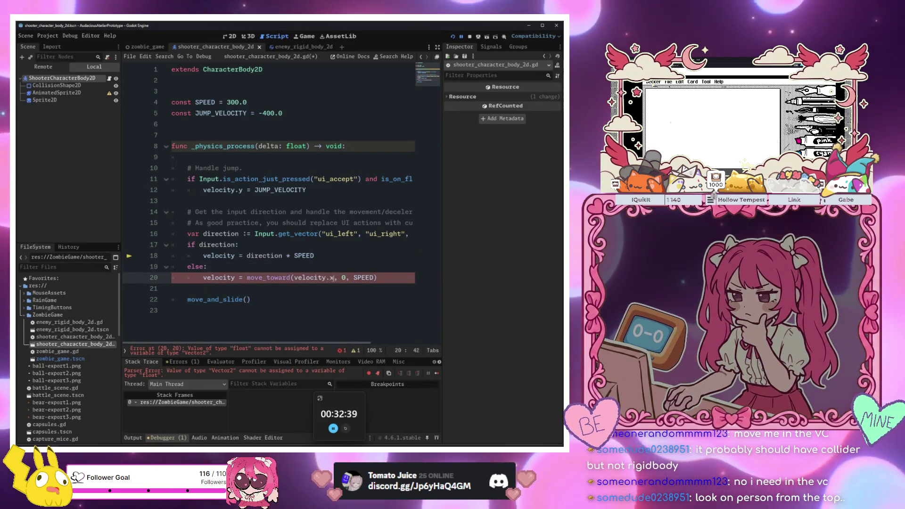
pyautogui.press('BackSpace')
pyautogui.press('BackSpace')
pyautogui.press('Up')
pyautogui.press('Up')
pyautogui.press('Up')
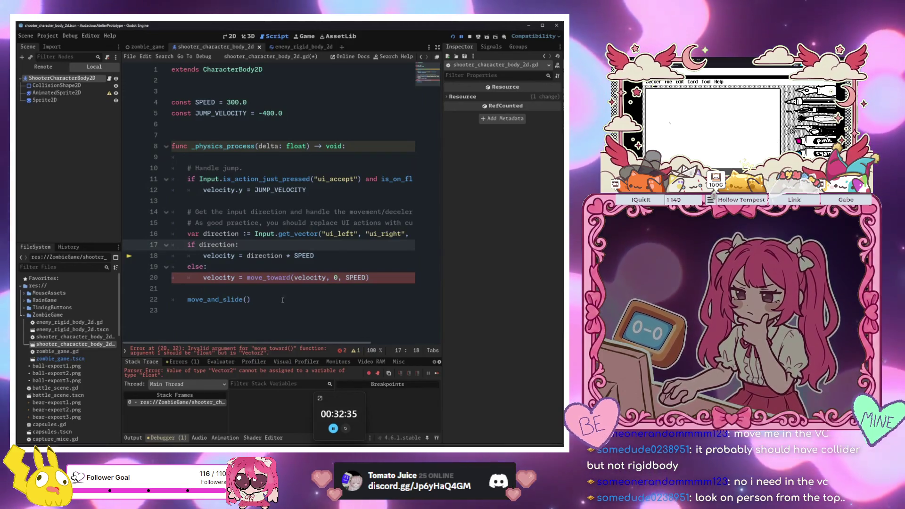
pyautogui.hotkey('ctrl', 'z')
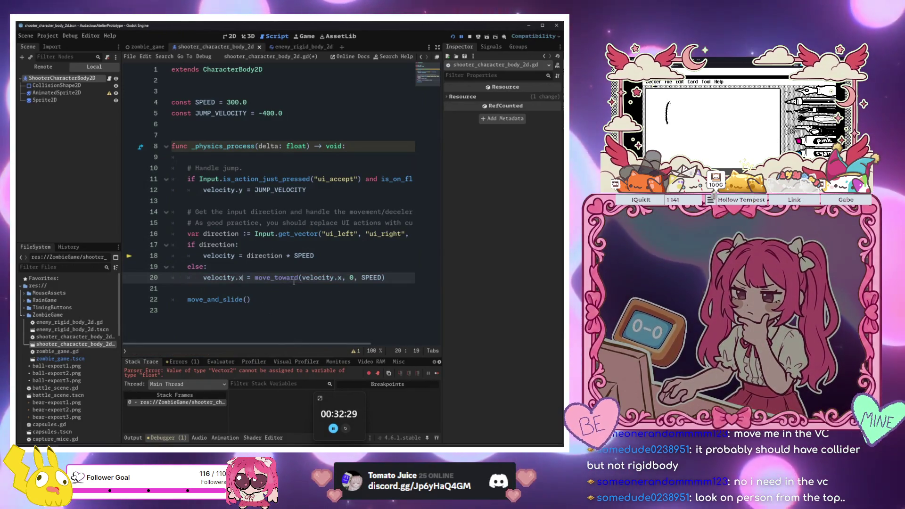
pyautogui.moveTo(296, 278)
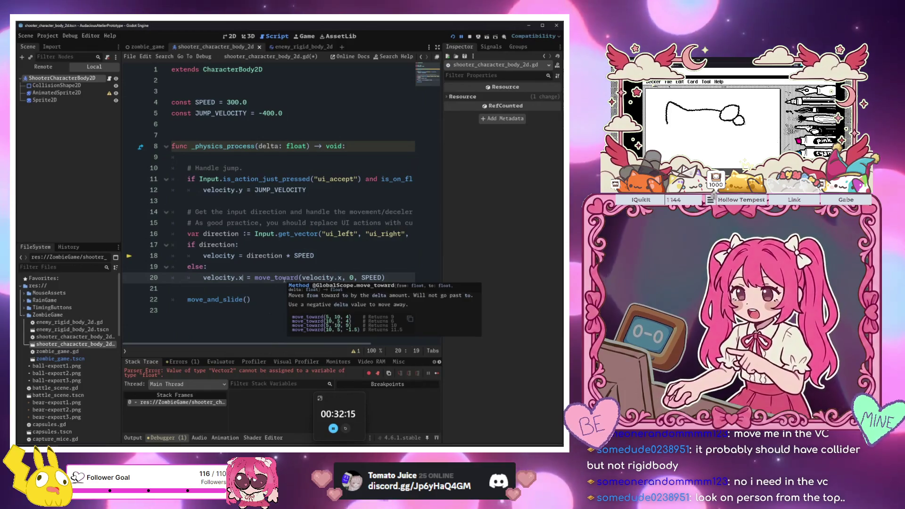
pyautogui.press('Right')
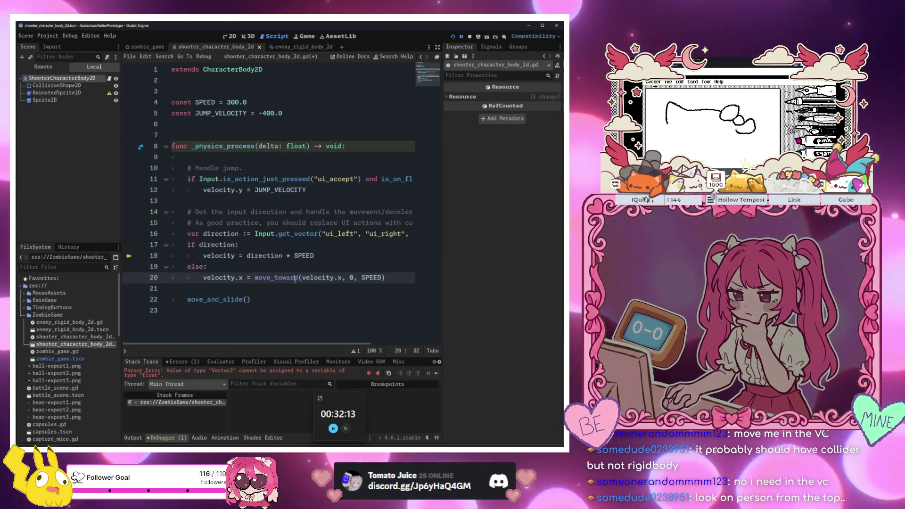
pyautogui.press('F6')
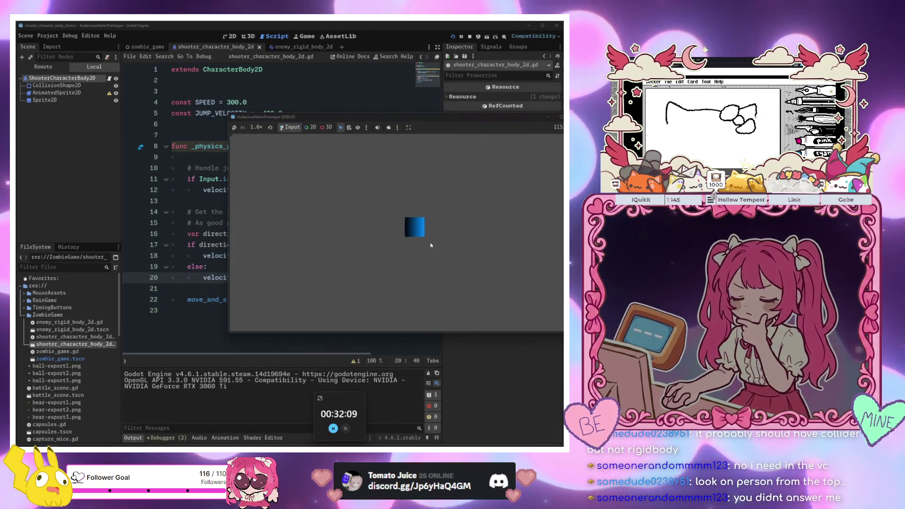
# - Test the player's left and right movement in the running game, then stop it
pyautogui.press('Left')
pyautogui.press('Right')
pyautogui.press('Left')
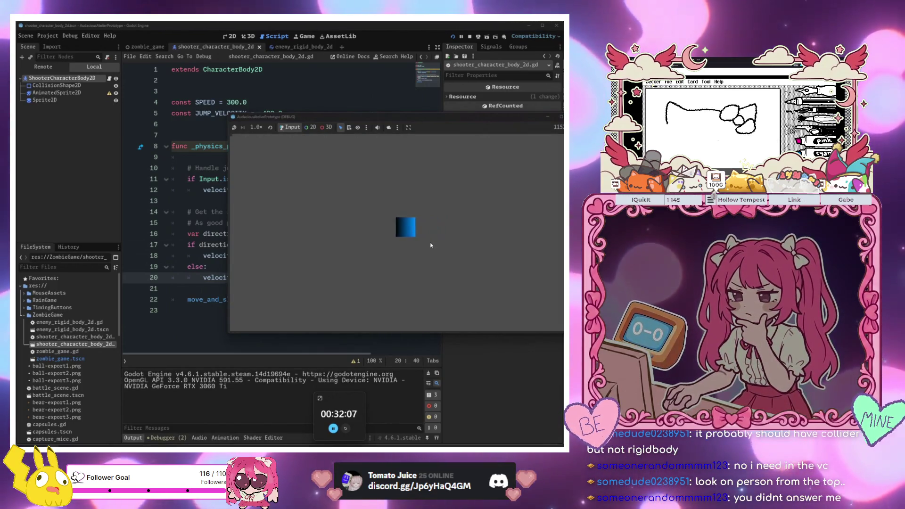
pyautogui.press('Right')
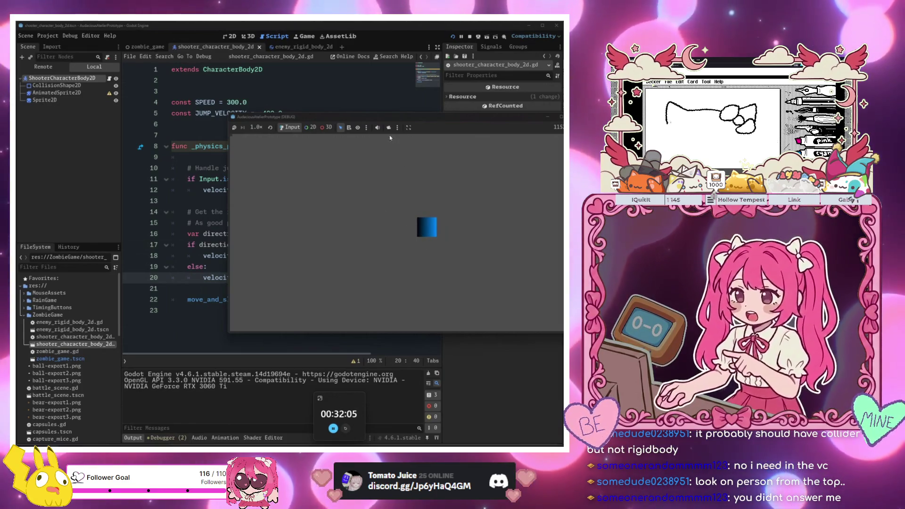
pyautogui.press('Left')
pyautogui.moveTo(393, 119); pyautogui.dragTo(321, 134)
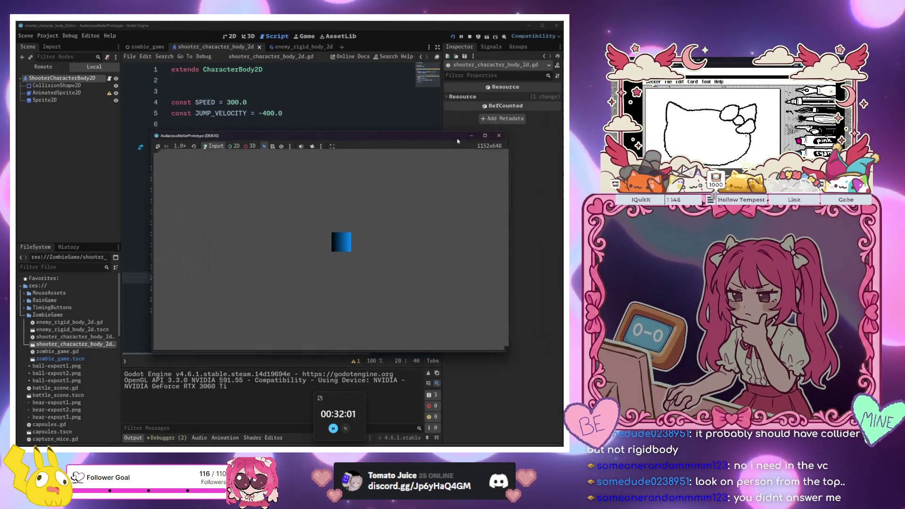
pyautogui.click(317, 255)
pyautogui.press('F8')
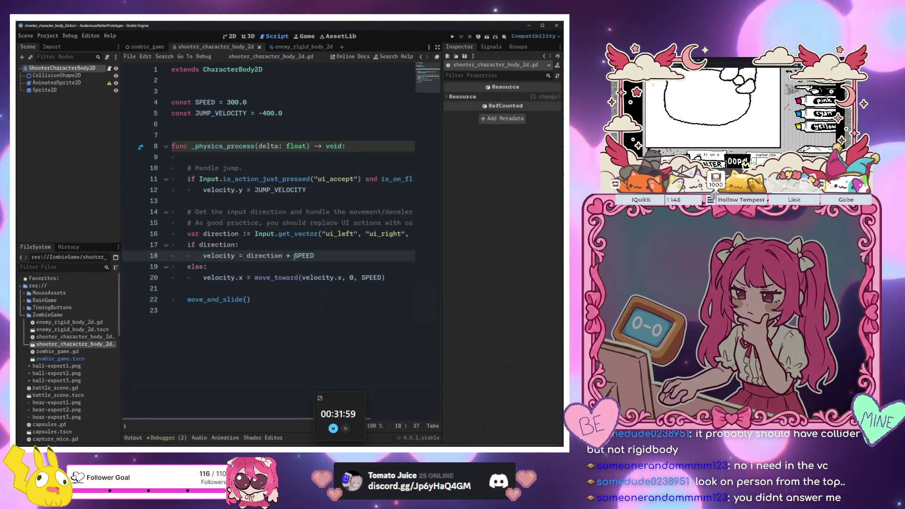
# - Duplicate line 20 in the else branch and change velocity.x to velocity.y, easing vertical speed to zero
pyautogui.click(240, 286)
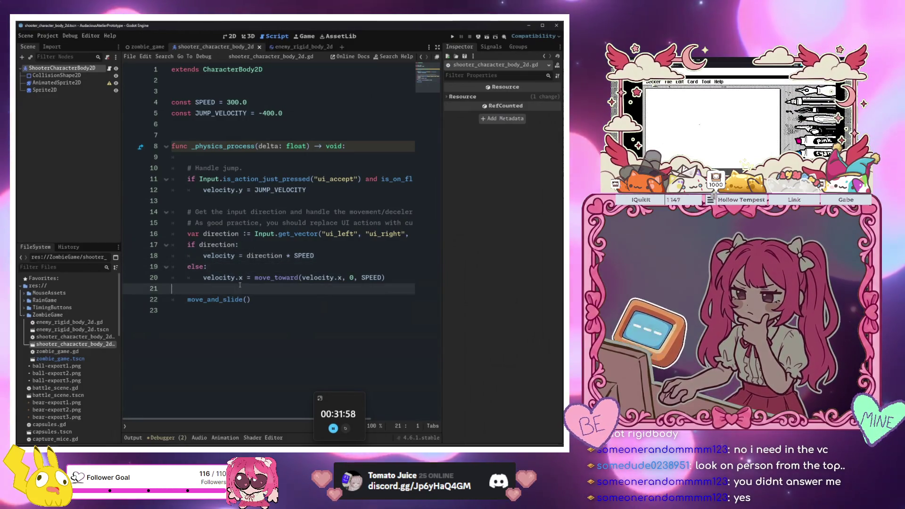
pyautogui.click(268, 277)
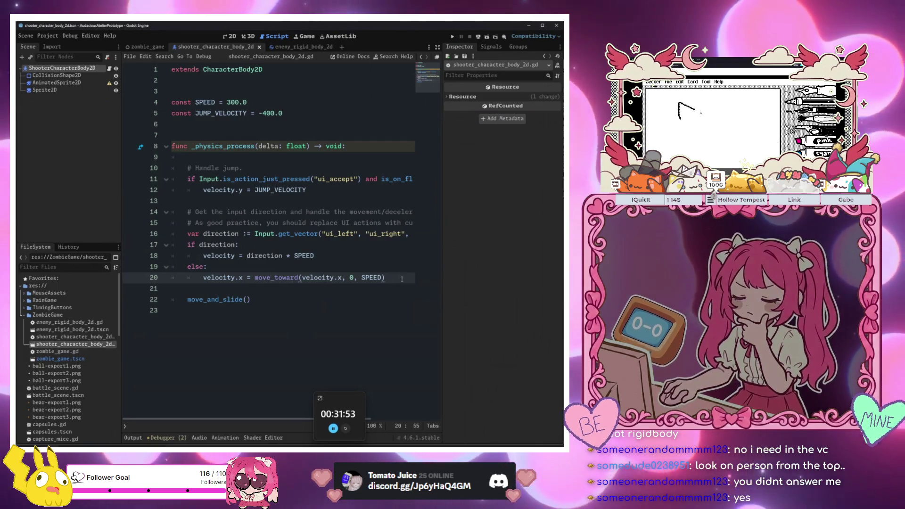
pyautogui.hotkey('ctrl', 'shift', 'd')
pyautogui.press('Return')
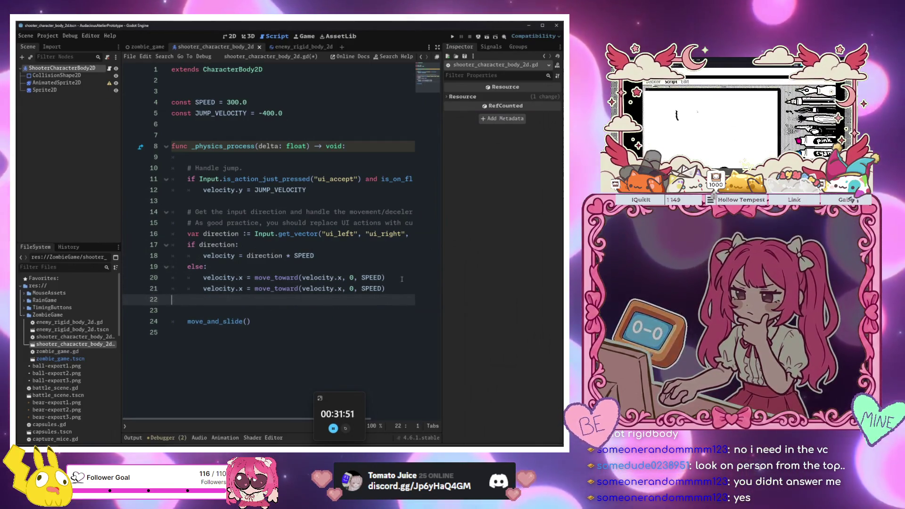
pyautogui.press('BackSpace')
pyautogui.press('BackSpace')
pyautogui.press('BackSpace')
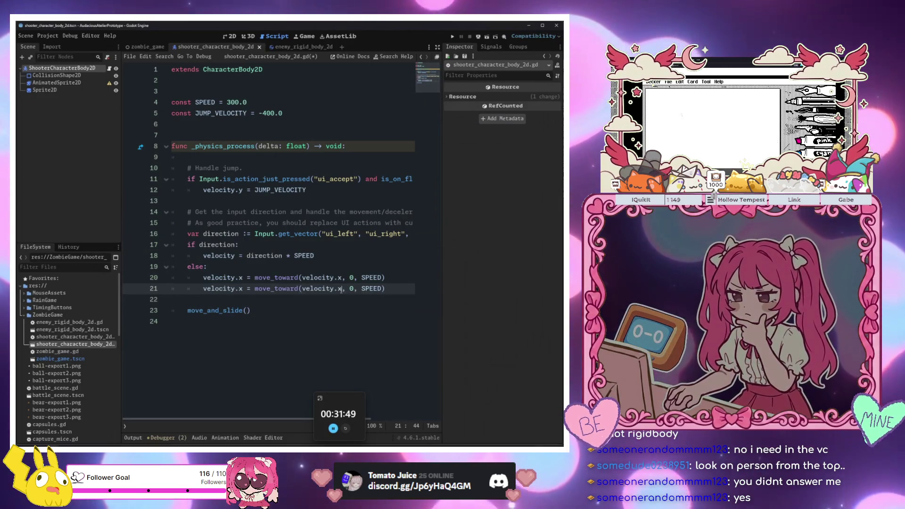
pyautogui.press('BackSpace')
pyautogui.write('y')
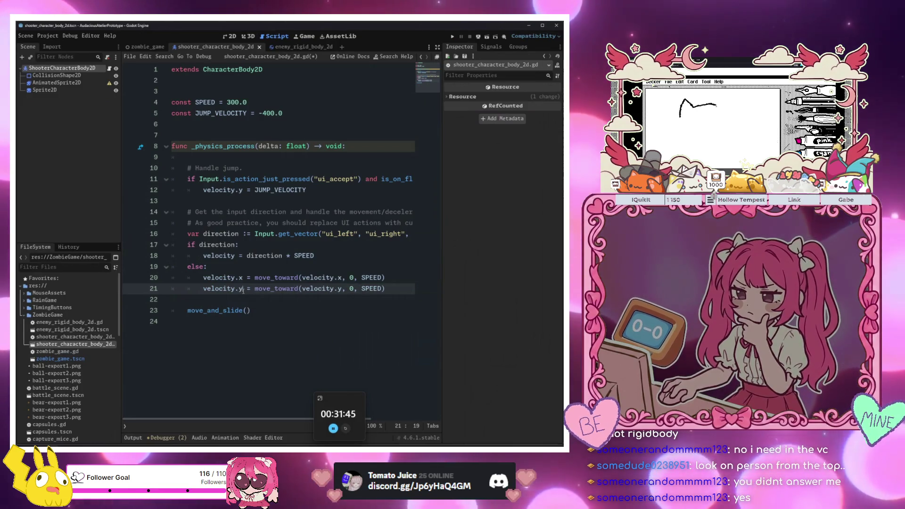
# - Run the game again, test jumping and moving right, then stop it
pyautogui.click(295, 299)
pyautogui.press('F5')
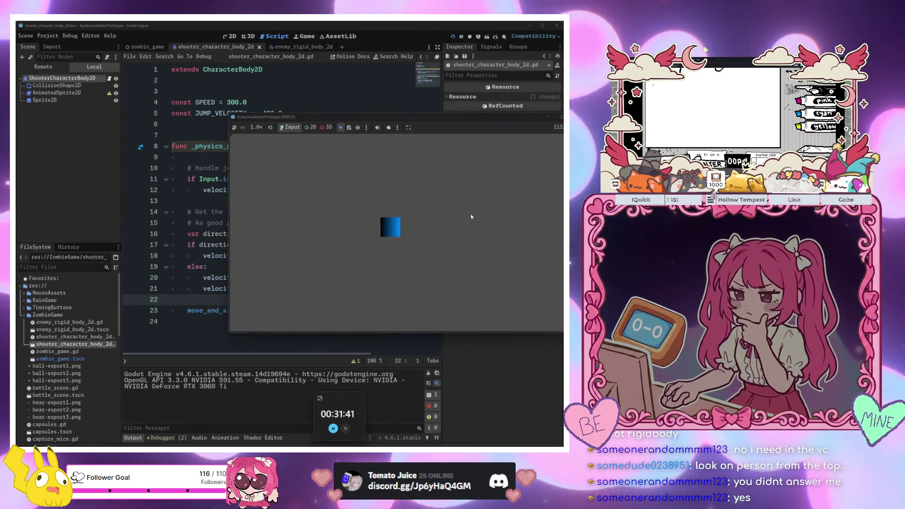
pyautogui.press('space')
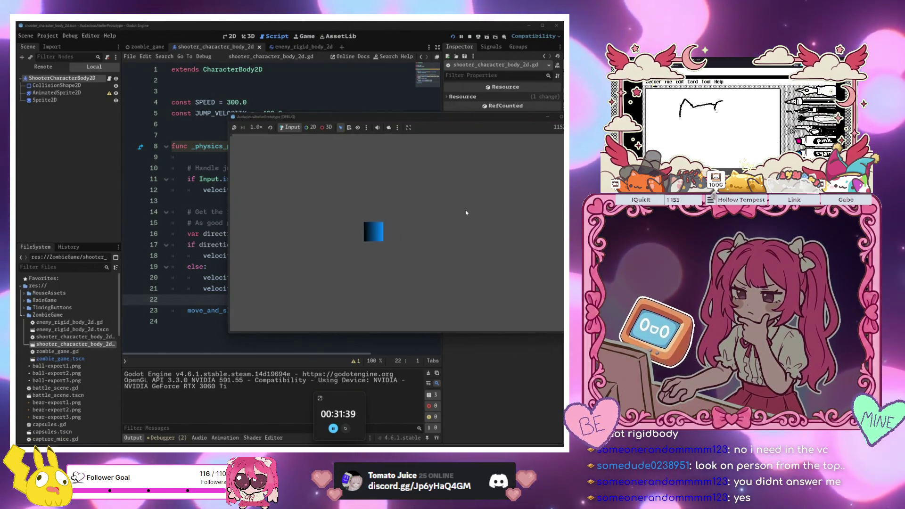
pyautogui.press('Right')
pyautogui.click(561, 117)
# - Open Project Settings from the Project menu
pyautogui.click(283, 200)
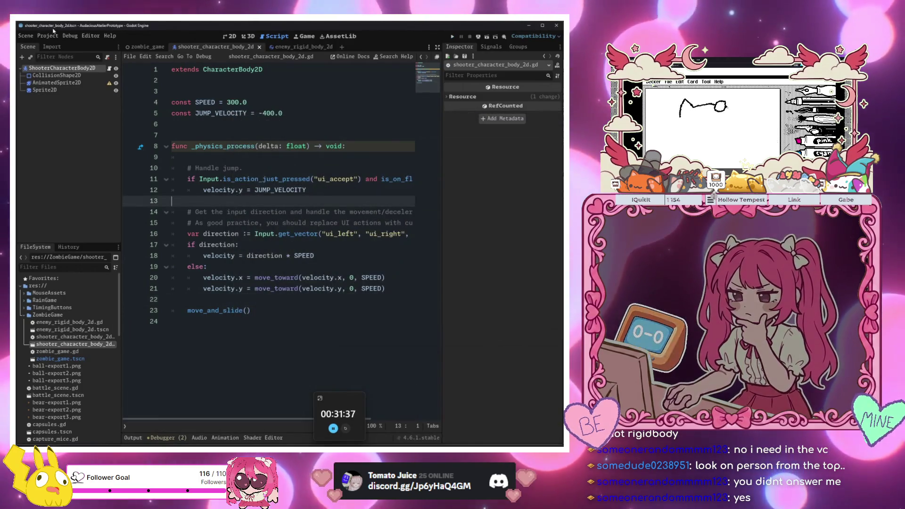
pyautogui.click(47, 36)
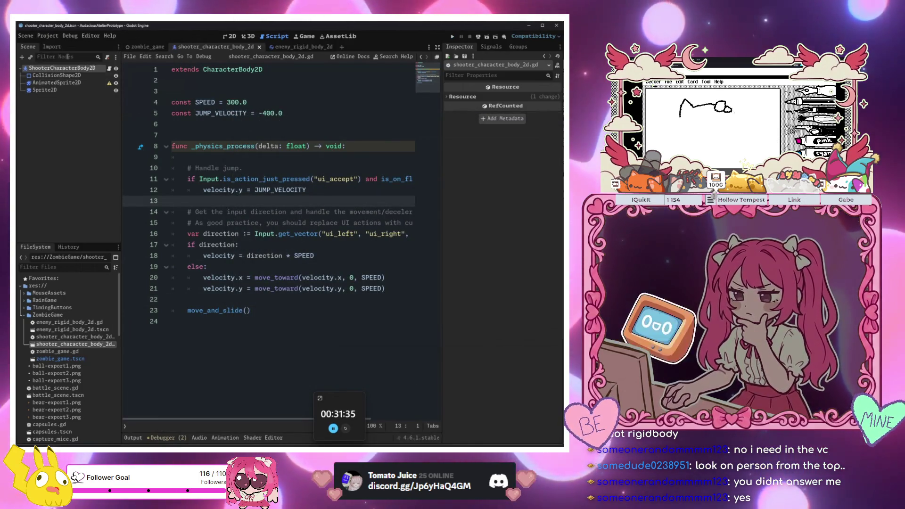
pyautogui.click(47, 35)
pyautogui.click(48, 36)
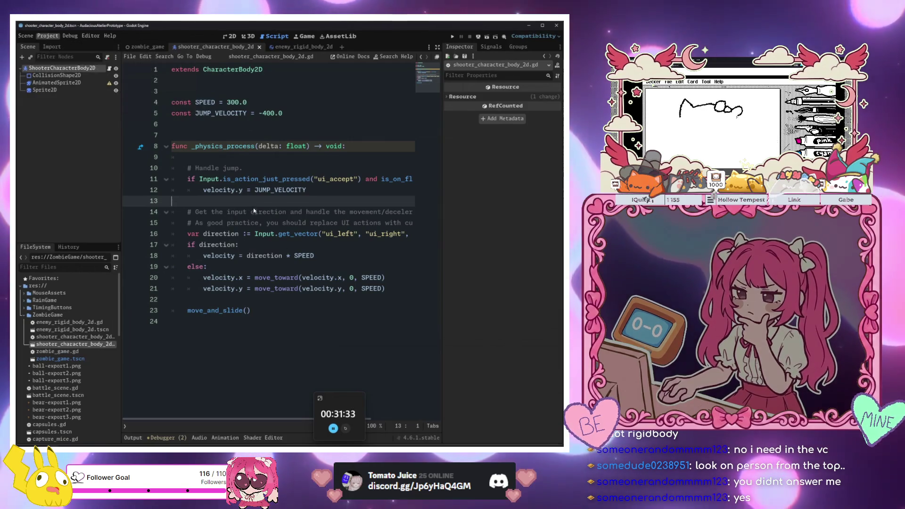
pyautogui.press('Escape')
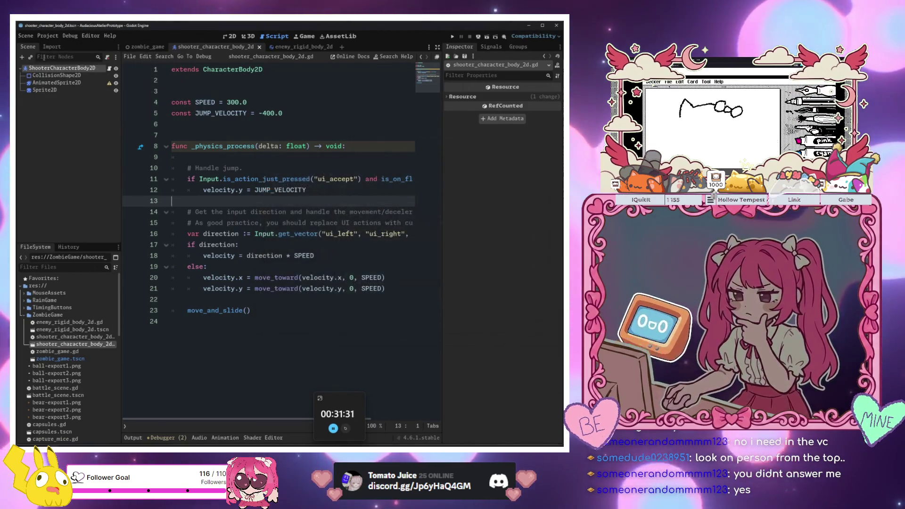
pyautogui.click(48, 35)
pyautogui.click(66, 43)
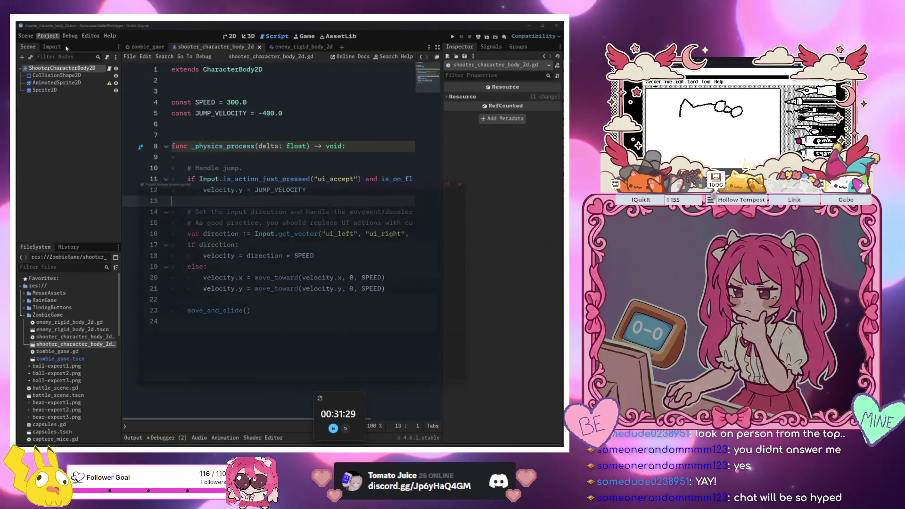
# - In the Input Map, filter for ui_up and bind the W key to it
pyautogui.click(174, 185)
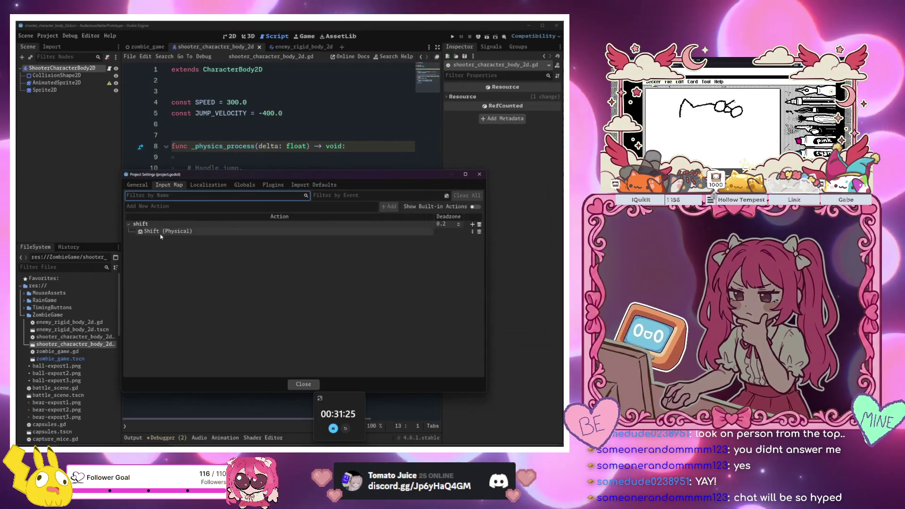
pyautogui.click(161, 208)
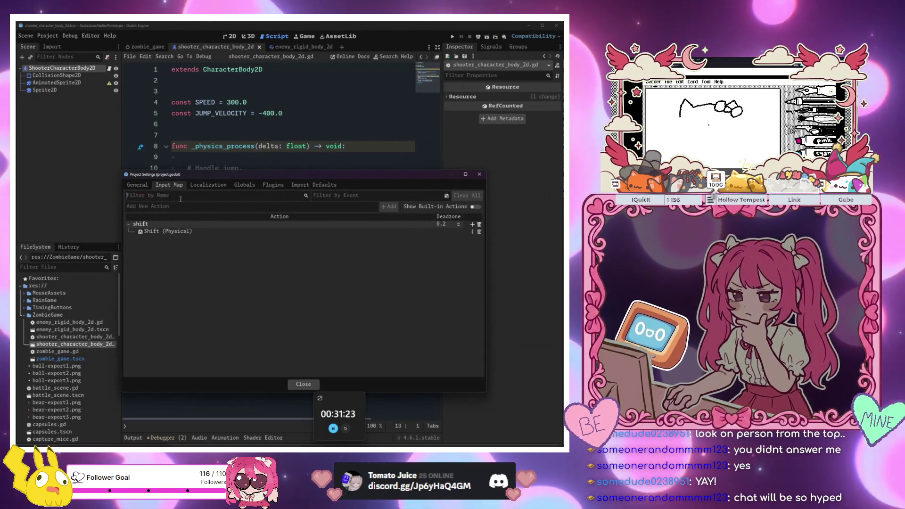
pyautogui.click(180, 198)
pyautogui.write('ui')
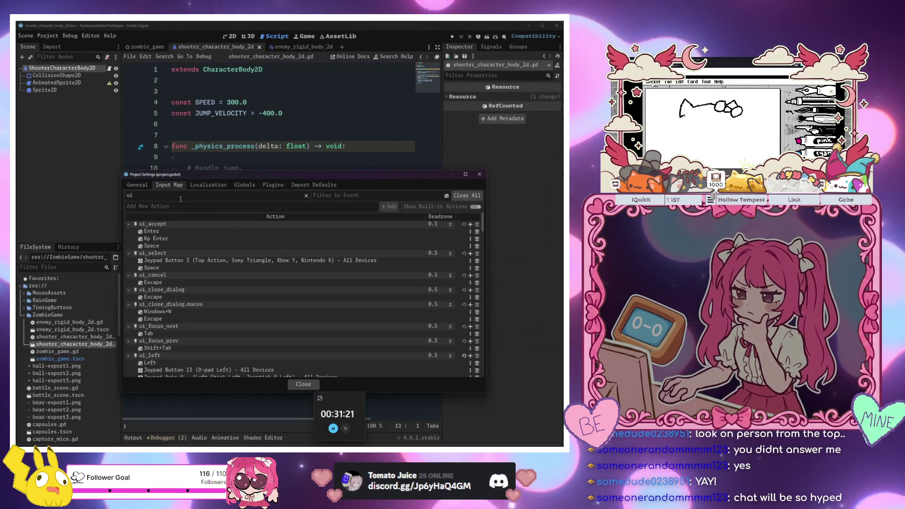
pyautogui.write('_up')
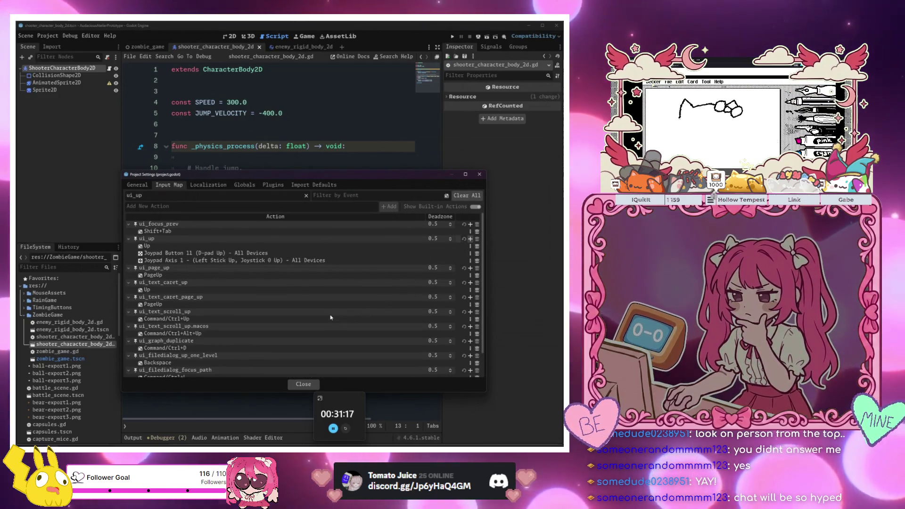
pyautogui.click(469, 239)
pyautogui.press('w')
pyautogui.click(356, 291)
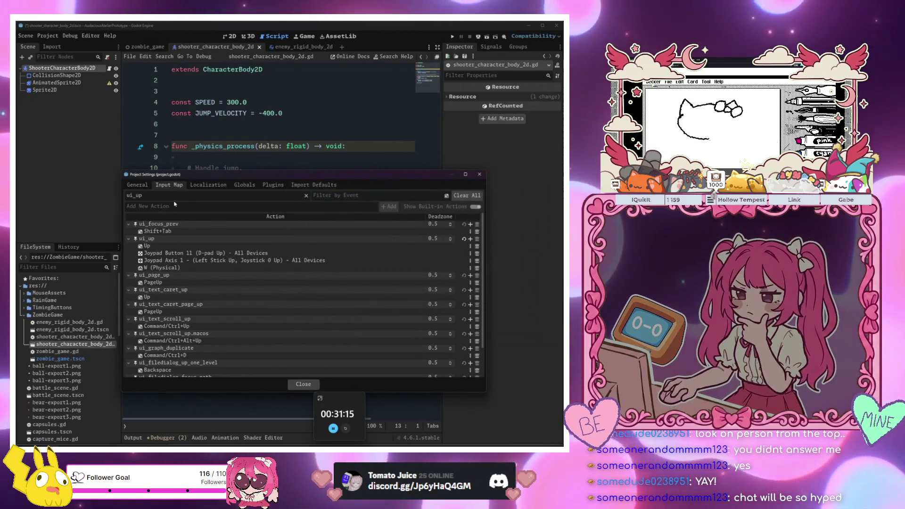
# - Bind the S key to ui_down, close Project Settings, and run the game to try the keys
pyautogui.click(176, 195)
pyautogui.press('BackSpace')
pyautogui.press('BackSpace')
pyautogui.write('down')
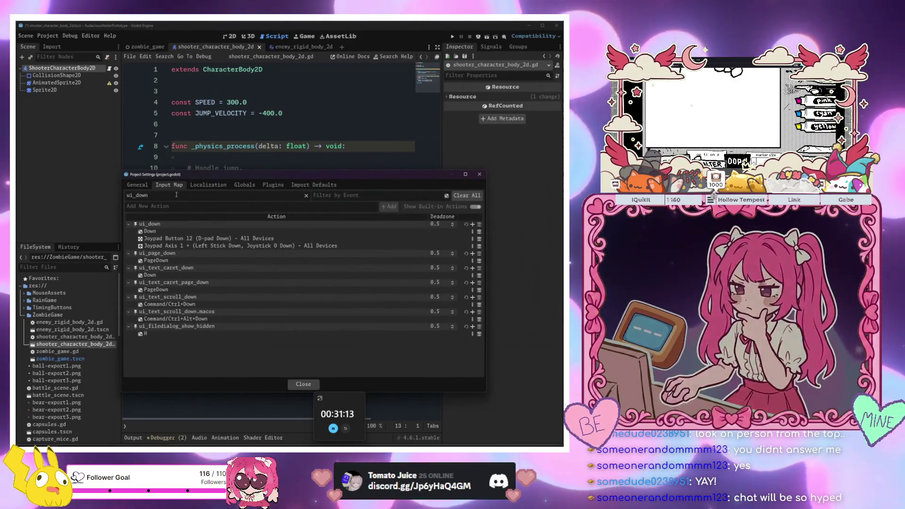
pyautogui.click(472, 223)
pyautogui.press('s')
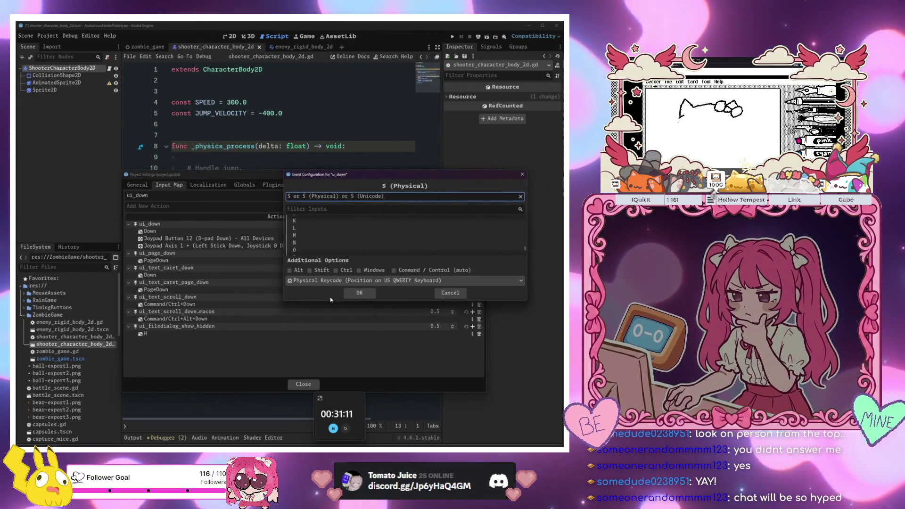
pyautogui.click(357, 292)
pyautogui.click(303, 384)
pyautogui.click(273, 234)
pyautogui.hotkey('ctrl', 's')
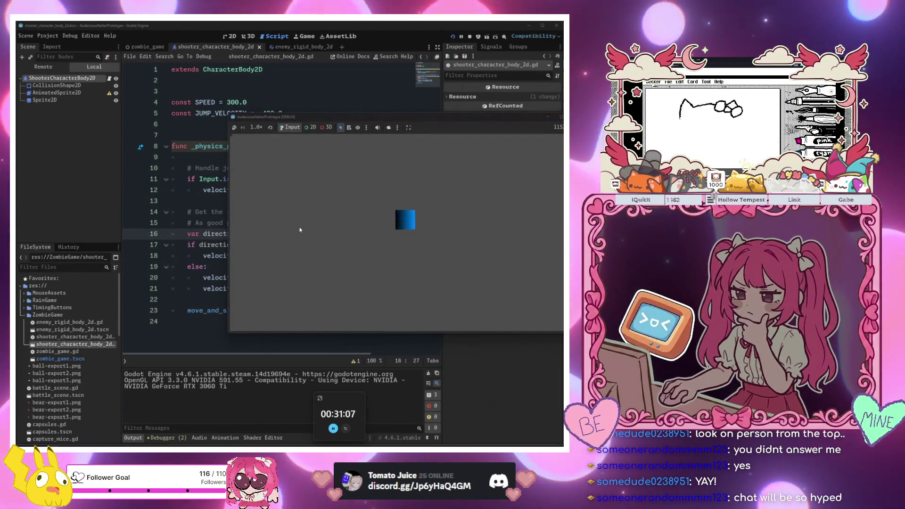
# - Stop the game and show the shooter_character_body_2d.gd script beside the Node Signals dock
pyautogui.press('F8')
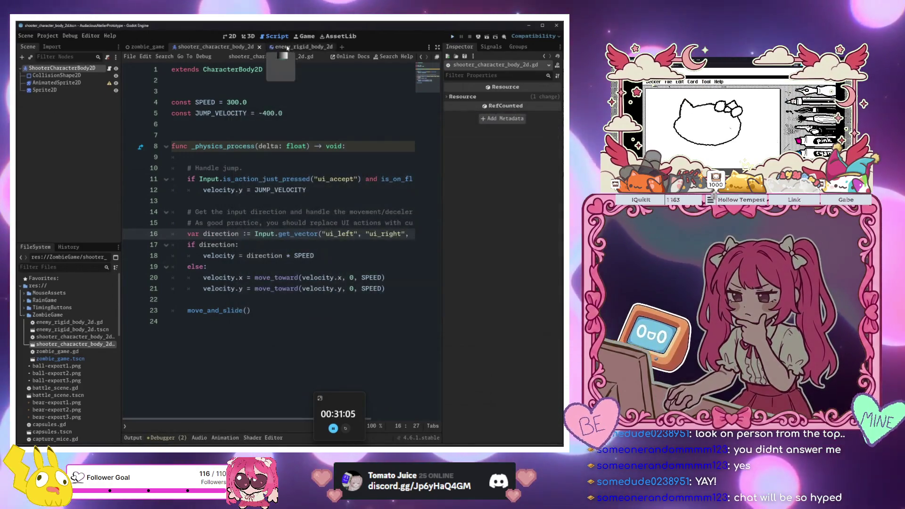
pyautogui.click(295, 46)
pyautogui.press('Up')
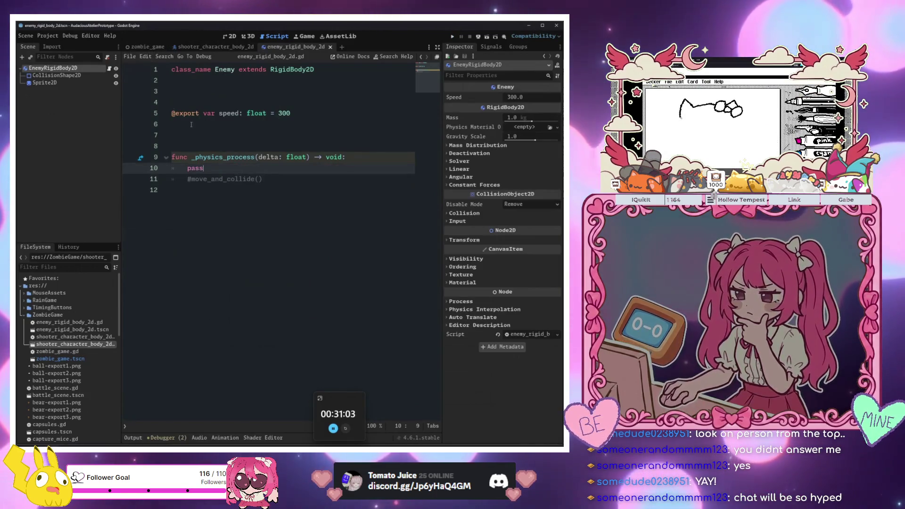
pyautogui.click(144, 47)
pyautogui.click(200, 47)
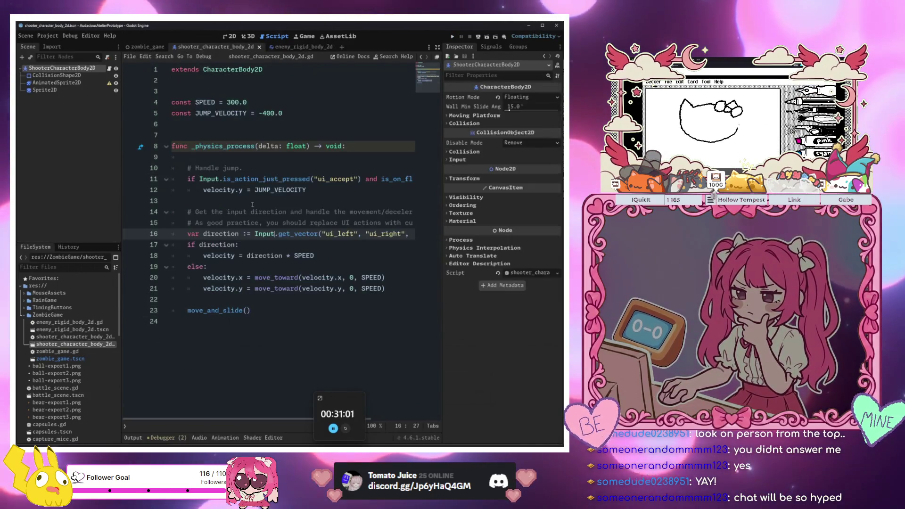
pyautogui.click(254, 310)
pyautogui.press('Down')
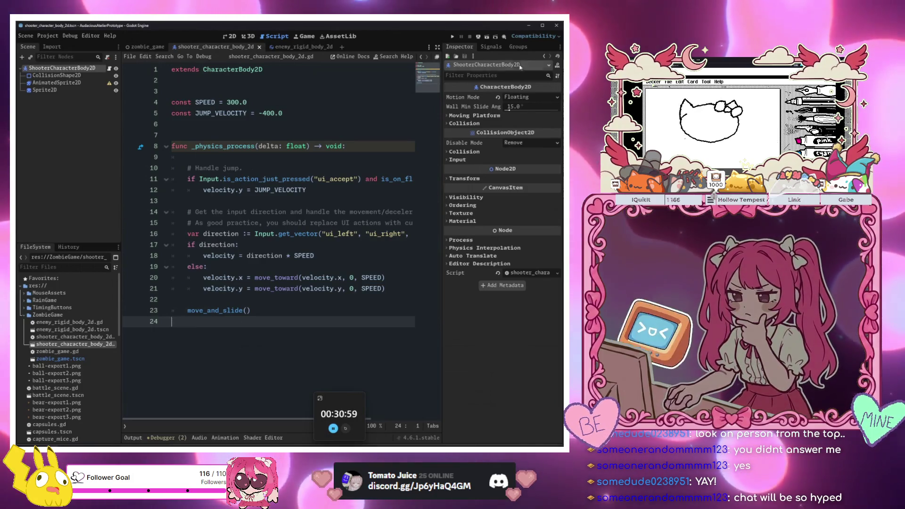
pyautogui.press('Return')
pyautogui.press('Return')
pyautogui.press('Return')
pyautogui.click(491, 47)
pyautogui.hotkey('ctrl', 'z')
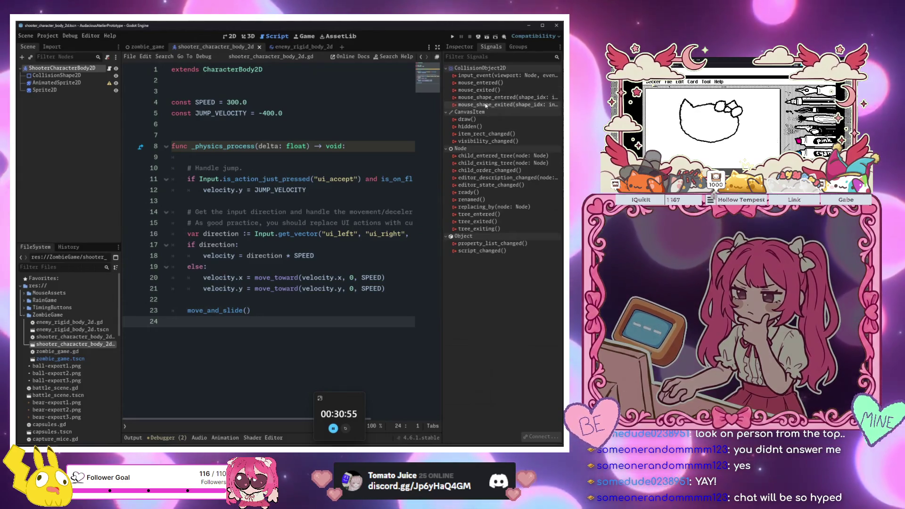
# - Inspect the shooter nodes' and enemy's signals, then return to the shooter script with ShooterCharacterBody2D selected
pyautogui.moveTo(495, 99)
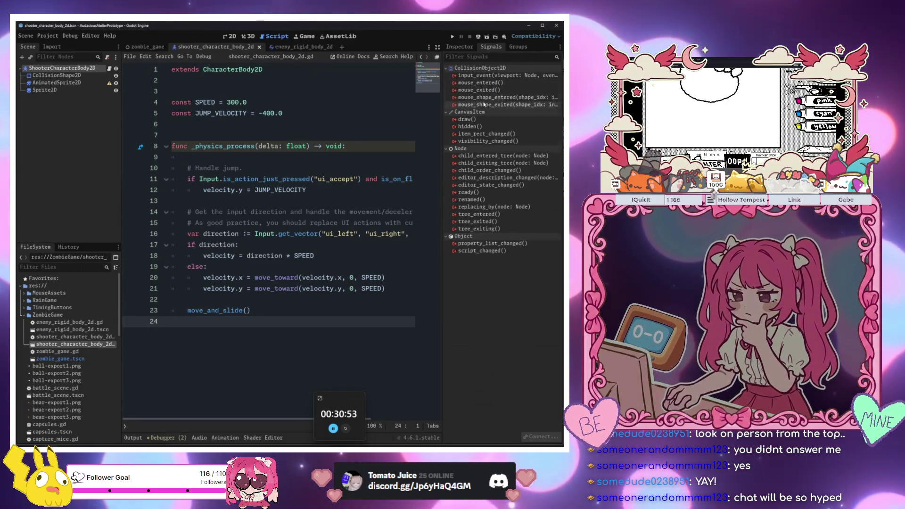
pyautogui.click(68, 76)
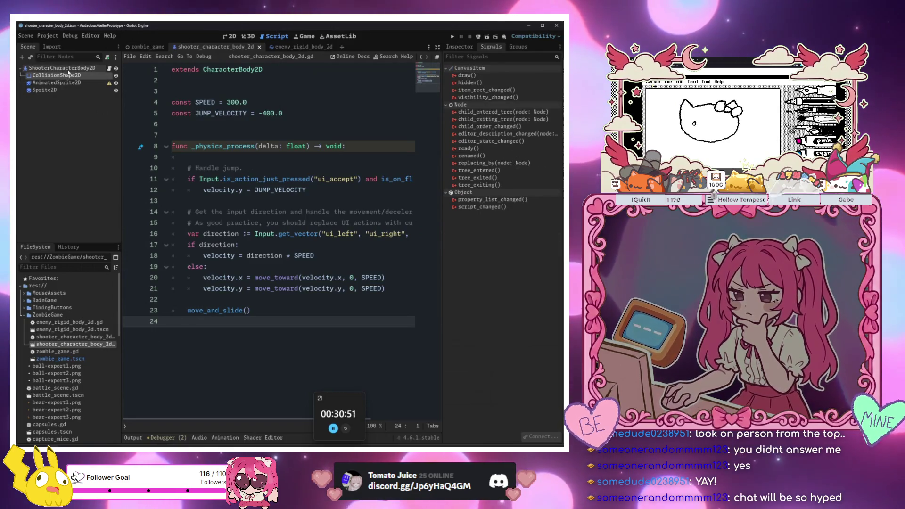
pyautogui.click(68, 70)
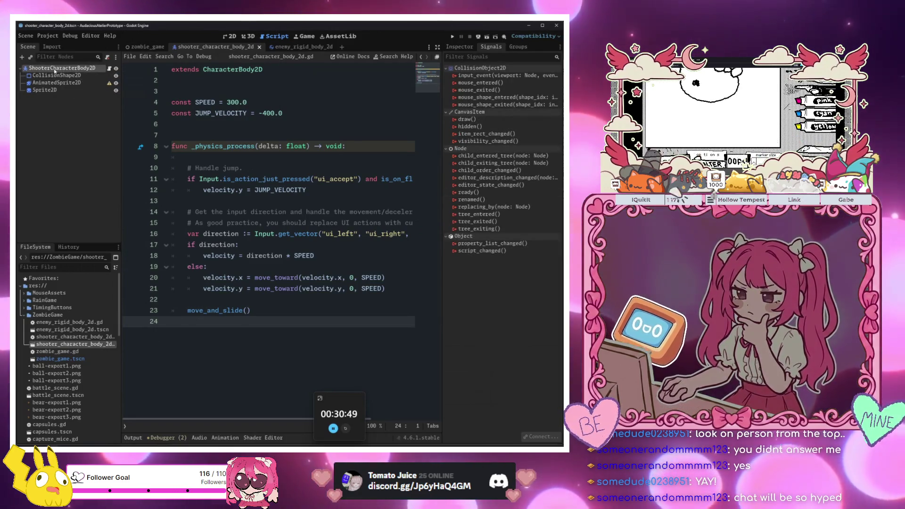
pyautogui.click(304, 48)
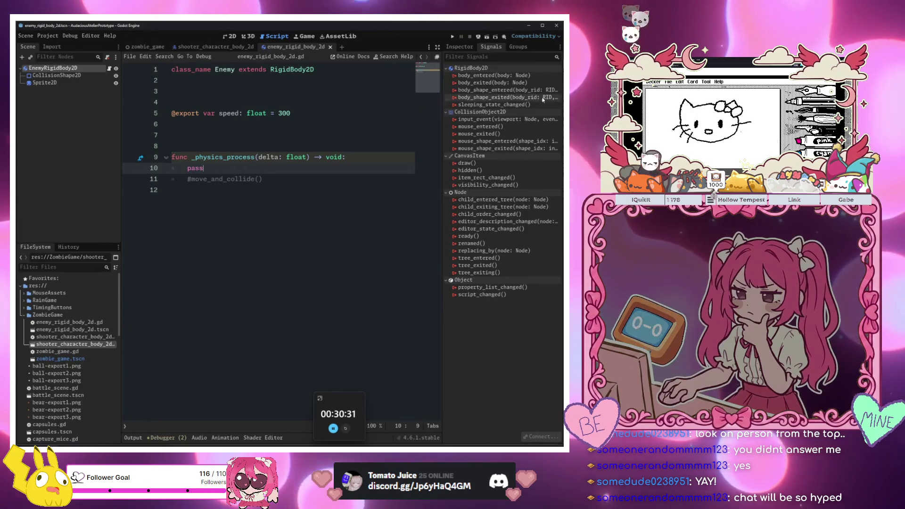
pyautogui.doubleClick(519, 89)
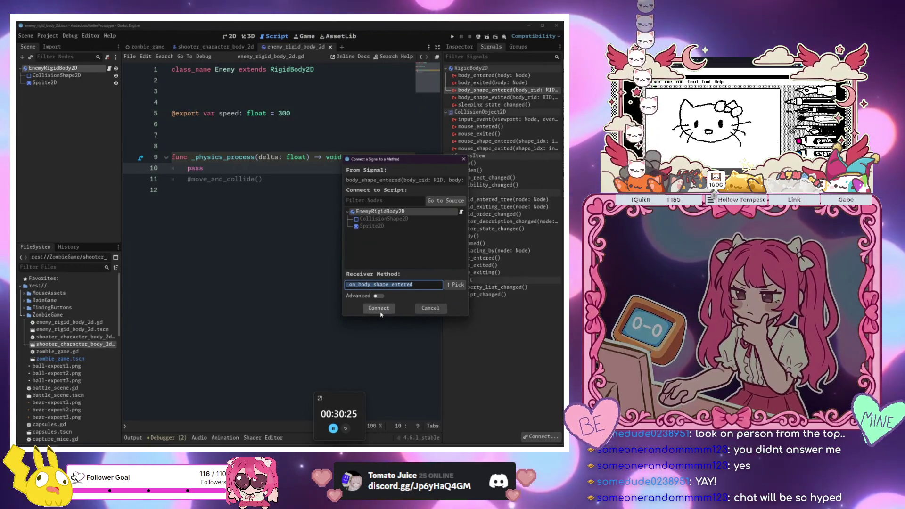
pyautogui.click(430, 309)
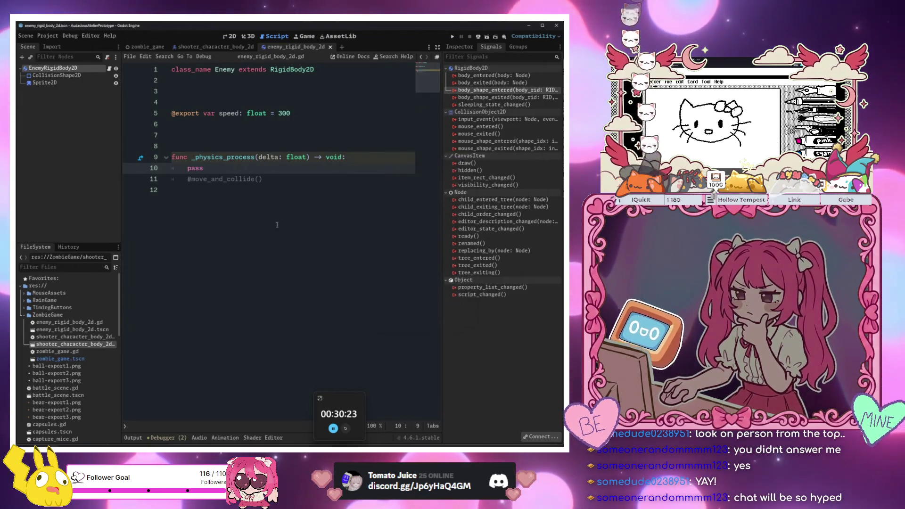
pyautogui.click(209, 47)
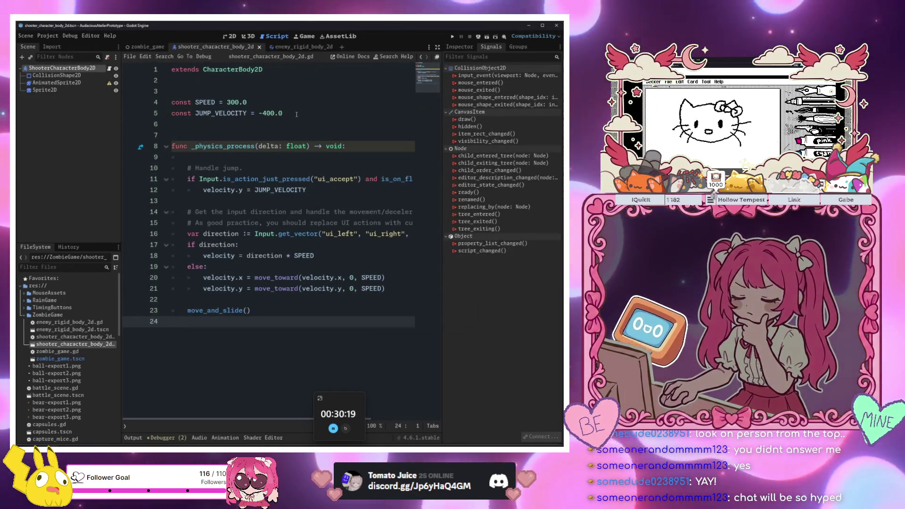
pyautogui.click(66, 69)
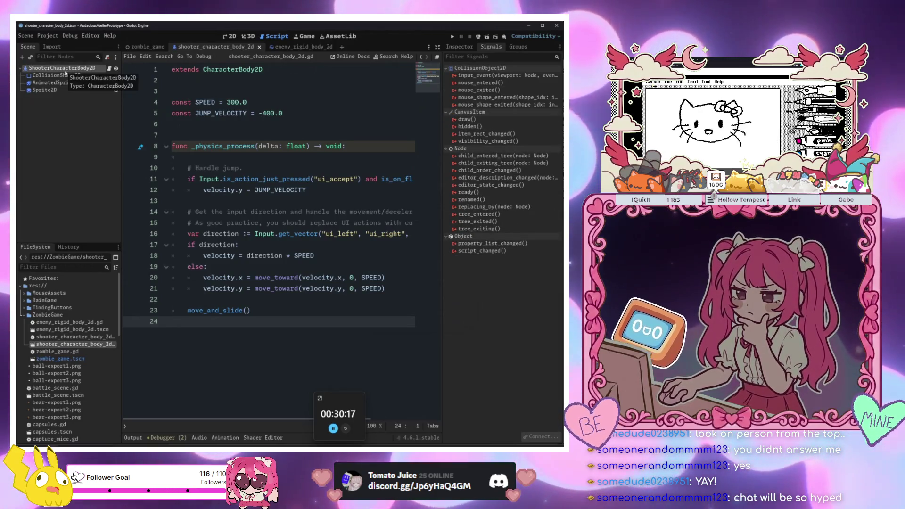
# - Add an Area2D child with its own CollisionShape2D under ShooterCharacterBody2D, then view the scene in 2D
pyautogui.hotkey('ctrl', 'a')
pyautogui.write('area')
pyautogui.press('Return')
pyautogui.hotkey('ctrl', 'a')
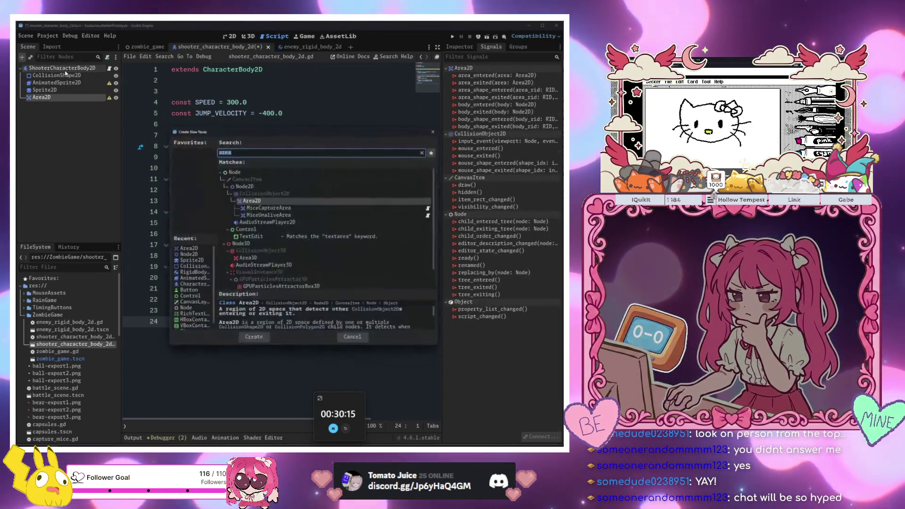
pyautogui.write('collision')
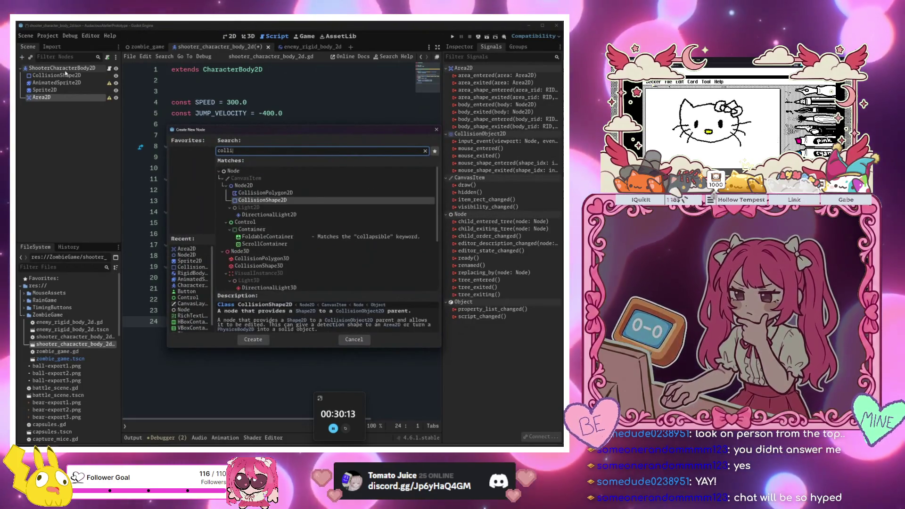
pyautogui.press('Return')
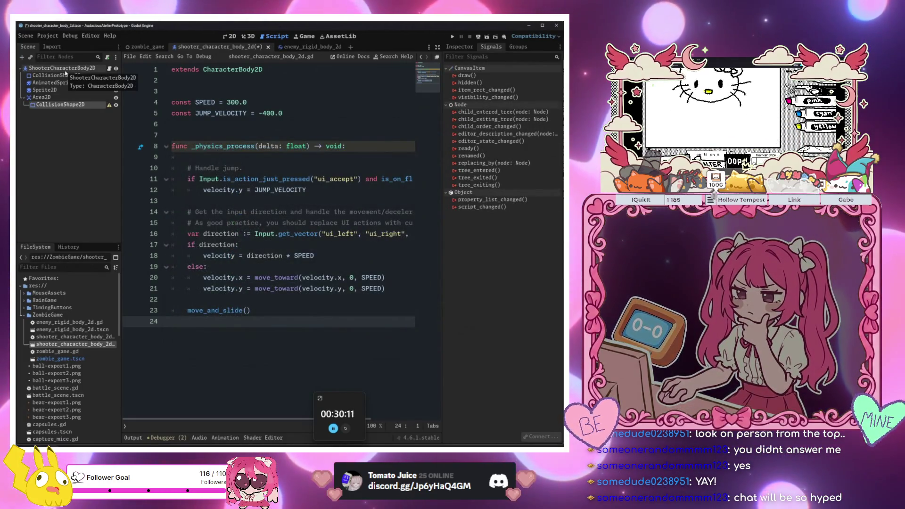
pyautogui.click(231, 36)
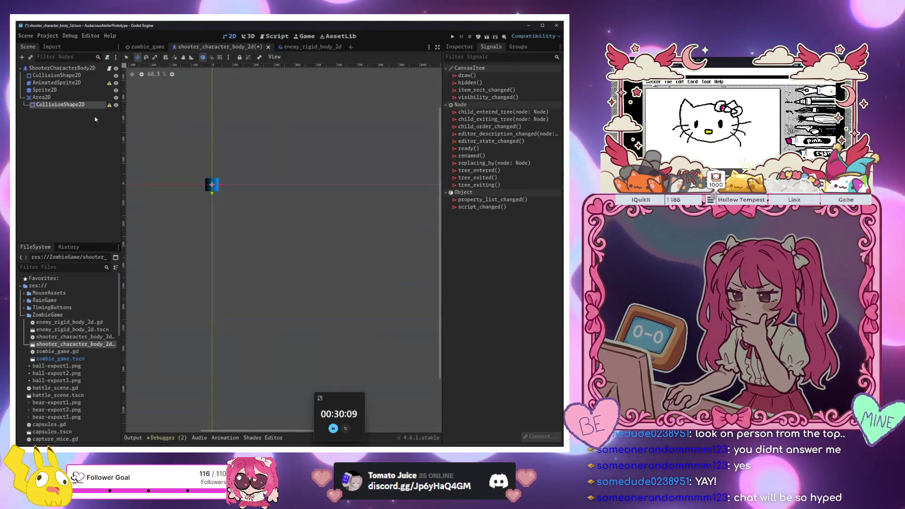
# - Give the Area2D's collision shape a new RectangleShape2D
pyautogui.scroll(8, 189, 164)
pyautogui.click(460, 47)
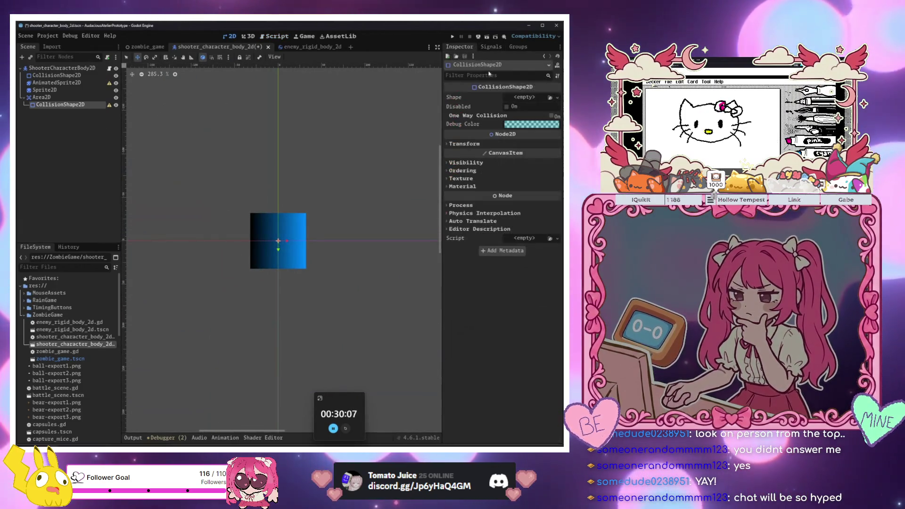
pyautogui.click(531, 97)
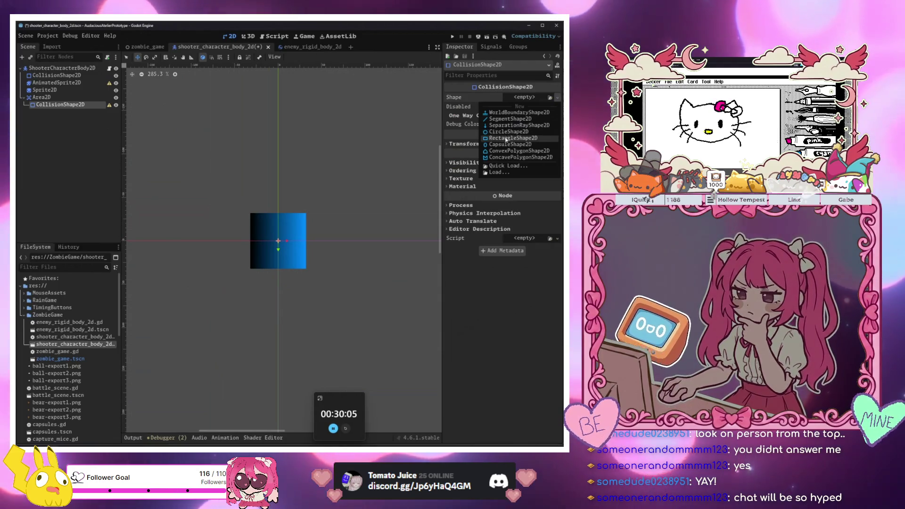
pyautogui.click(507, 138)
pyautogui.moveTo(269, 232); pyautogui.dragTo(234, 199)
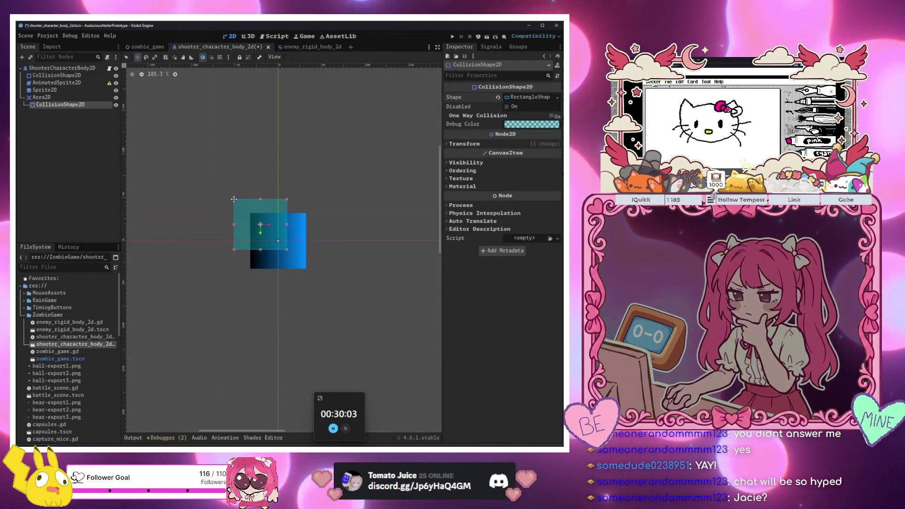
pyautogui.hotkey('ctrl', 'z')
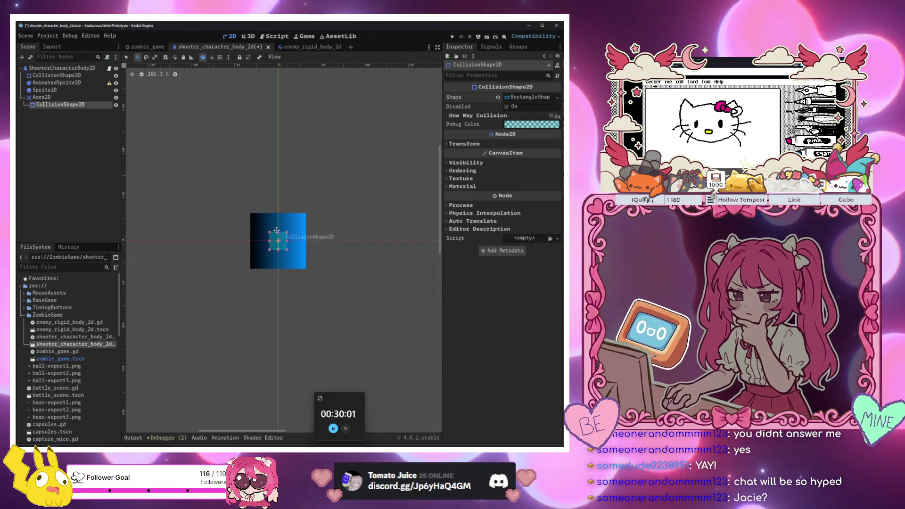
# - Size the rectangle to about 66 × 68 to cover the blue square, then save and run
pyautogui.click(530, 97)
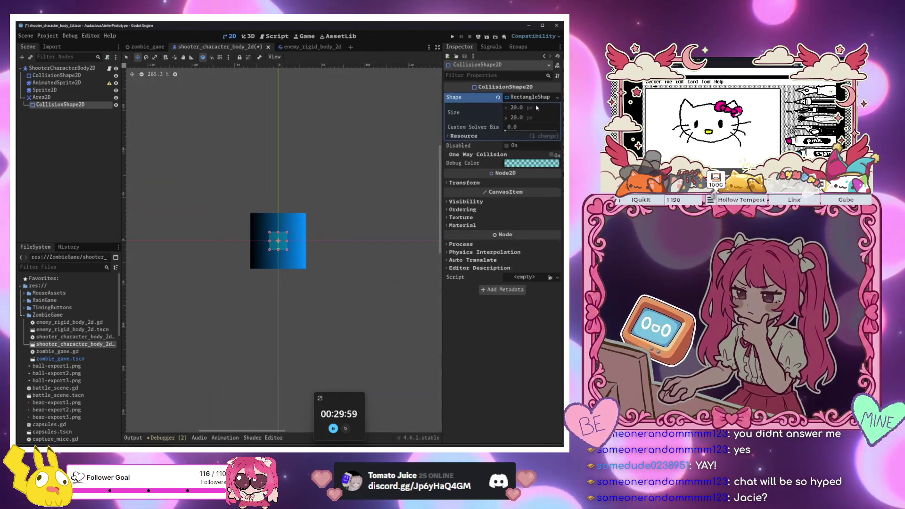
pyautogui.click(526, 108)
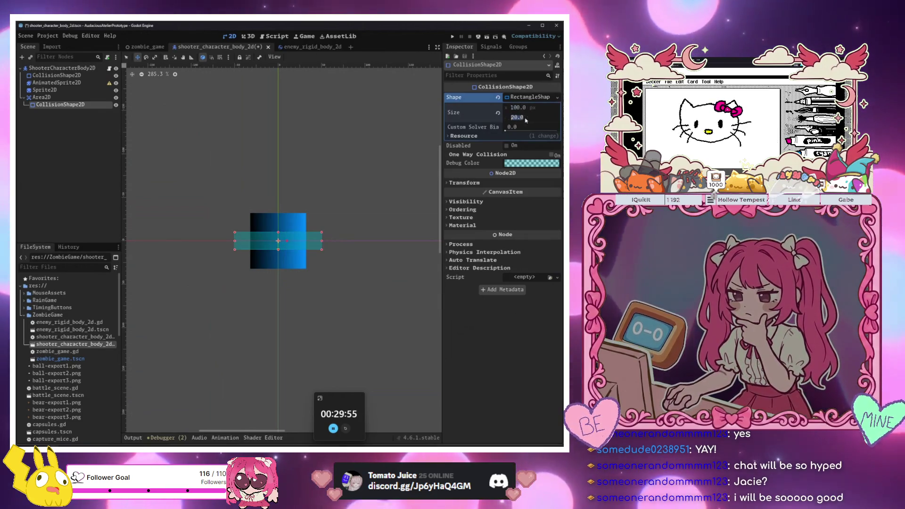
pyautogui.press('Return')
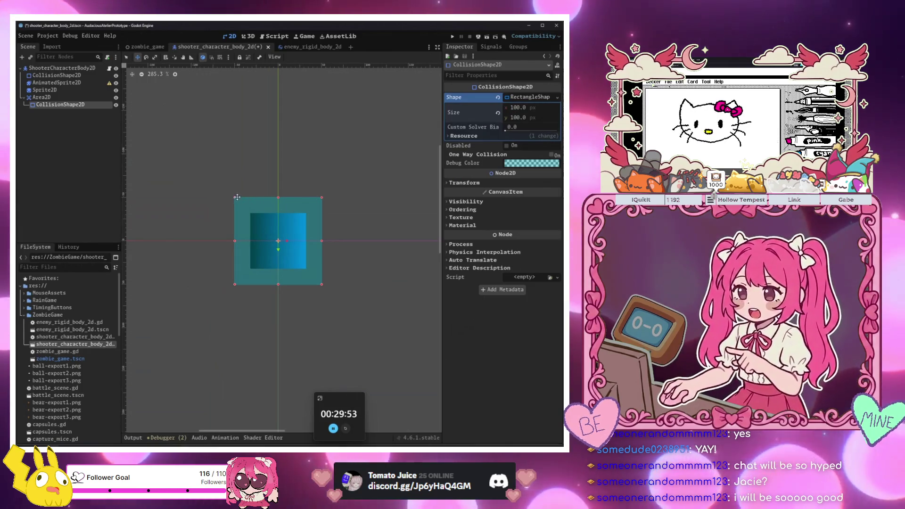
pyautogui.moveTo(235, 200); pyautogui.dragTo(252, 213)
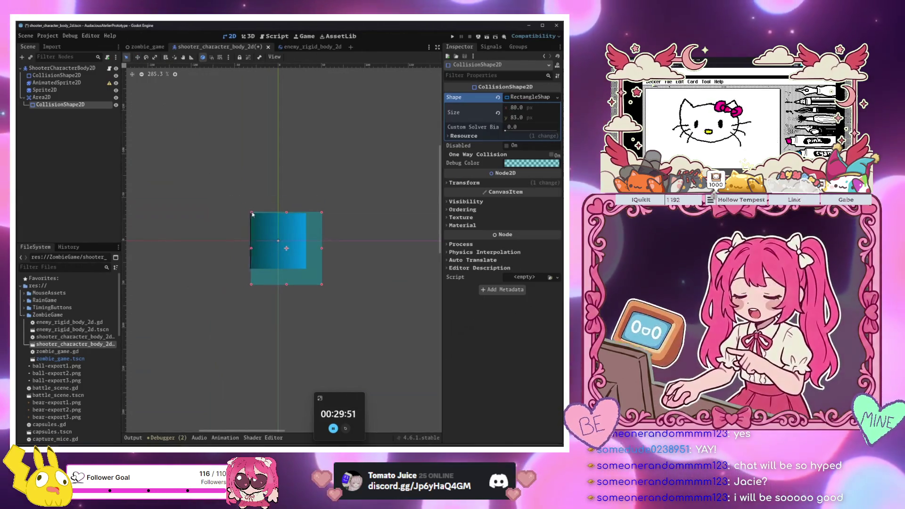
pyautogui.moveTo(321, 284); pyautogui.dragTo(313, 279)
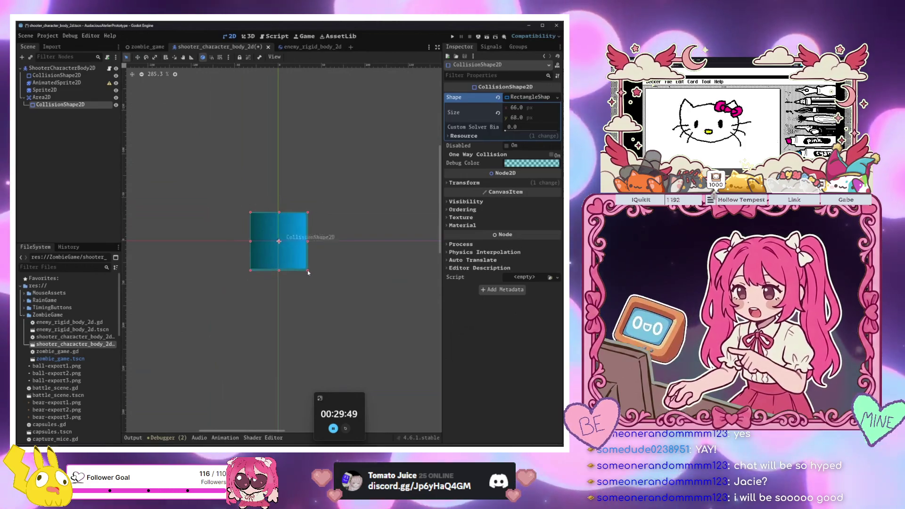
pyautogui.click(352, 153)
pyautogui.press('F6')
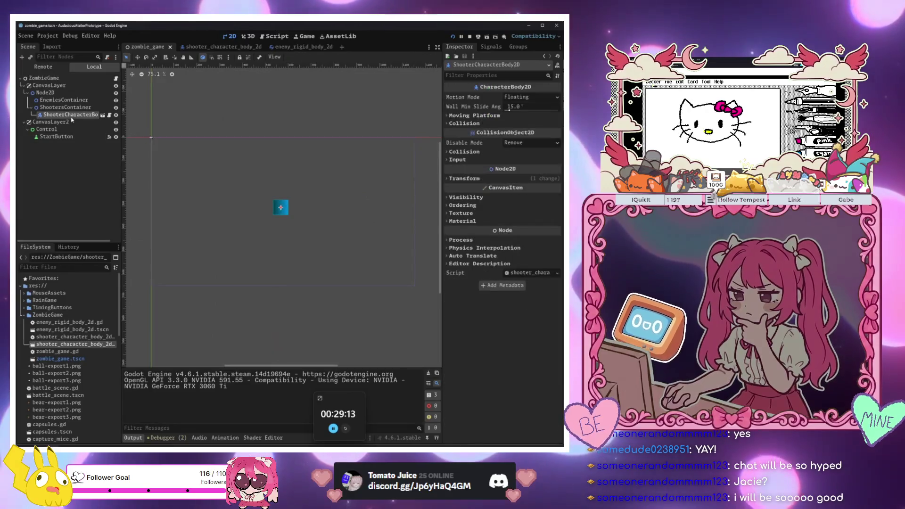
# - Instance enemy_rigid_body_2d.tscn in EnemiesContainer and move it to about (299, 393), left of the shooter
pyautogui.click(31, 57)
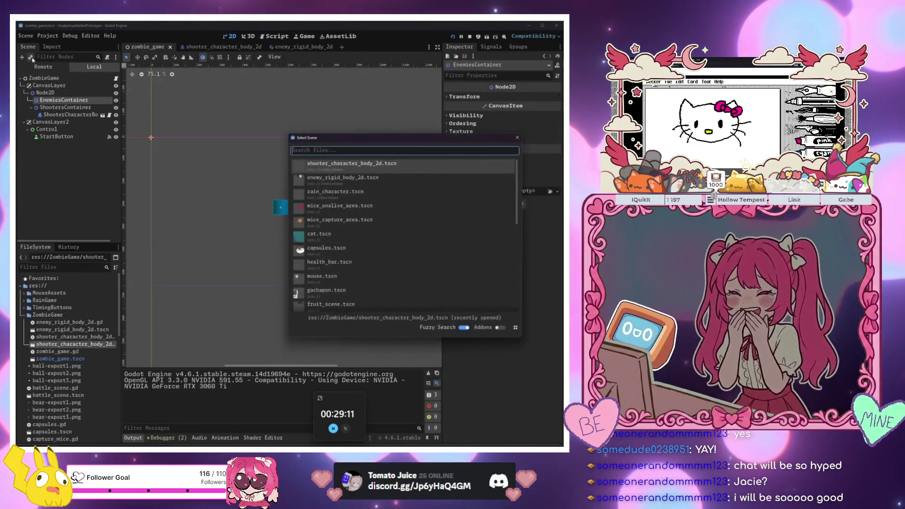
pyautogui.press('Down')
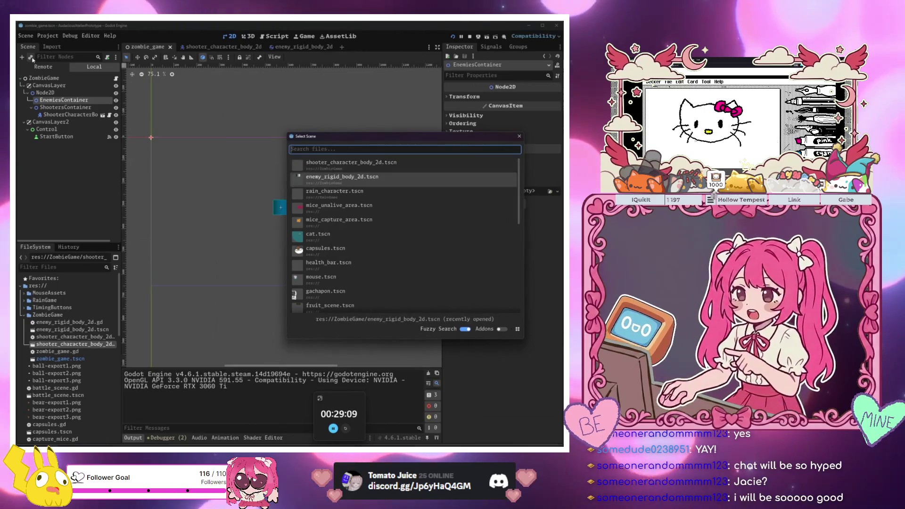
pyautogui.press('Return')
pyautogui.press('w')
pyautogui.moveTo(196, 196)
pyautogui.mouseDown()
pyautogui.moveTo(269, 256)
pyautogui.moveTo(265, 285)
pyautogui.mouseUp()
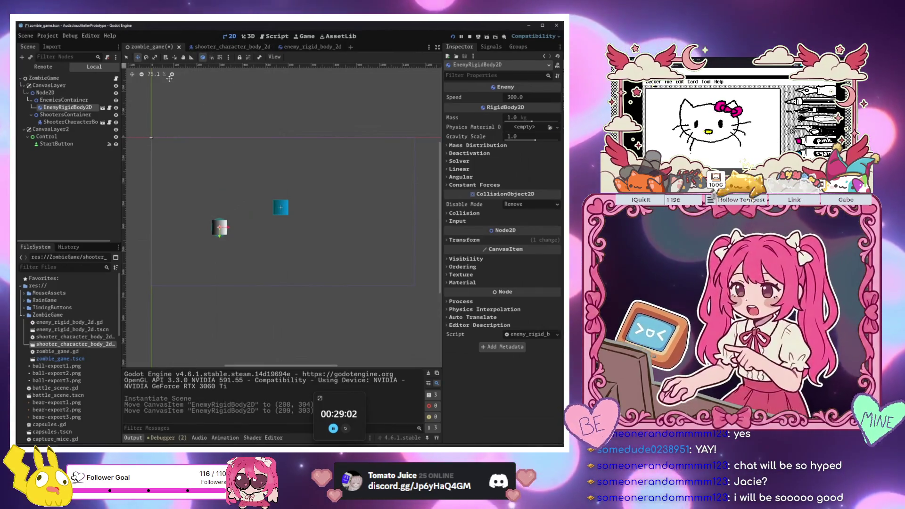
pyautogui.press('q')
pyautogui.click(241, 122)
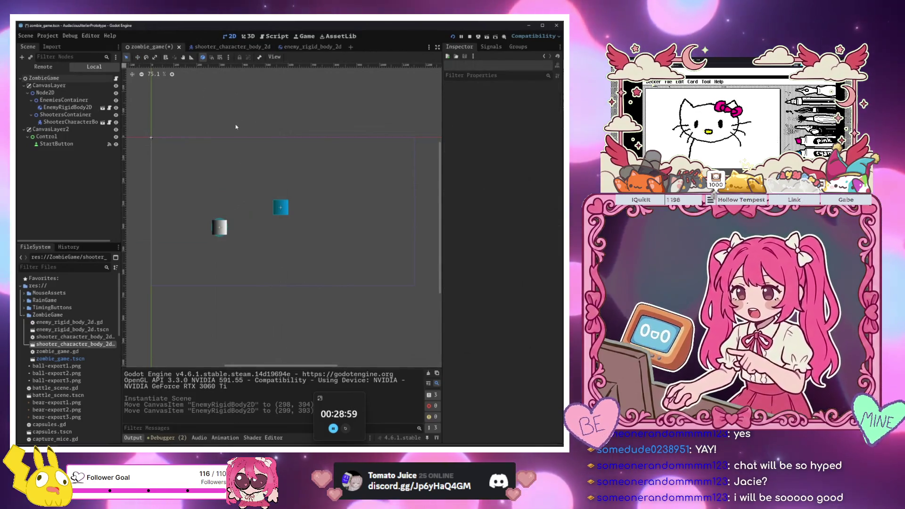
# - Test-run the scene with the enemy, then open the enemy_rigid_body_2d scene
pyautogui.press('F6')
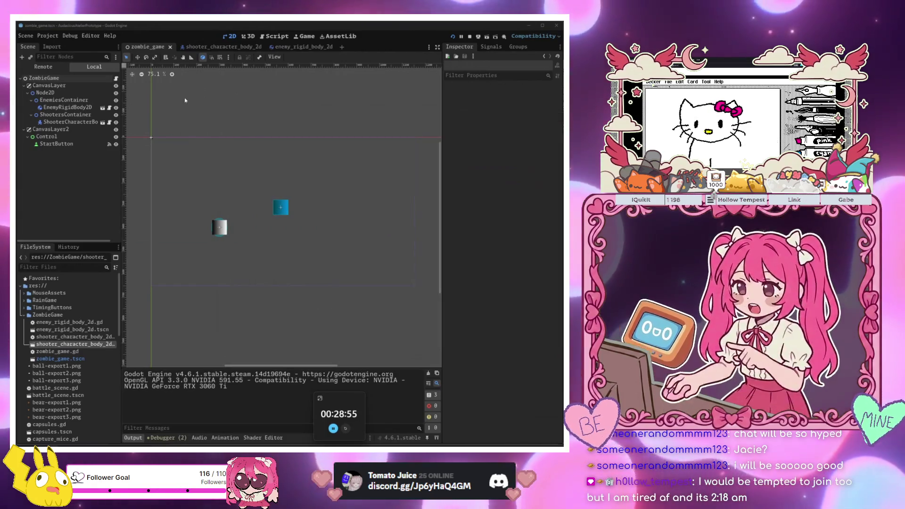
pyautogui.press('F8')
pyautogui.click(301, 47)
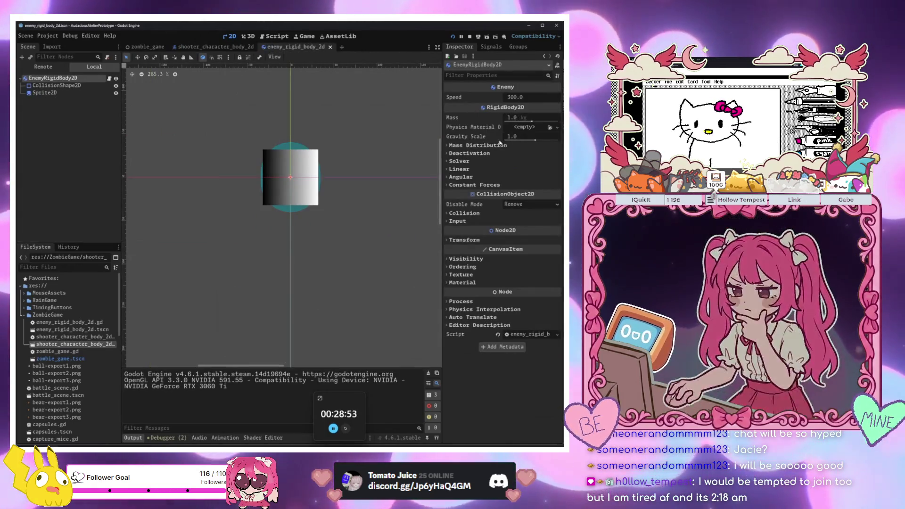
# - Set the enemy rigid body's Gravity Scale to 0 and run the project to check it floats
pyautogui.click(512, 136)
pyautogui.write('0')
pyautogui.press('Return')
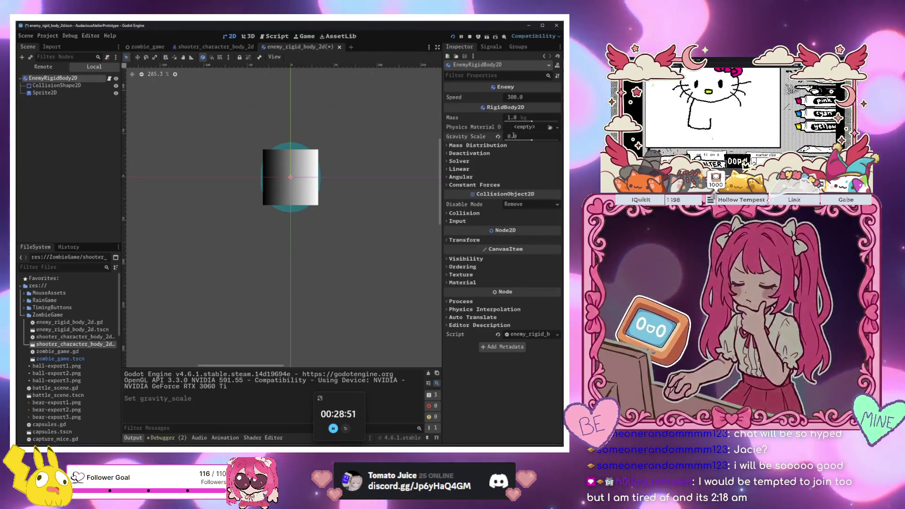
pyautogui.click(373, 114)
pyautogui.press('F5')
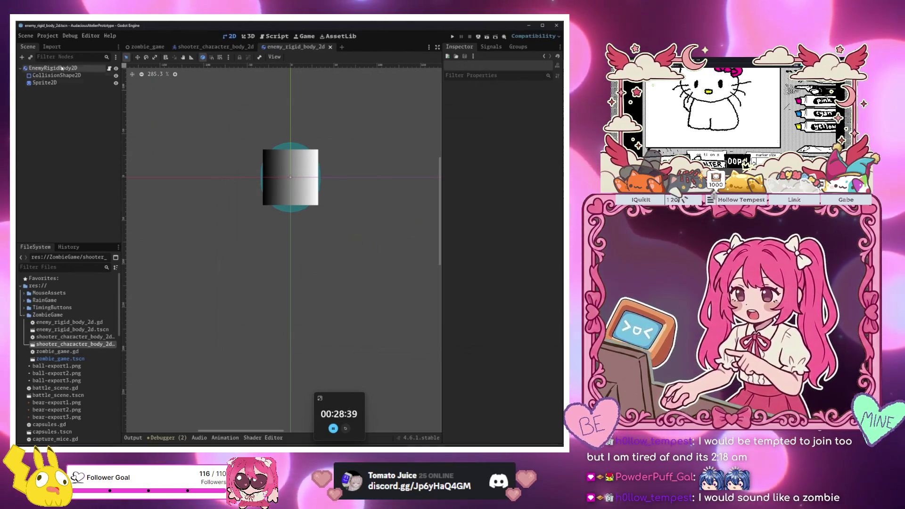
pyautogui.click(147, 47)
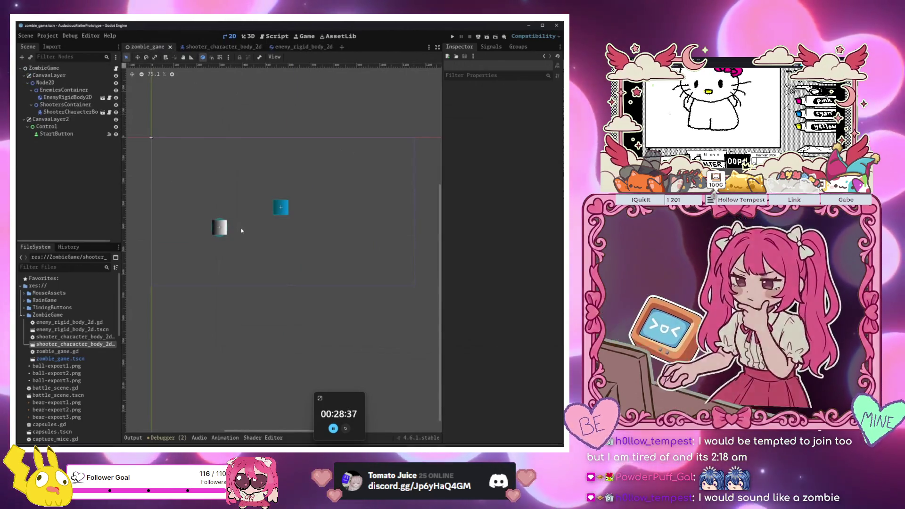
# - Connect the shooter Area2D's body_entered signal to a new _on_area_2d_body_entered(body: Node2D) handler
pyautogui.click(203, 47)
pyautogui.click(74, 98)
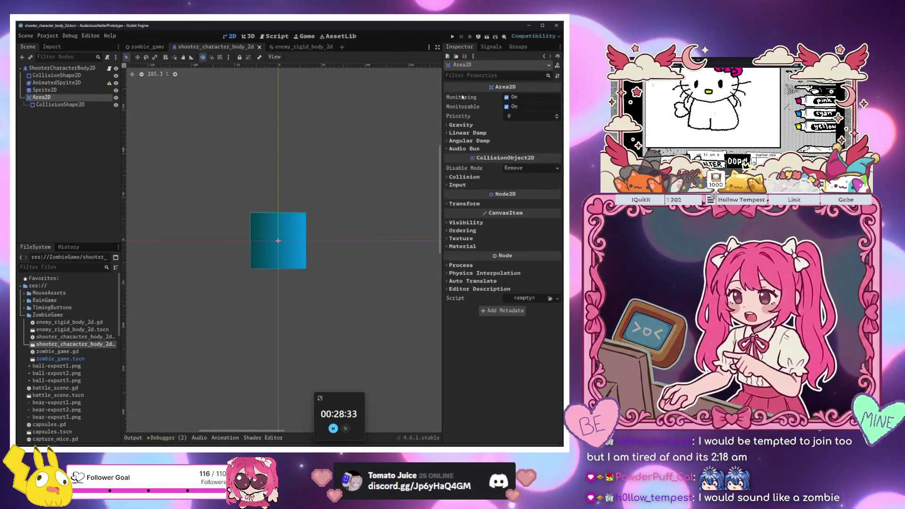
pyautogui.click(494, 47)
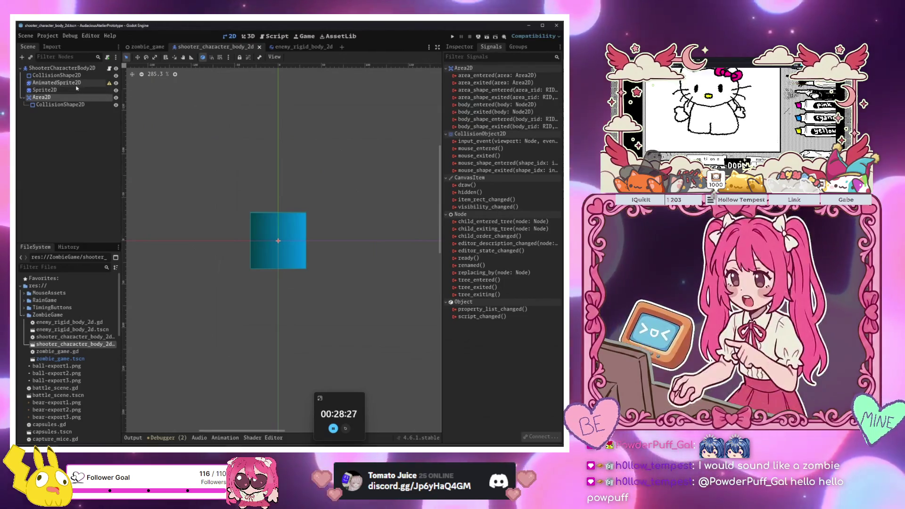
pyautogui.click(56, 76)
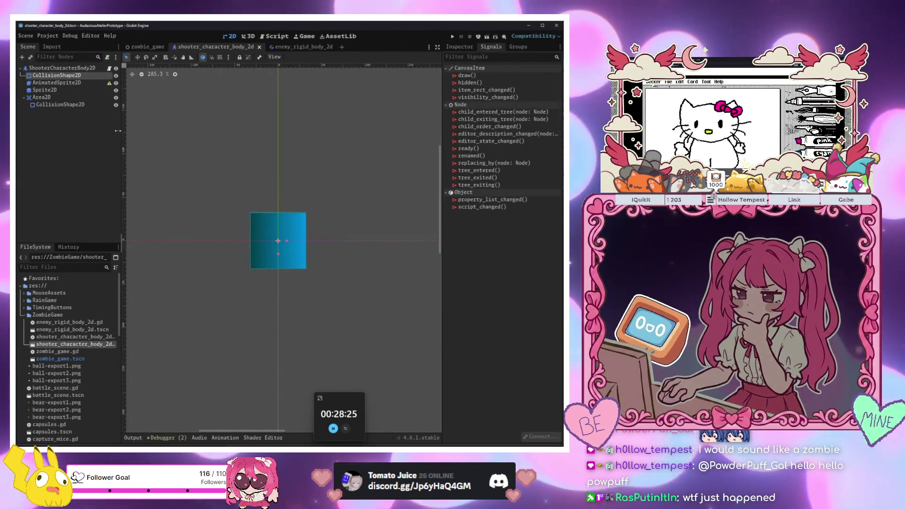
pyautogui.click(74, 98)
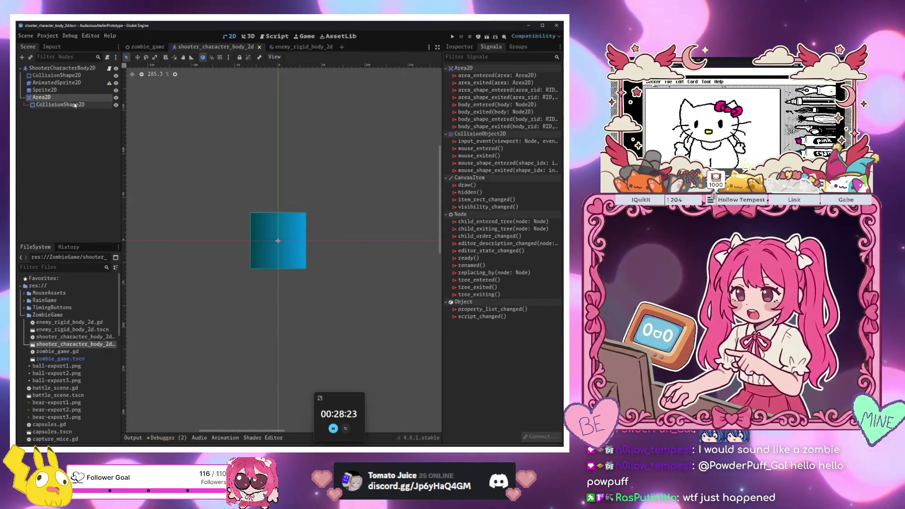
pyautogui.click(61, 105)
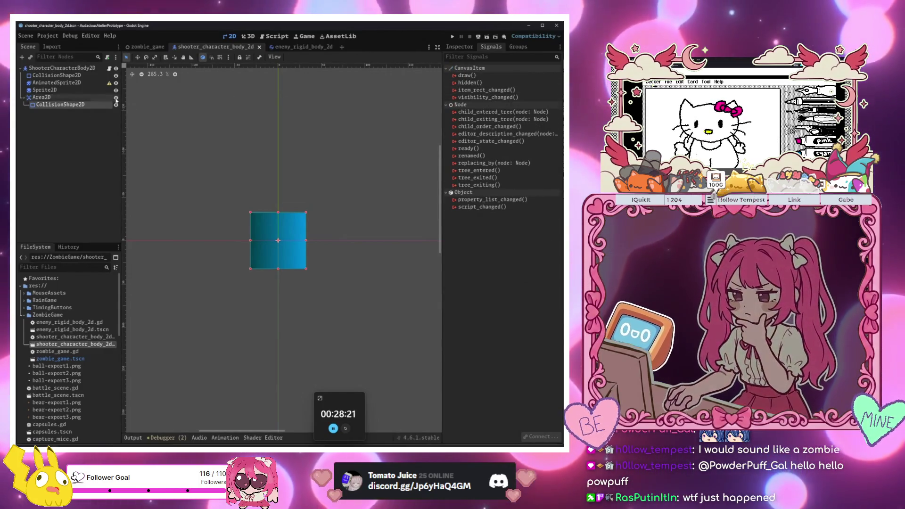
pyautogui.click(57, 97)
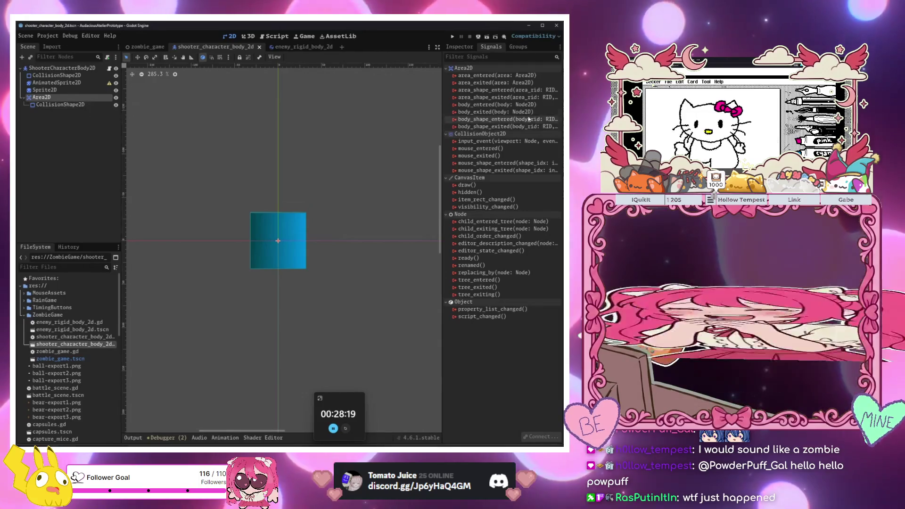
pyautogui.doubleClick(505, 105)
pyautogui.click(386, 322)
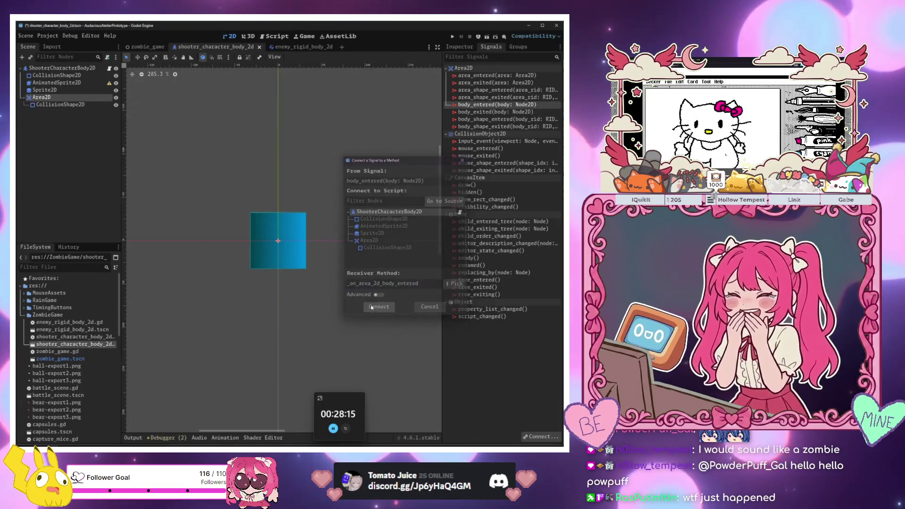
pyautogui.click(341, 356)
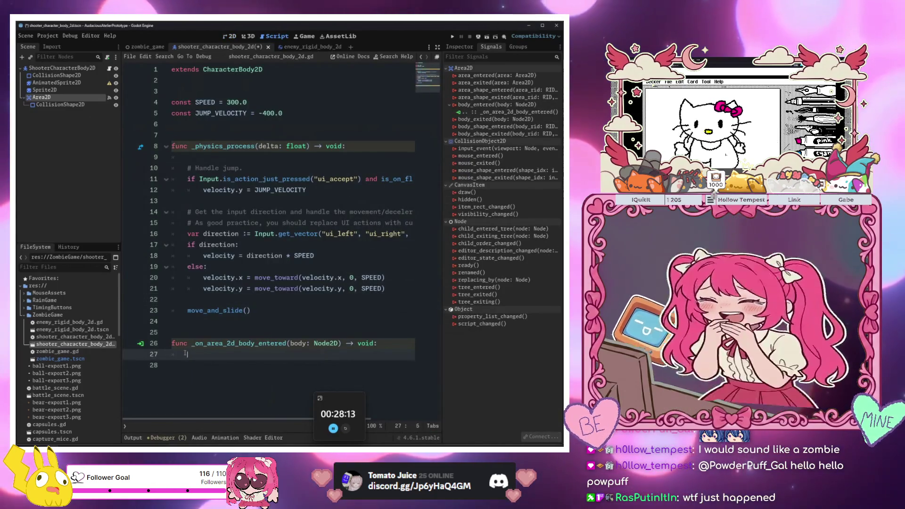
# - Write 'if body is Enemy:' inside the _on_area_2d_body_entered handler
pyautogui.write('if body i')
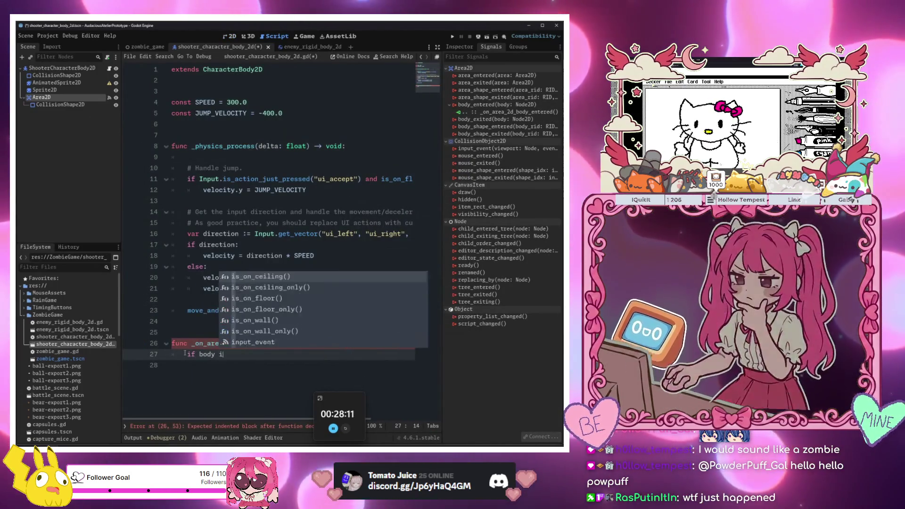
pyautogui.write('s')
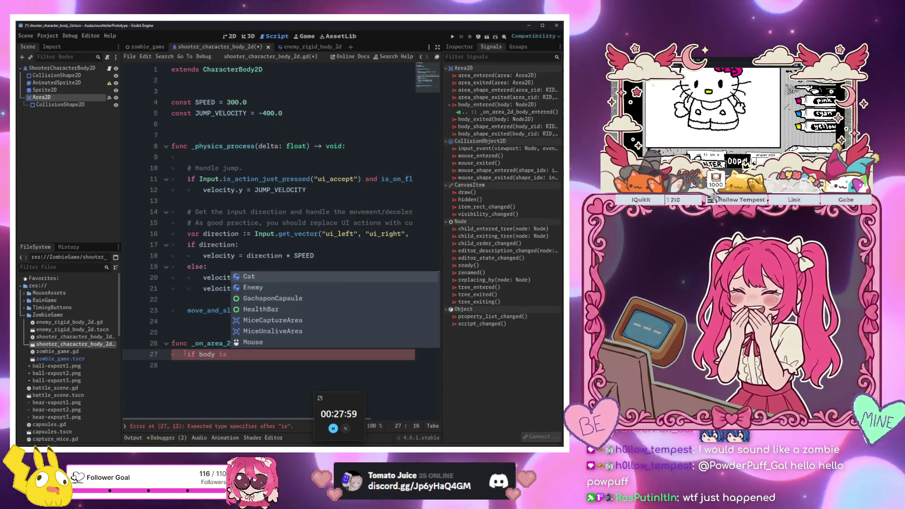
pyautogui.write('Sho')
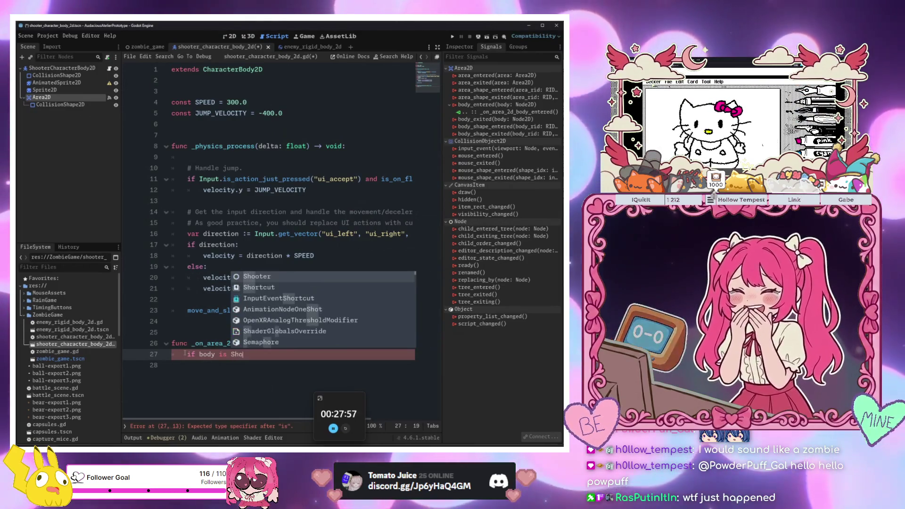
pyautogui.press('BackSpace')
pyautogui.press('BackSpace')
pyautogui.press('BackSpace')
pyautogui.write('Zo')
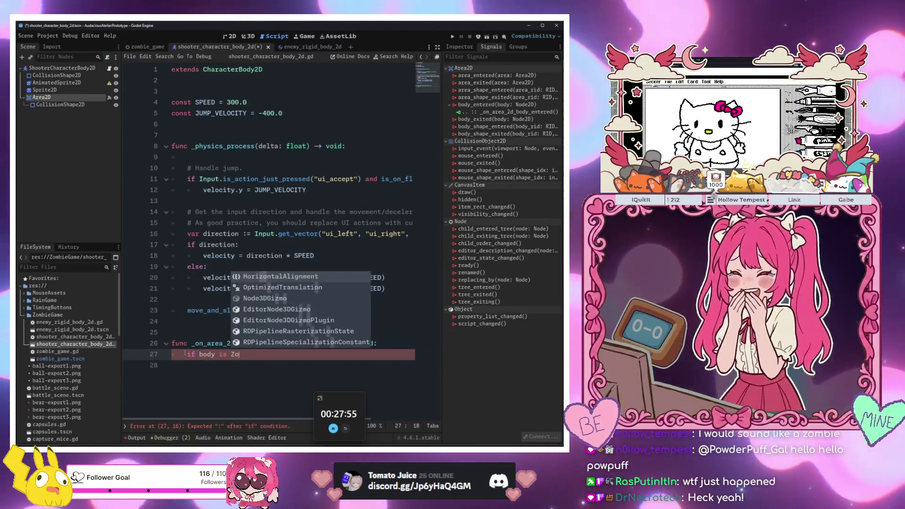
pyautogui.write('Enemy:')
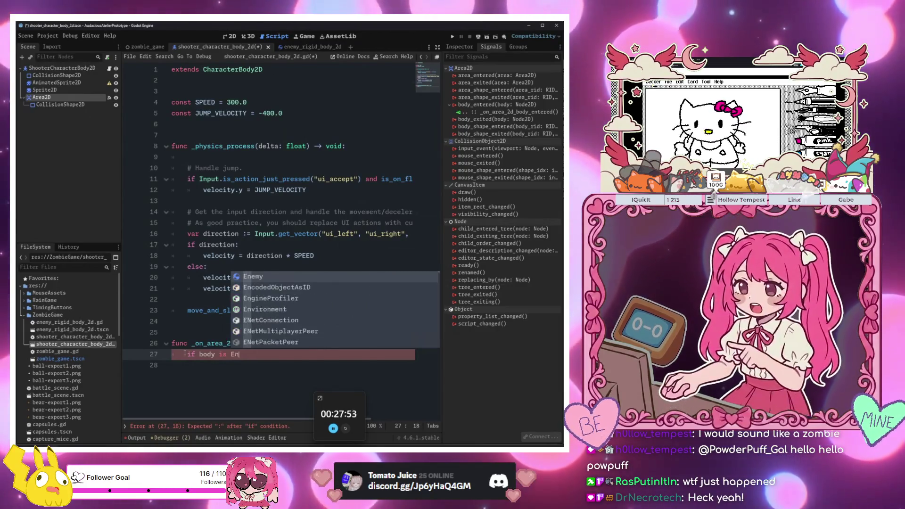
pyautogui.press('Return')
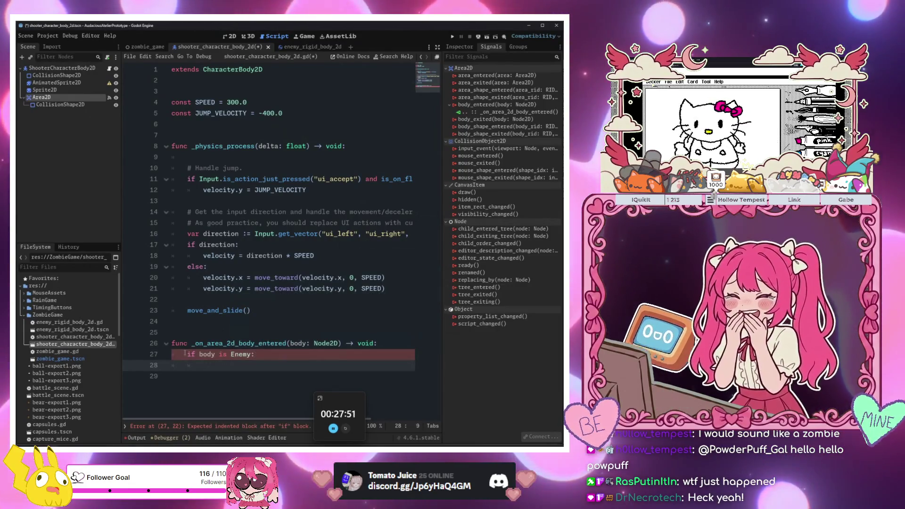
# - Declare 'signal character_is_dying()' below the extends line
pyautogui.click(247, 89)
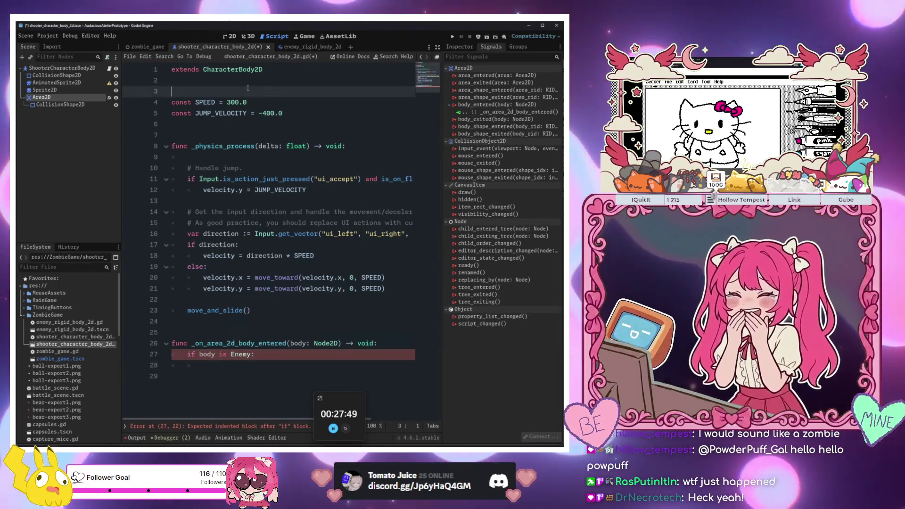
pyautogui.press('Return')
pyautogui.press('Return')
pyautogui.press('Return')
pyautogui.press('Up')
pyautogui.press('Up')
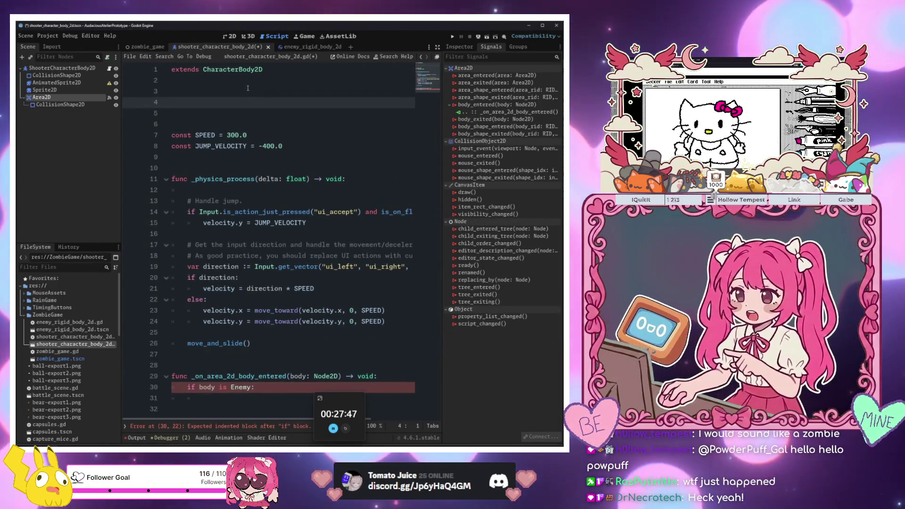
pyautogui.write('signal char')
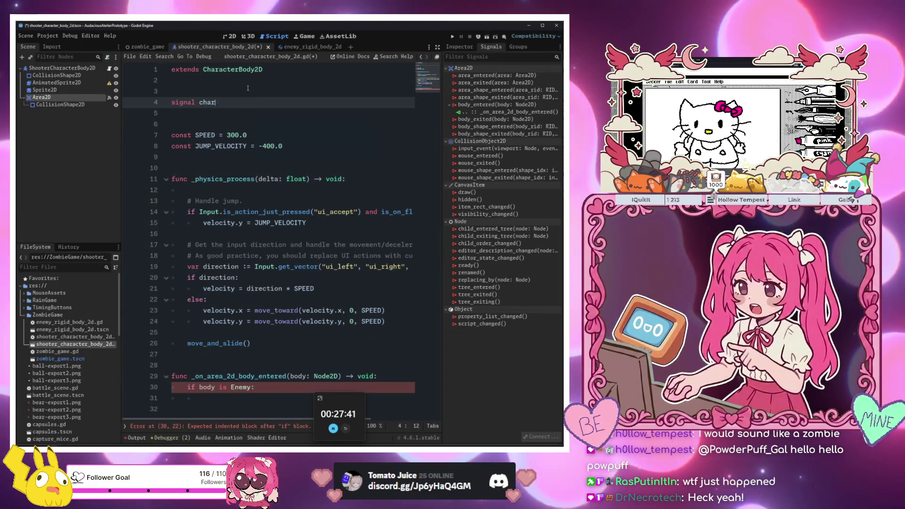
pyautogui.write('acter_is_dying')
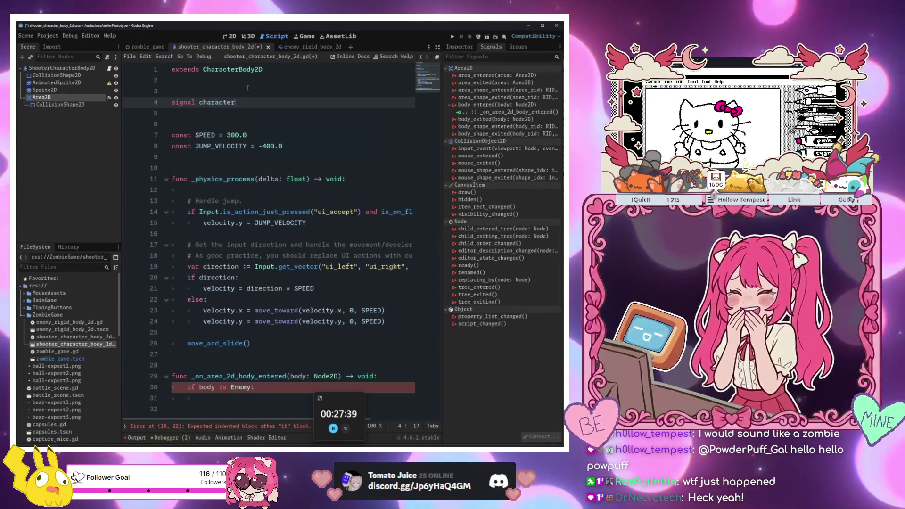
pyautogui.write('(')
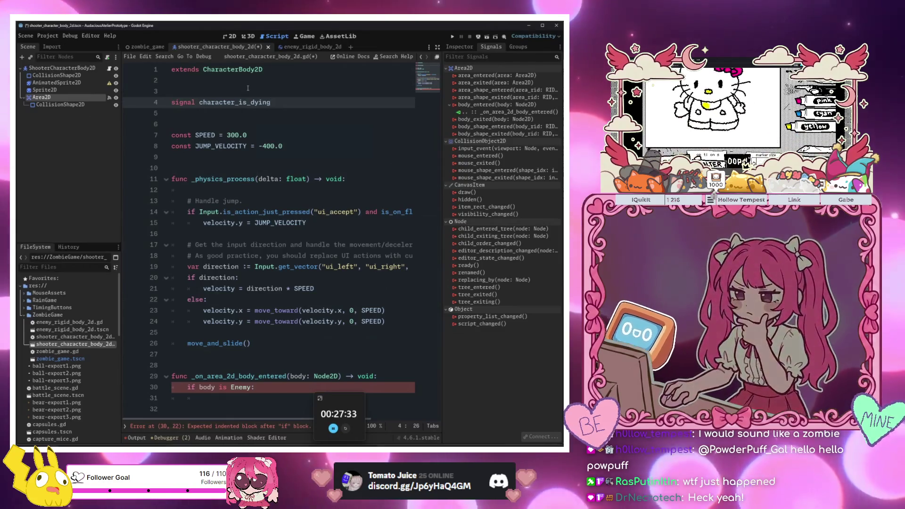
# - Emit character_is_dying with emit_signal inside the if block
pyautogui.click(232, 399)
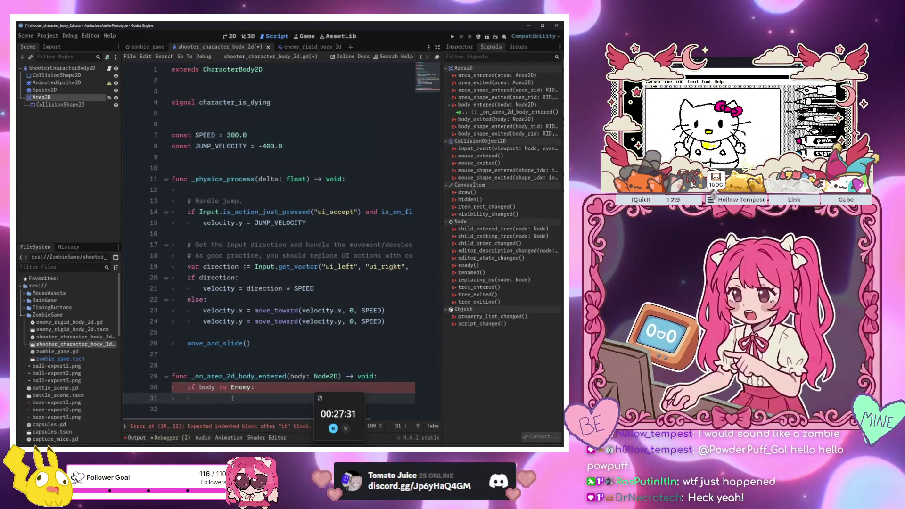
pyautogui.write('ch')
pyautogui.press('Return')
pyautogui.hotkey('ctrl', 'BackSpace')
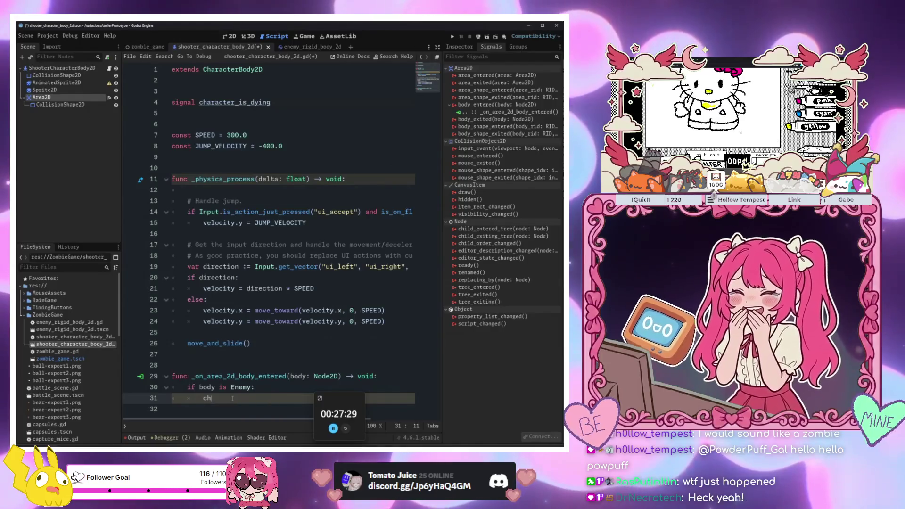
pyautogui.write('emit_signal(')
pyautogui.press('Return')
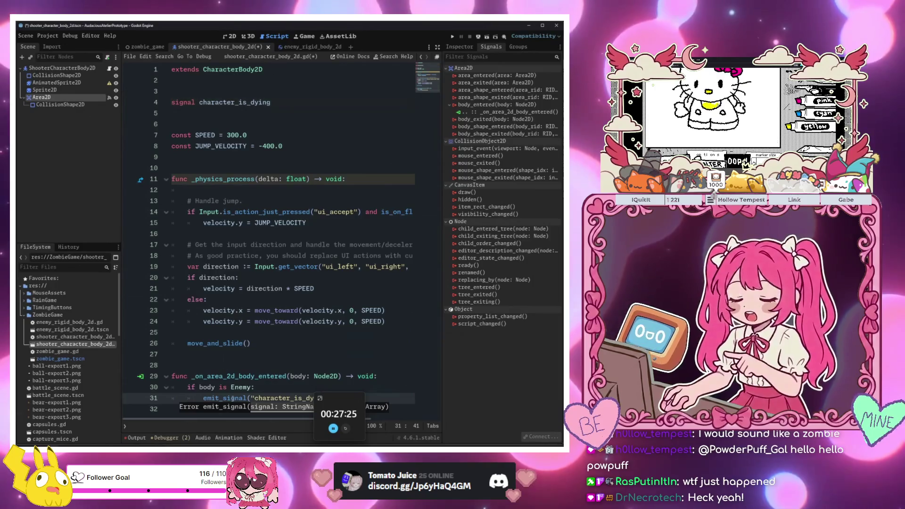
pyautogui.click(254, 336)
pyautogui.click(353, 376)
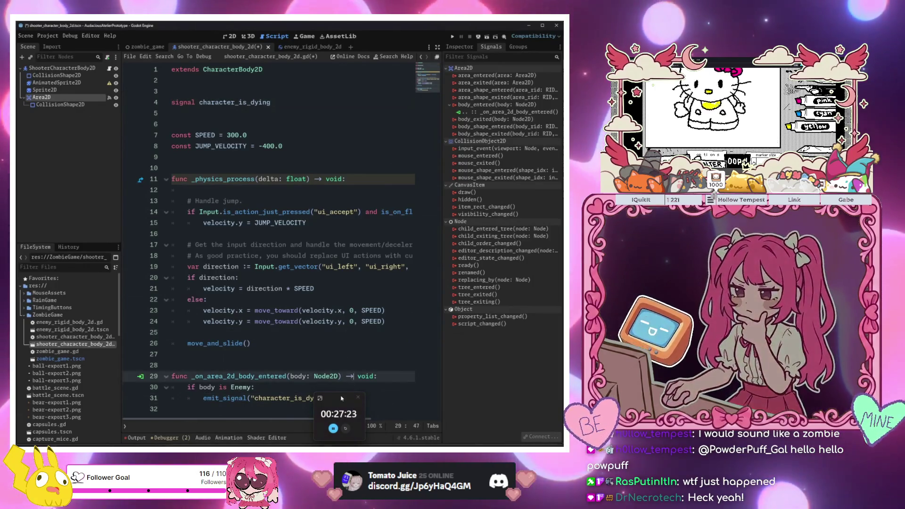
pyautogui.click(307, 201)
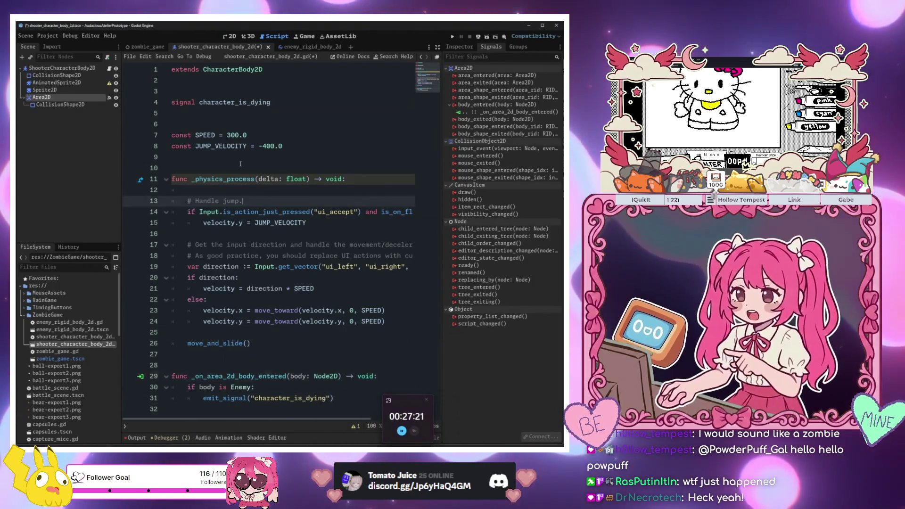
pyautogui.click(264, 135)
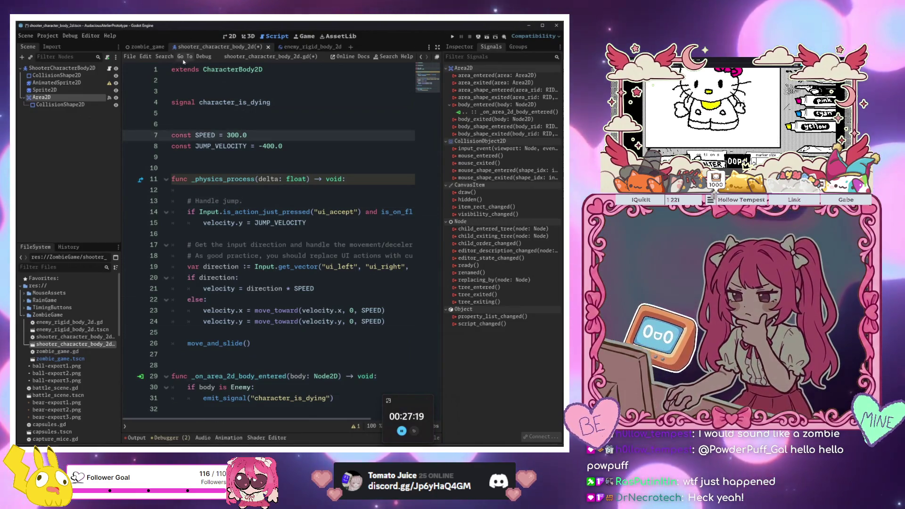
# - Test-run the game from the zombie_game script, then select the shooter node in the game scene
pyautogui.click(152, 48)
pyautogui.press('F5')
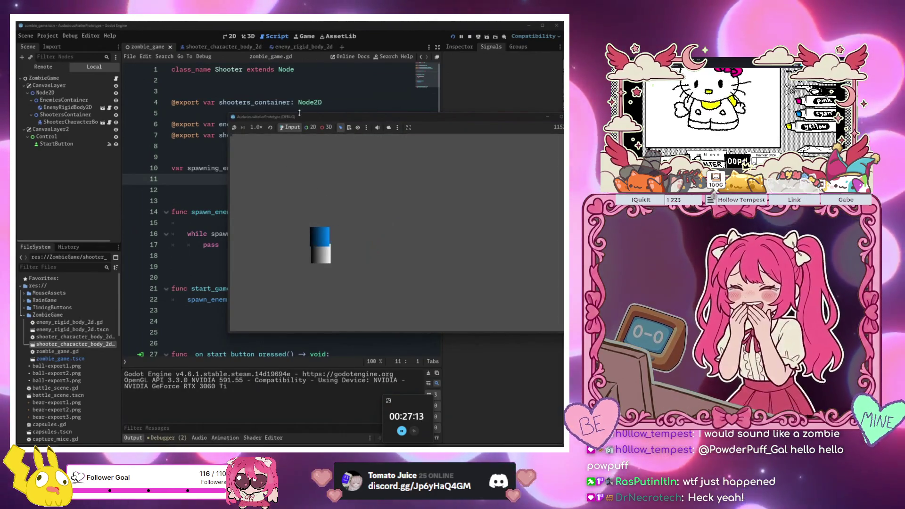
pyautogui.press('F8')
pyautogui.tripleClick(189, 124)
pyautogui.click(69, 122)
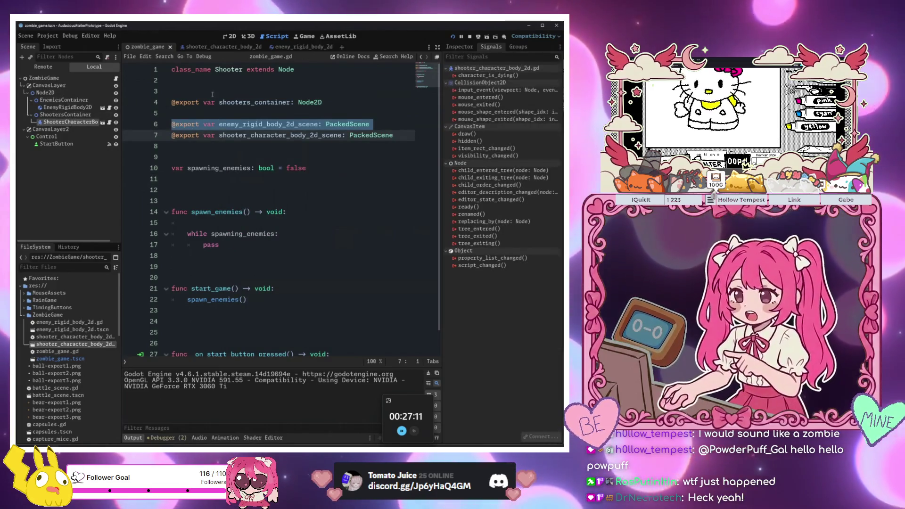
# - Connect character_is_dying to a new handler that calls queue_free(), then test-run the game
pyautogui.doubleClick(494, 76)
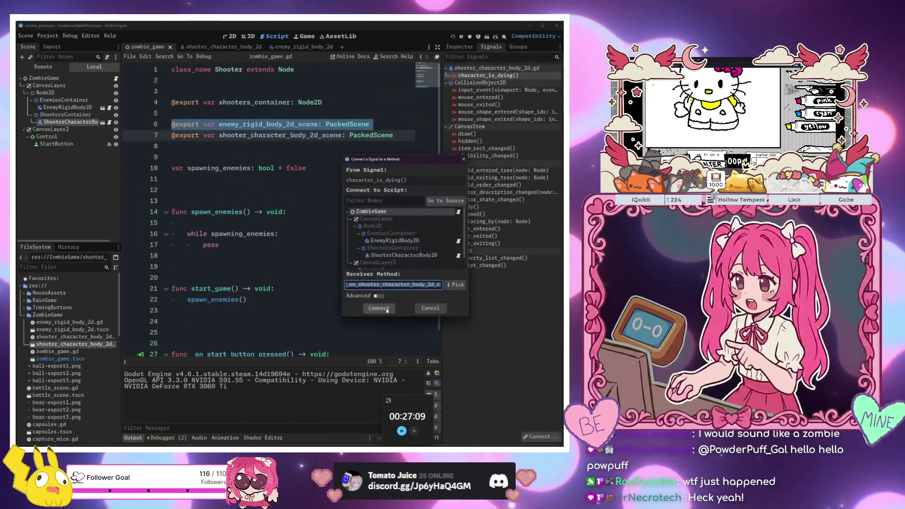
pyautogui.press('Return')
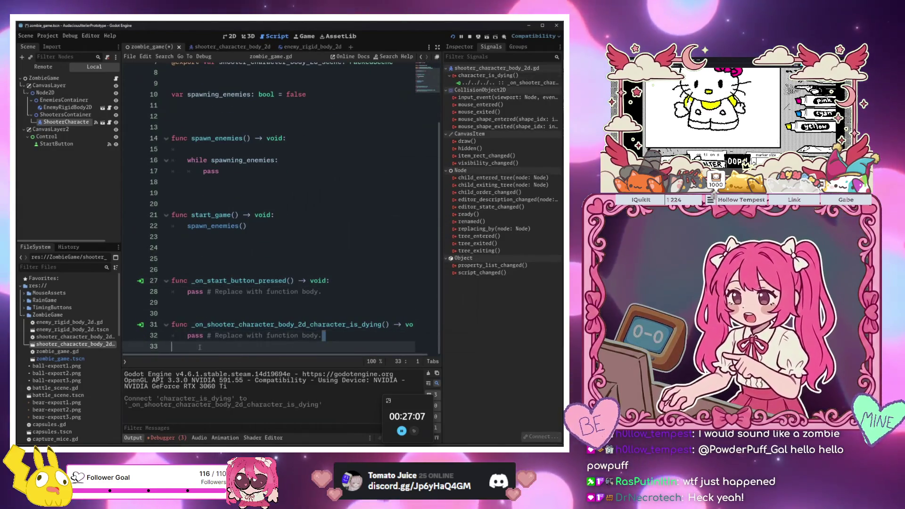
pyautogui.moveTo(321, 335); pyautogui.dragTo(186, 338)
pyautogui.write('quq')
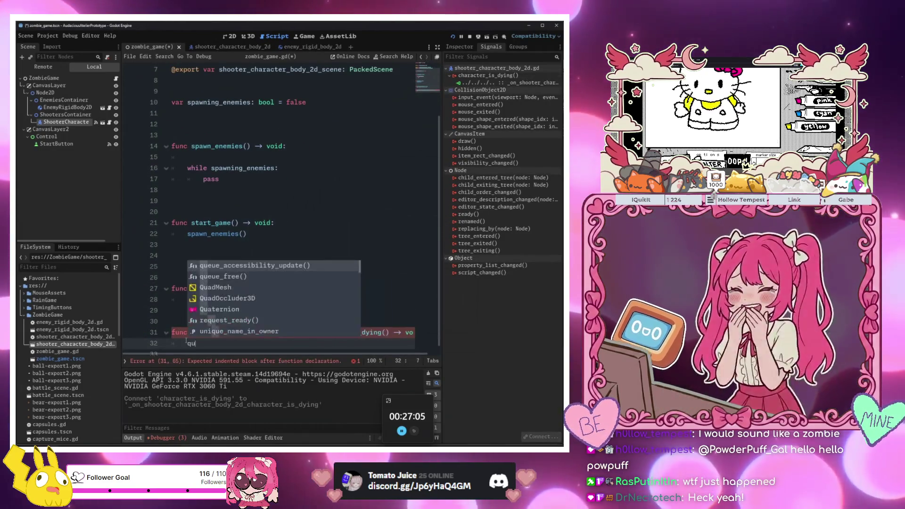
pyautogui.press('BackSpace')
pyautogui.write('e')
pyautogui.press('Return')
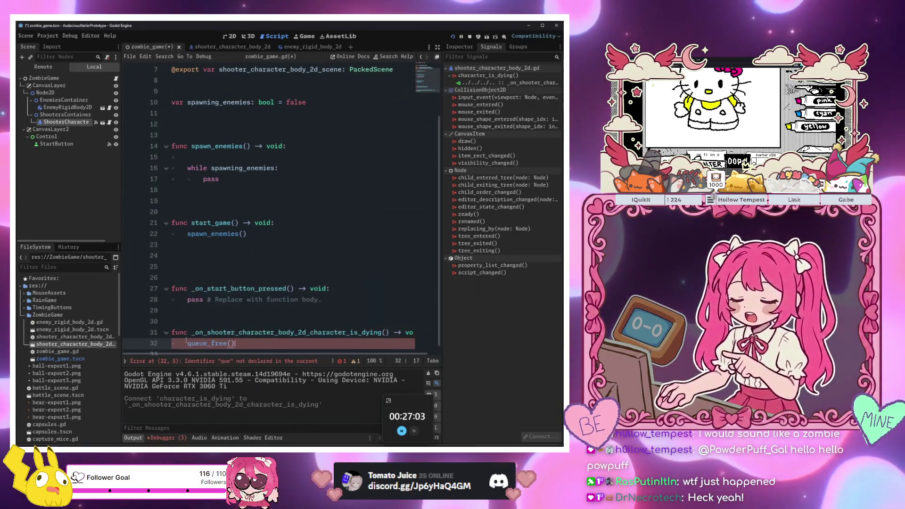
pyautogui.press('F5')
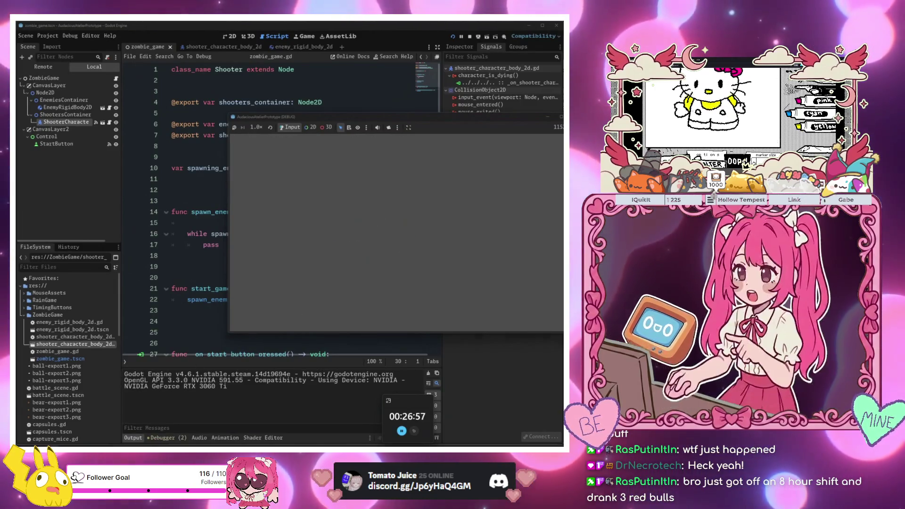
pyautogui.press('F8')
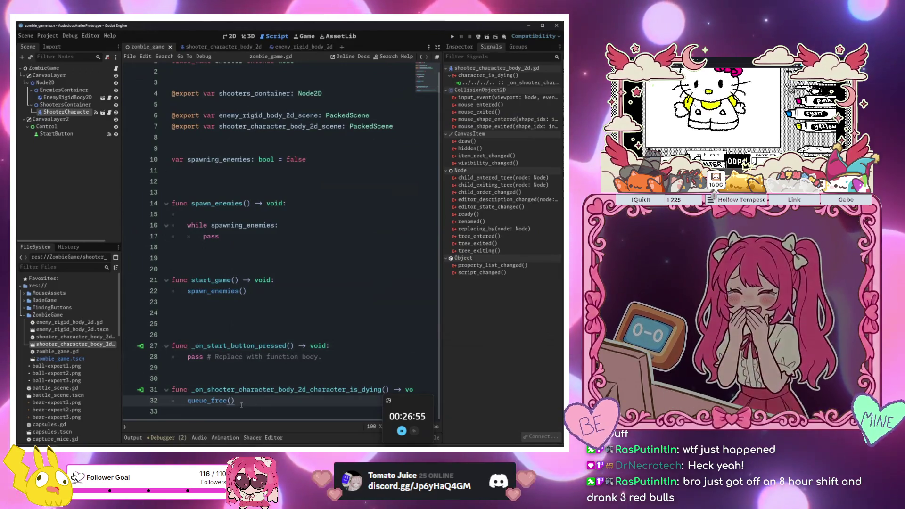
pyautogui.scroll(1, 250, 148)
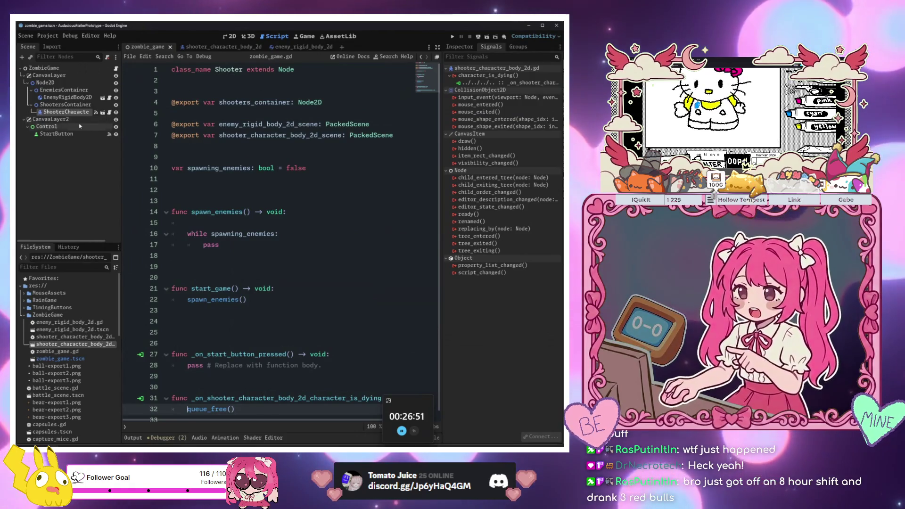
pyautogui.click(172, 113)
pyautogui.write('@export var shooter_character_body_2d: CharacterBody2D')
pyautogui.press('BackSpace')
pyautogui.scroll(-1, 253, 139)
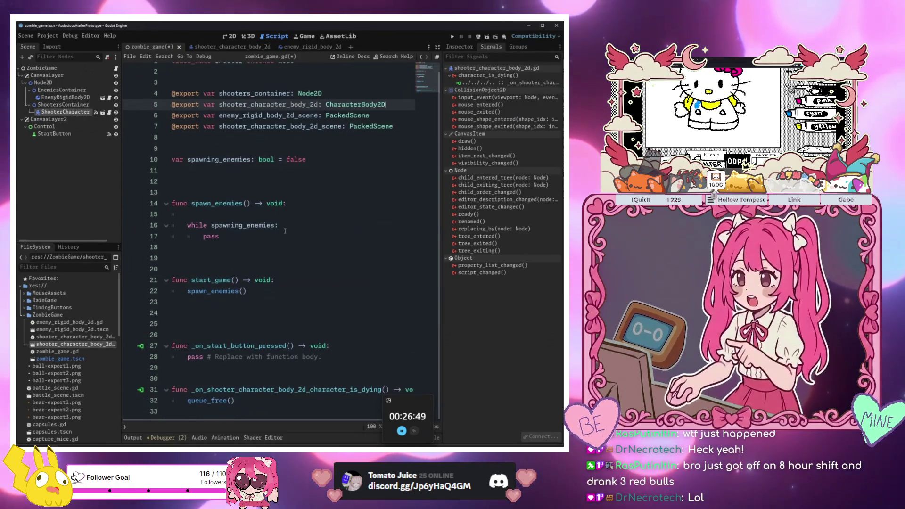
# - Change the handler to shooter_character_body_2d.queue_free() and test-run the game again
pyautogui.click(187, 401)
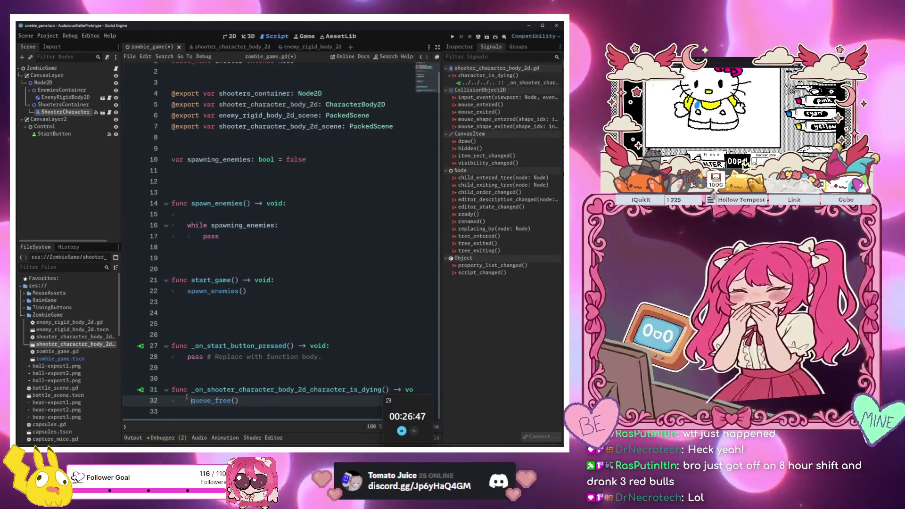
pyautogui.write('shooter_character_body_2d ')
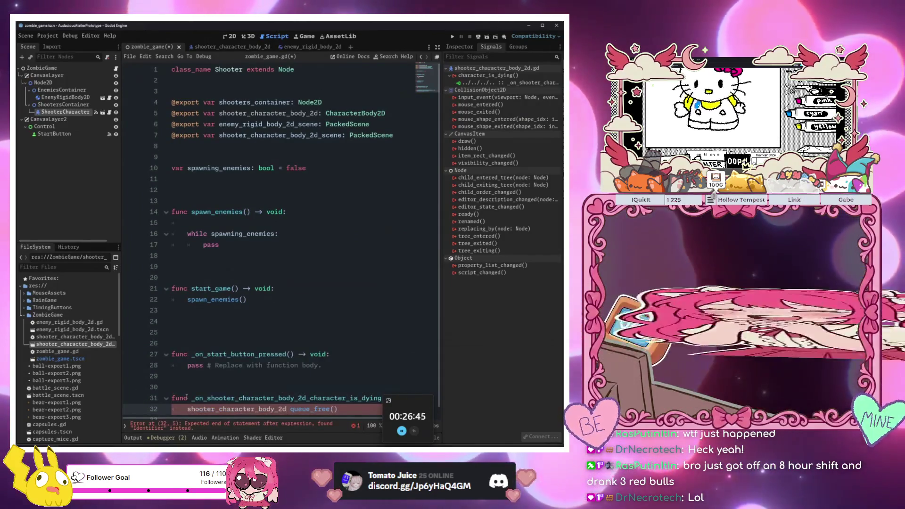
pyautogui.write('.')
pyautogui.click(254, 271)
pyautogui.hotkey('ctrl', 's')
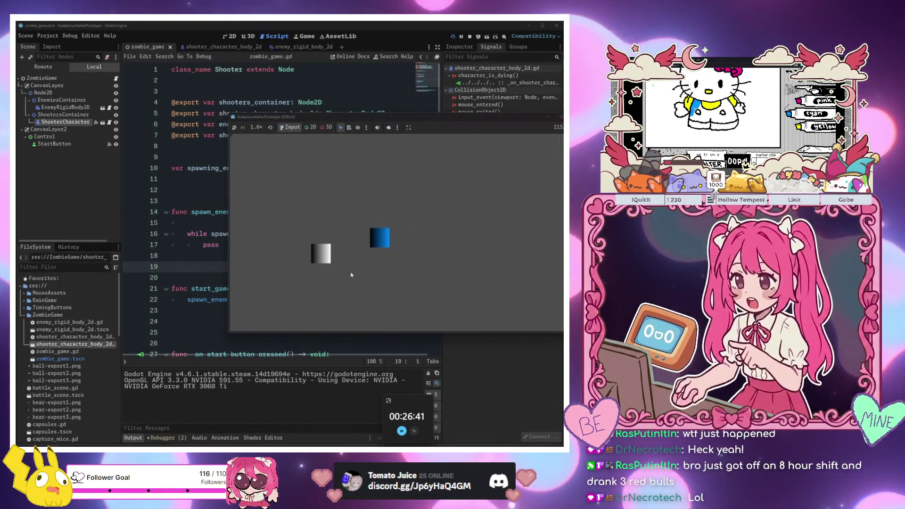
pyautogui.press('F8')
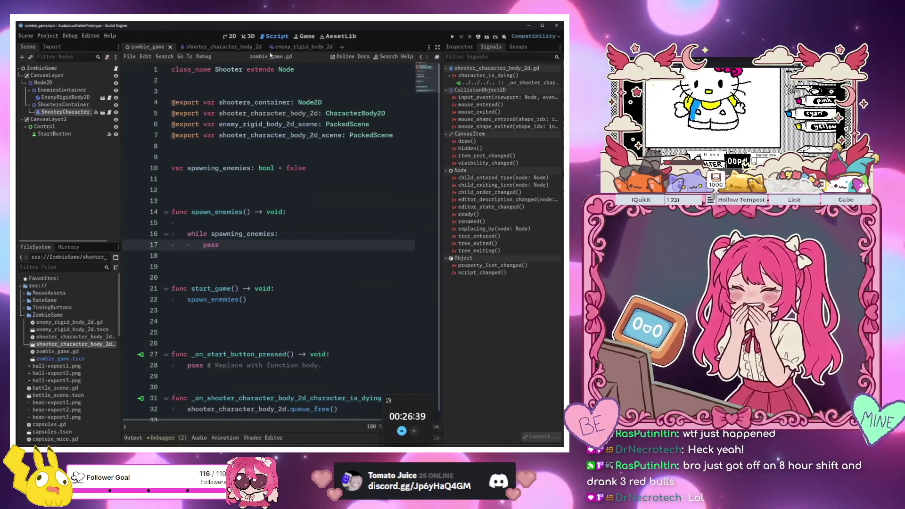
pyautogui.click(294, 49)
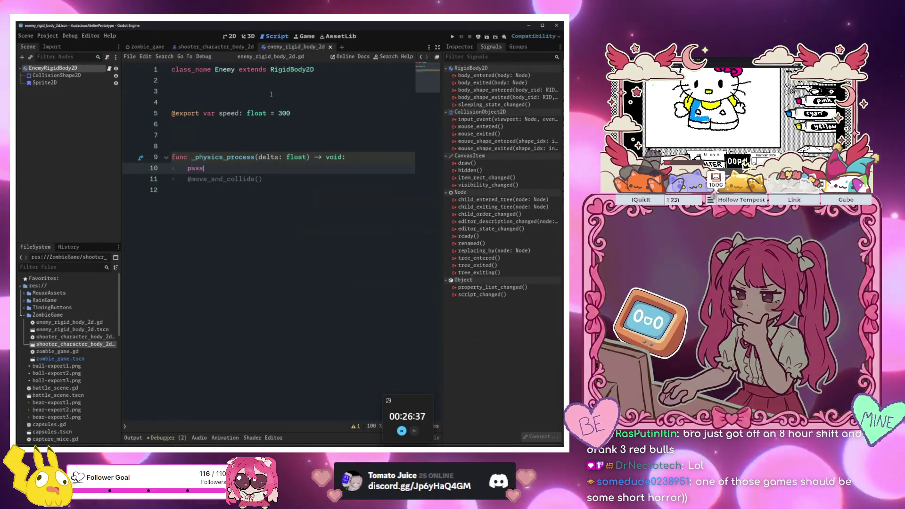
# - Close the enemy_rigid_body_2d scene and return to the zombie_game script
pyautogui.click(330, 47)
pyautogui.click(147, 47)
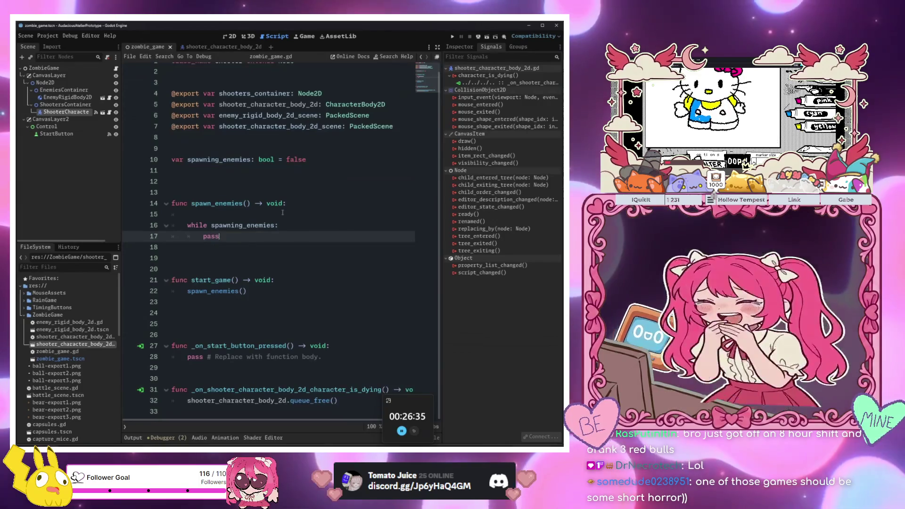
pyautogui.click(334, 302)
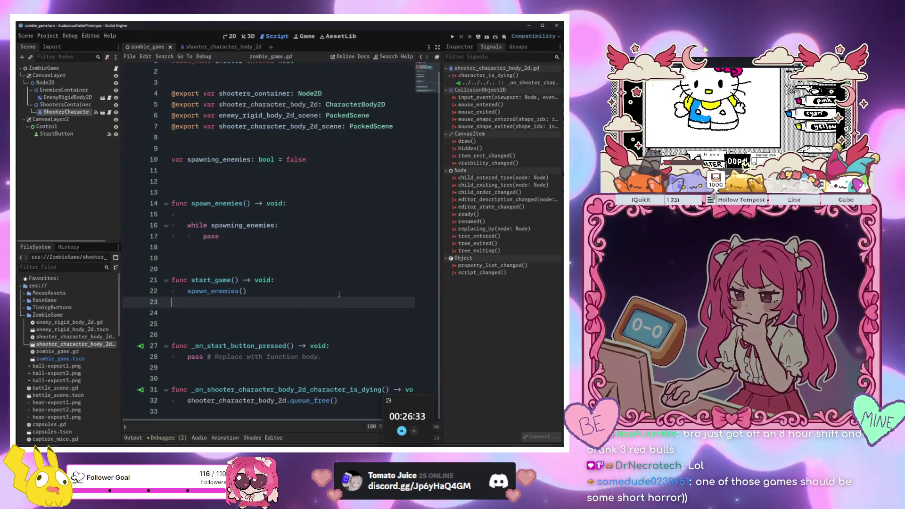
pyautogui.click(278, 239)
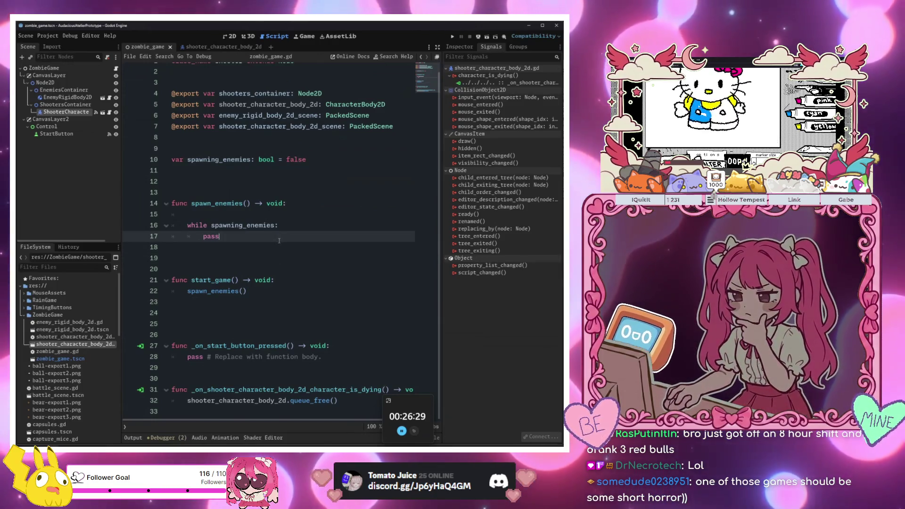
pyautogui.click(222, 182)
# - Add a _process function stub above spawn_enemies, then delete it again
pyautogui.press('Return')
pyautogui.press('Return')
pyautogui.press('Return')
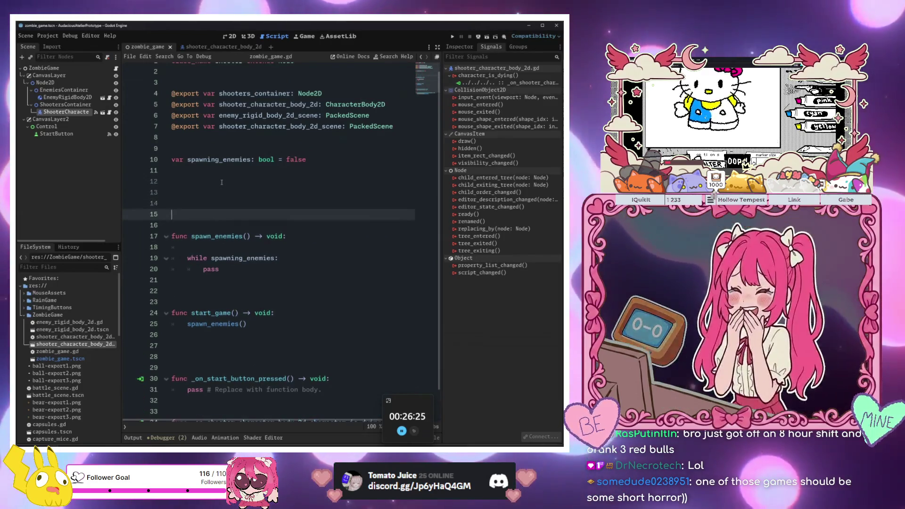
pyautogui.press('Up')
pyautogui.write('func _')
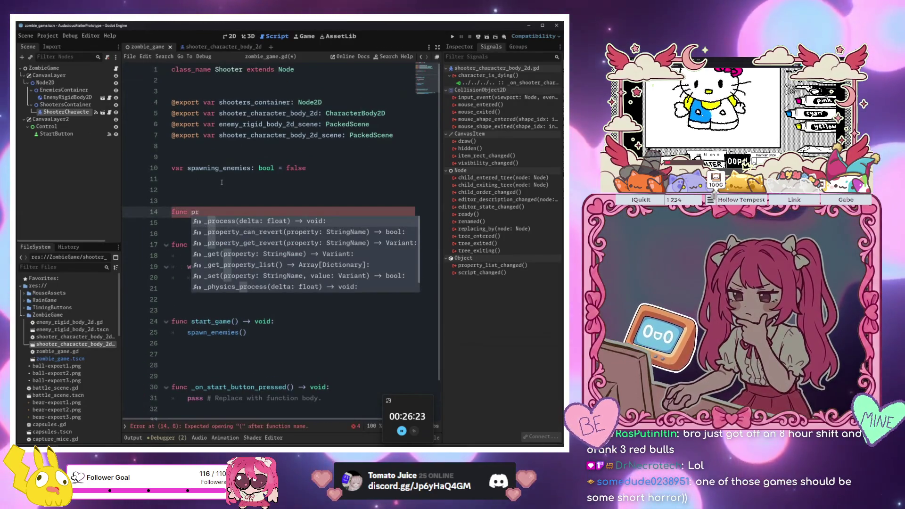
pyautogui.press('Return')
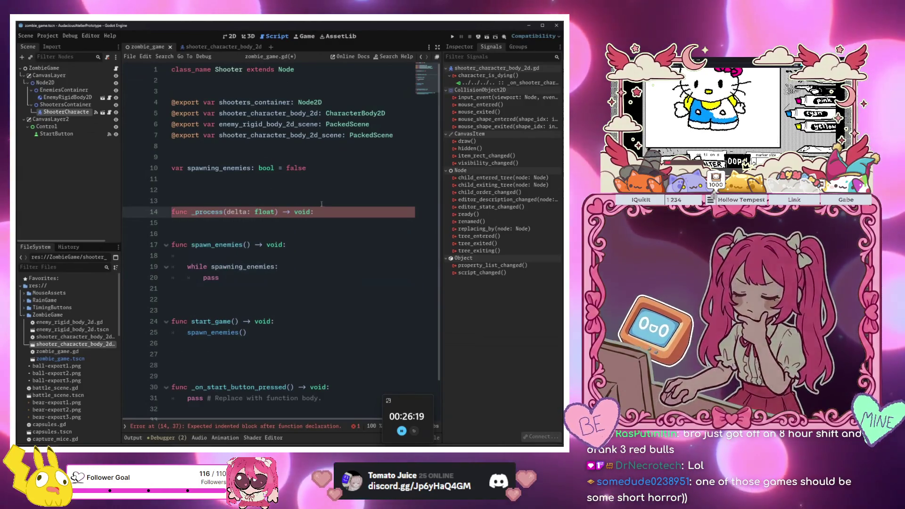
pyautogui.moveTo(242, 208); pyautogui.dragTo(161, 211)
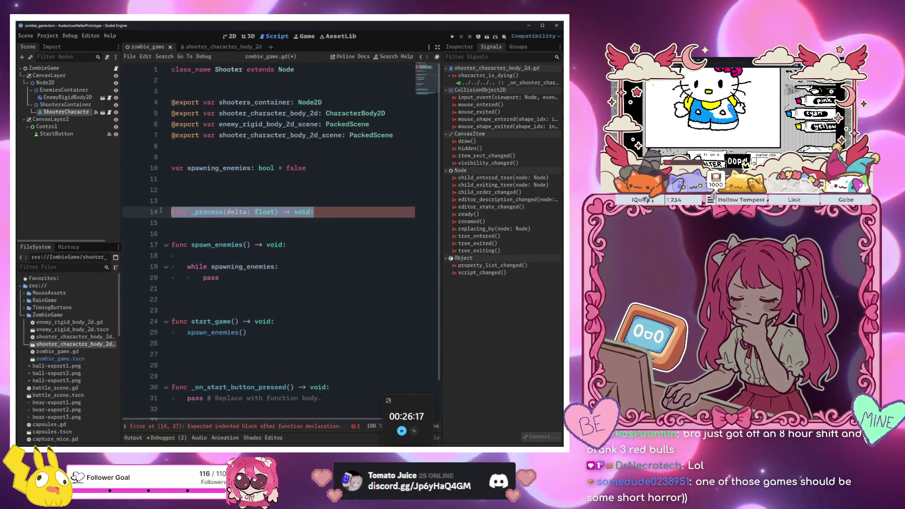
pyautogui.press('BackSpace')
pyautogui.press('BackSpace')
pyautogui.press('BackSpace')
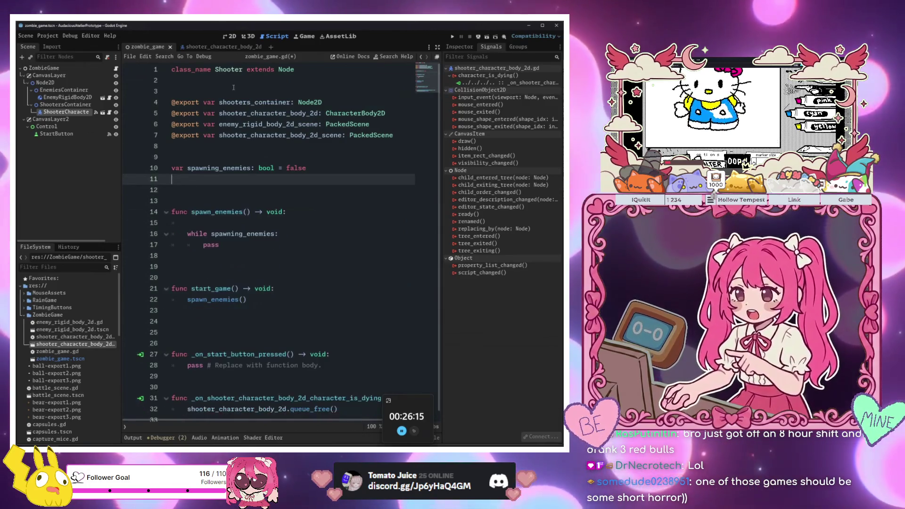
pyautogui.click(228, 46)
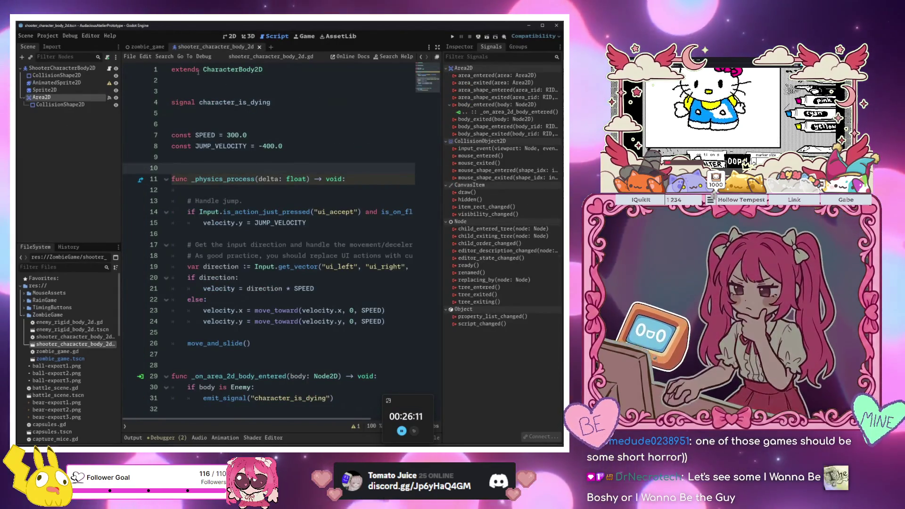
# - In the enemy_rigid_body_2d script, declare a target variable of type Node2D
pyautogui.doubleClick(64, 330)
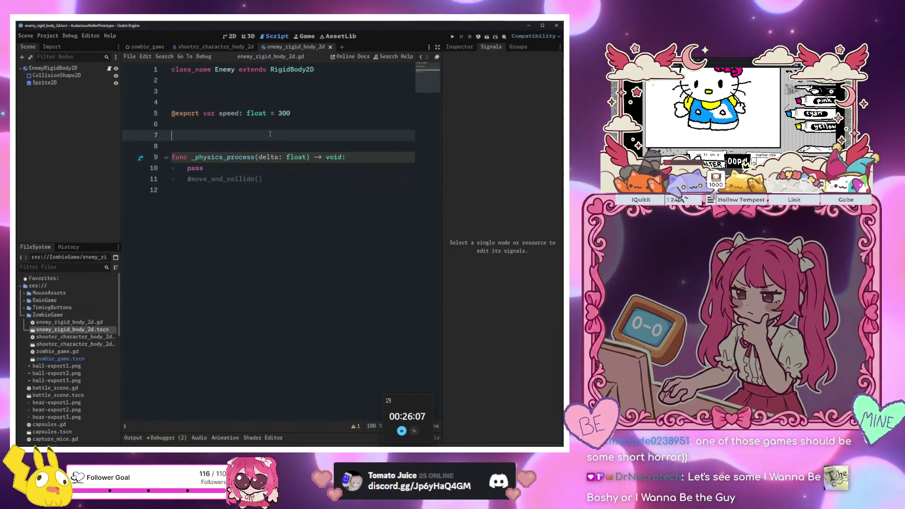
pyautogui.press('Up')
pyautogui.write('var targer')
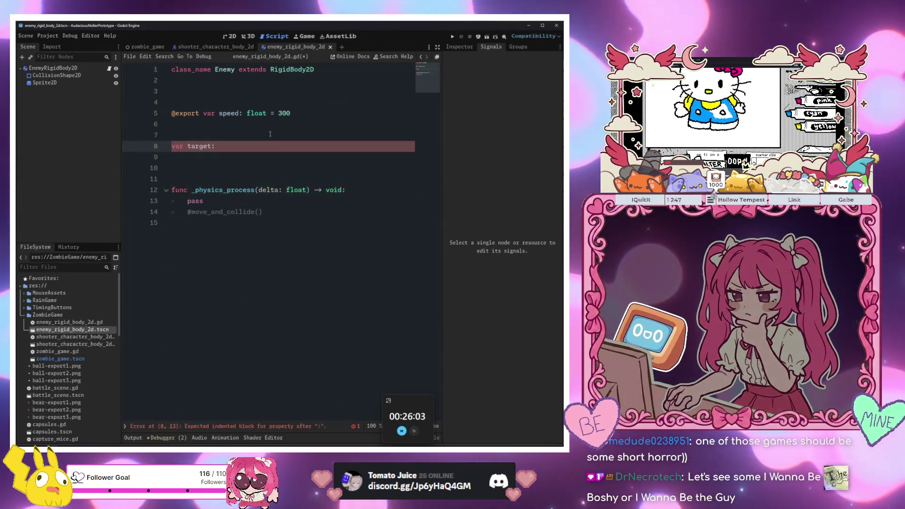
pyautogui.write('Node2D =')
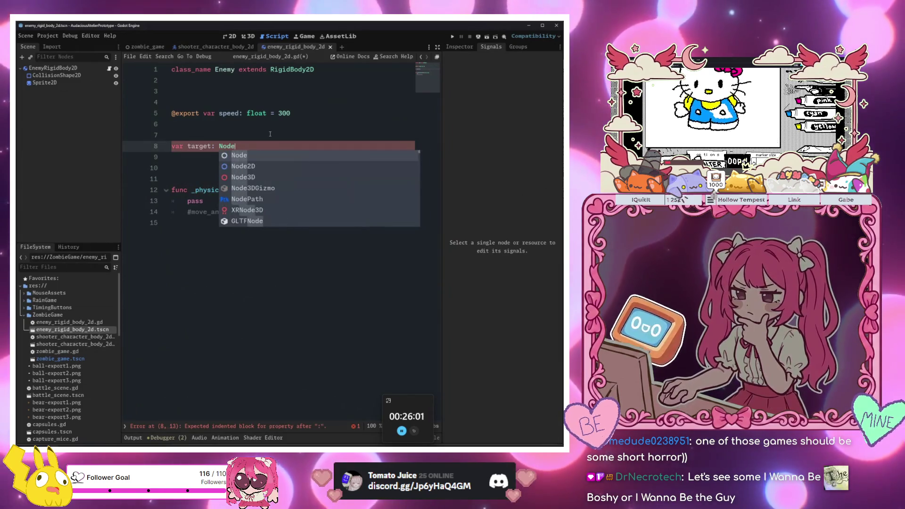
pyautogui.press('BackSpace')
pyautogui.press('BackSpace')
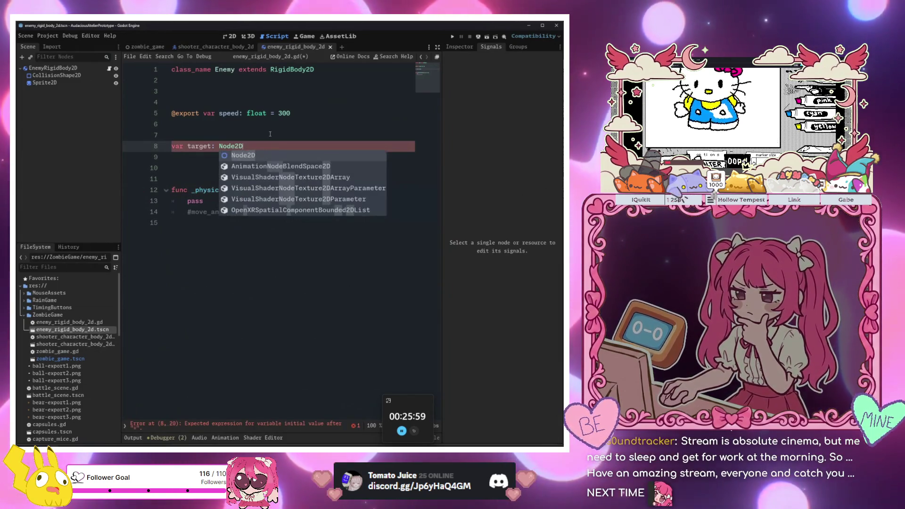
pyautogui.click(270, 134)
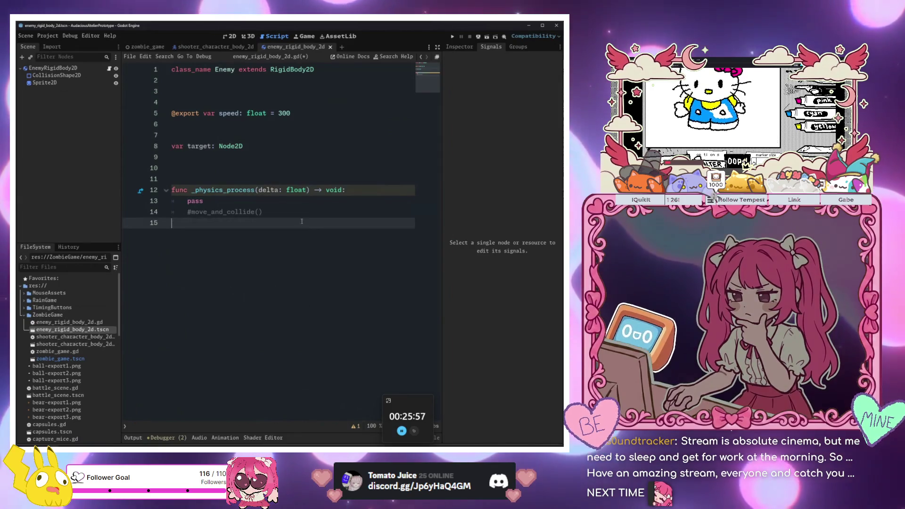
# - Replace pass in _physics_process with an 'if not target: return' guard
pyautogui.moveTo(174, 222); pyautogui.dragTo(187, 201)
pyautogui.write('p')
pyautogui.press('BackSpace')
pyautogui.press('Return')
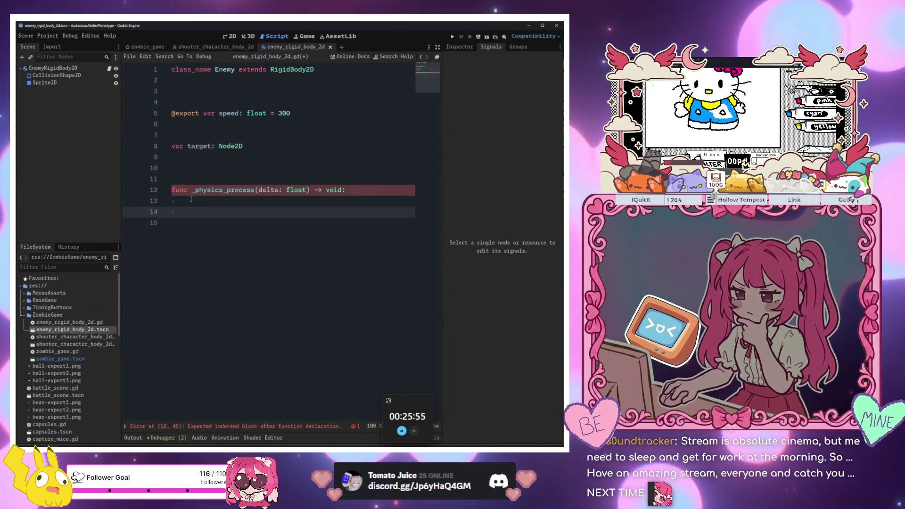
pyautogui.write('if not target')
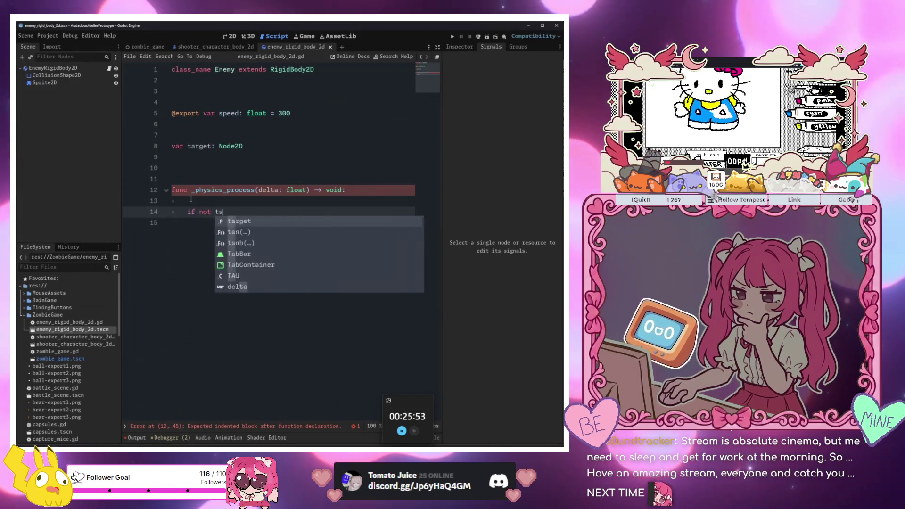
pyautogui.write(':')
pyautogui.press('Return')
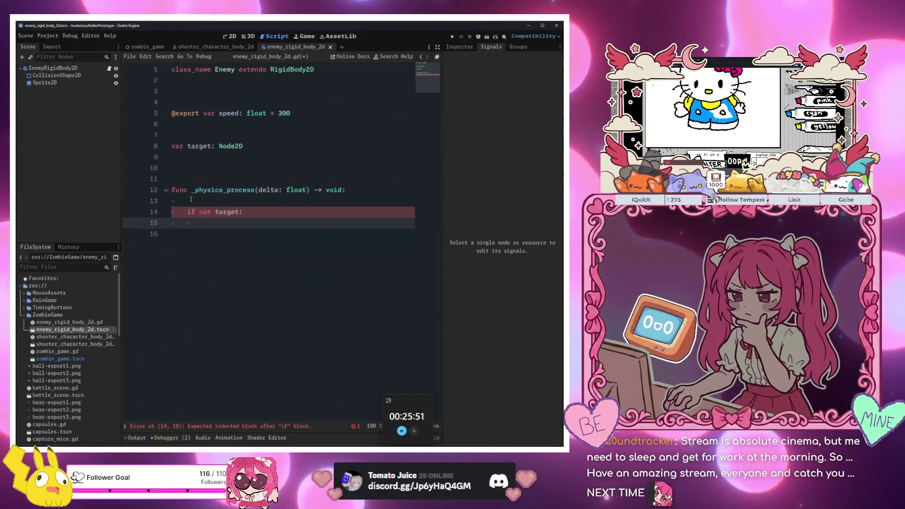
pyautogui.write('return')
pyautogui.press('Return')
pyautogui.press('Return')
pyautogui.press('Return')
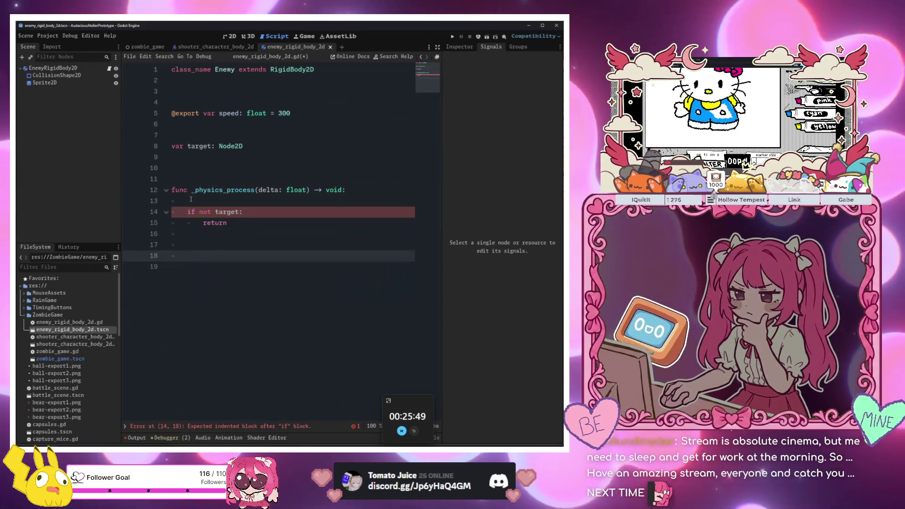
pyautogui.write('mo')
pyautogui.press('Return')
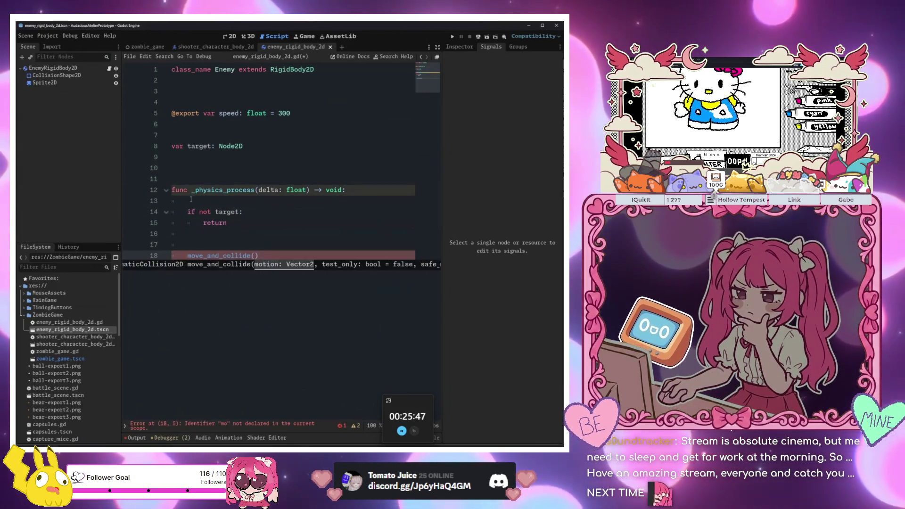
pyautogui.hotkey('ctrl', 'z')
pyautogui.hotkey('ctrl', 'z')
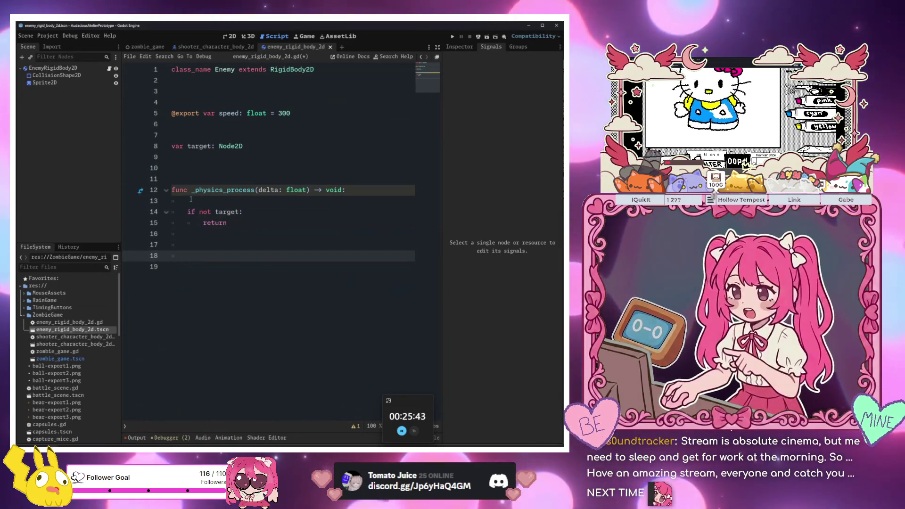
# - Add 'var direction: Vector2 = position.direction_to(target)' and 'move_and_collide(direction * speed)'
pyautogui.write('var direction')
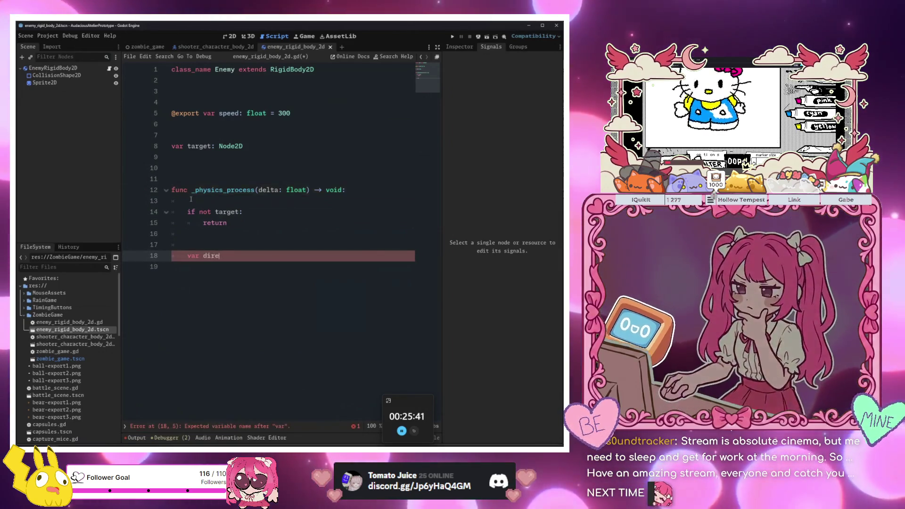
pyautogui.write(':')
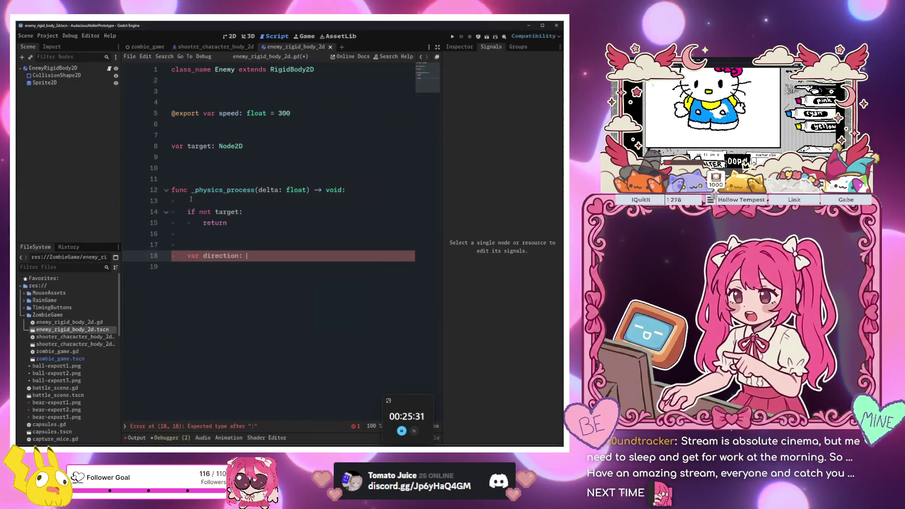
pyautogui.write('Vec')
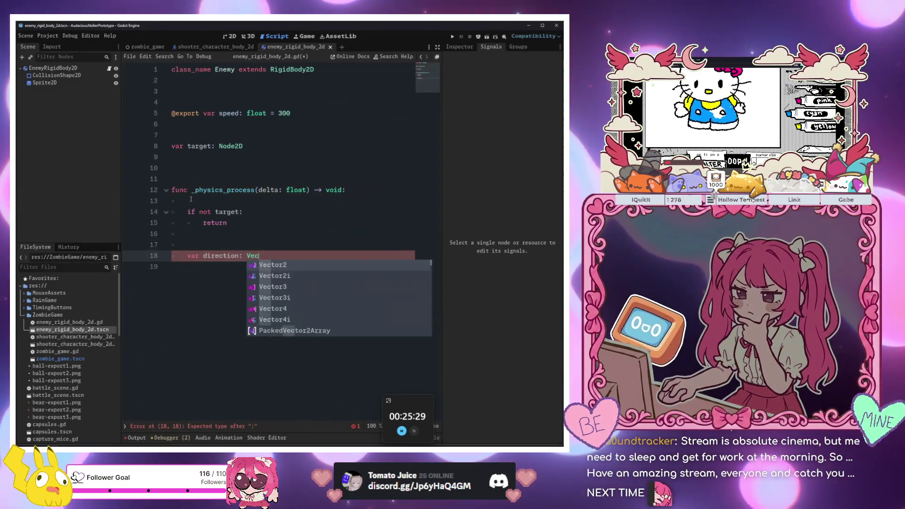
pyautogui.press('Return')
pyautogui.write('= po')
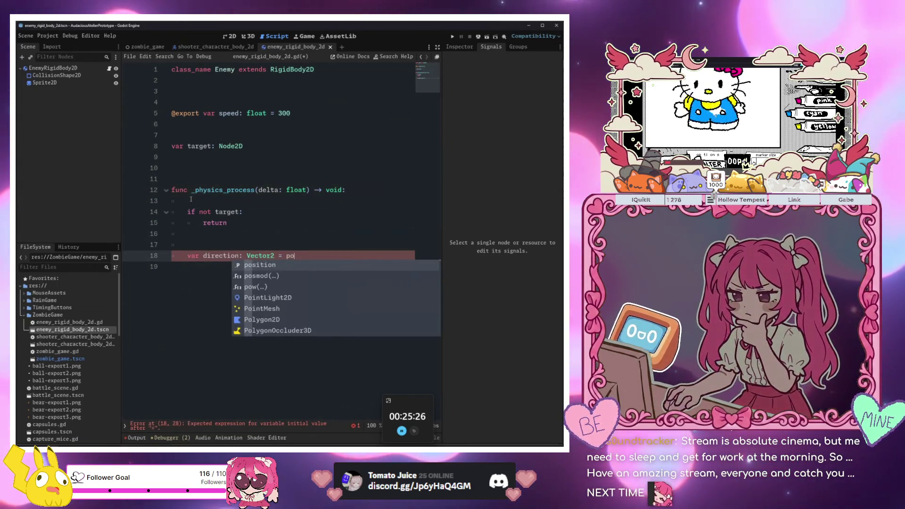
pyautogui.press('Return')
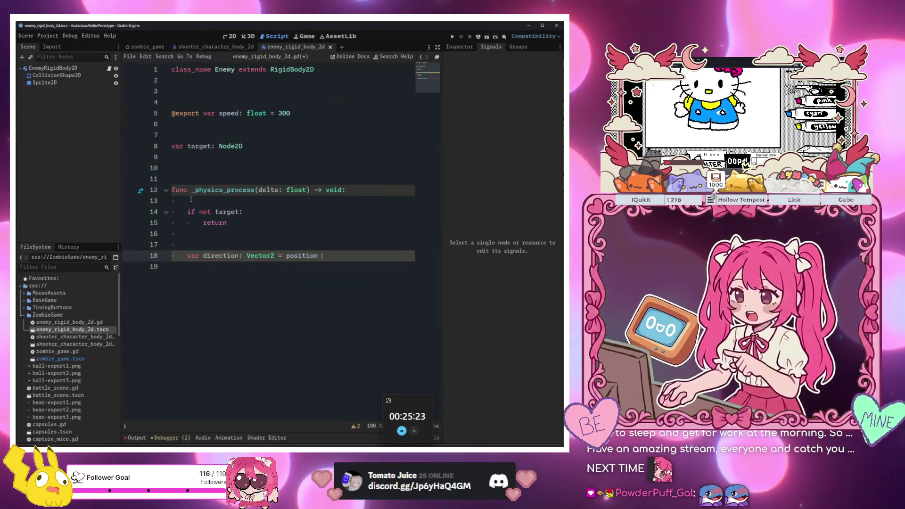
pyautogui.write('.dir')
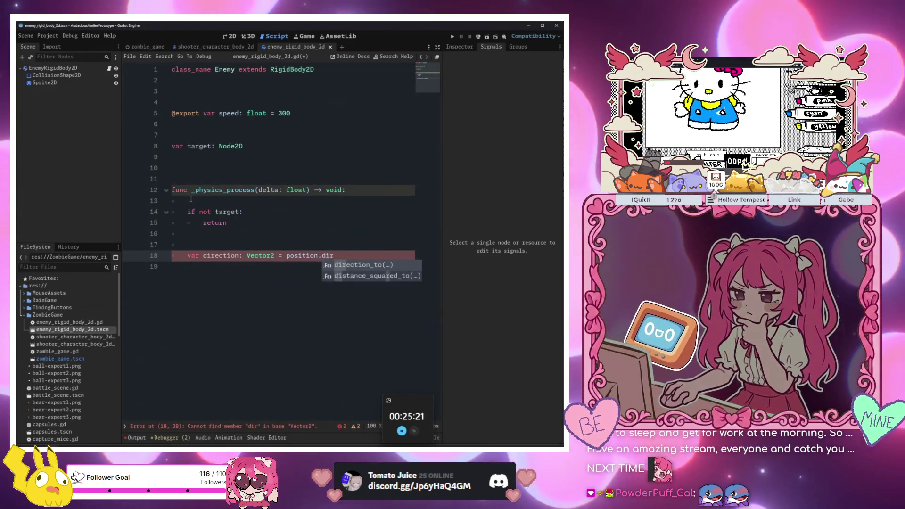
pyautogui.press('Return')
pyautogui.write('tion_to(tar')
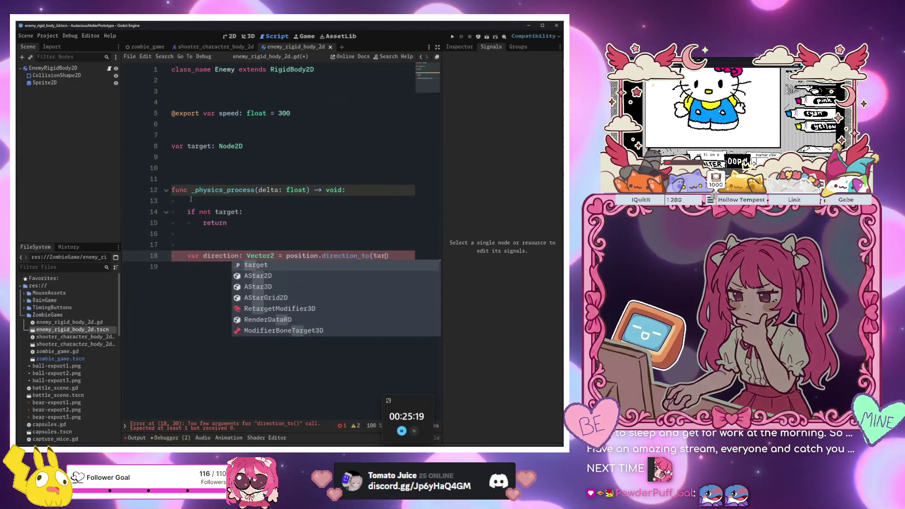
pyautogui.press('Return')
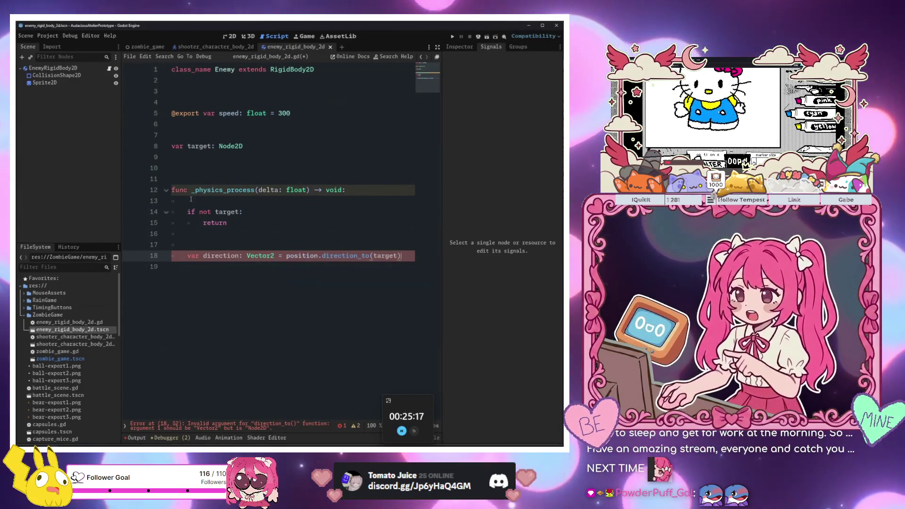
pyautogui.press('Return')
pyautogui.write('move')
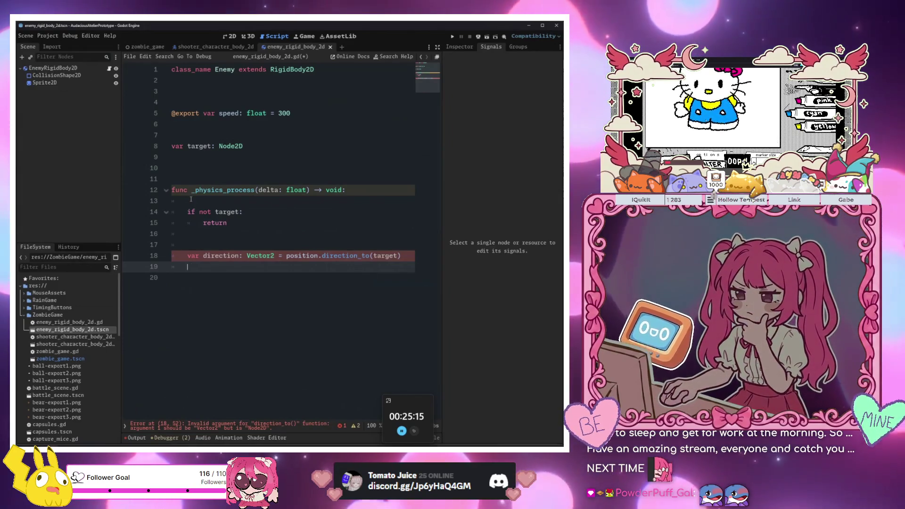
pyautogui.press('Return')
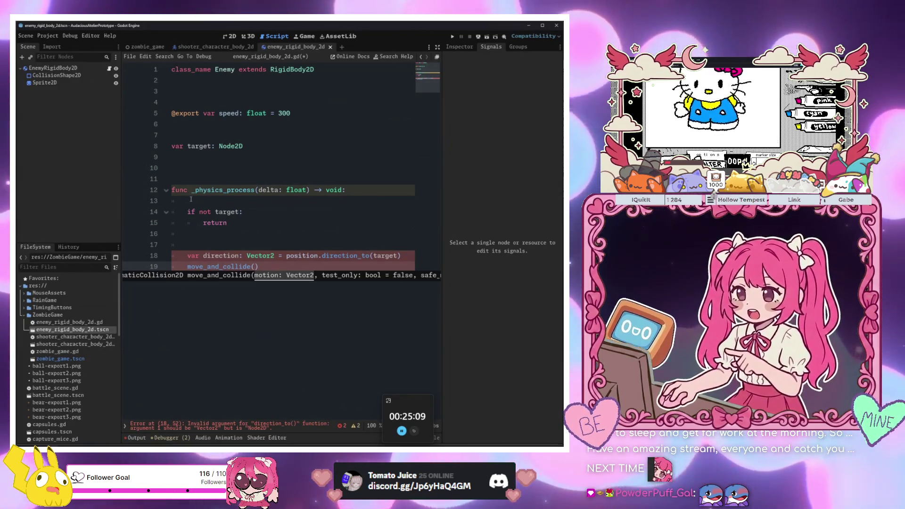
pyautogui.write('direction *')
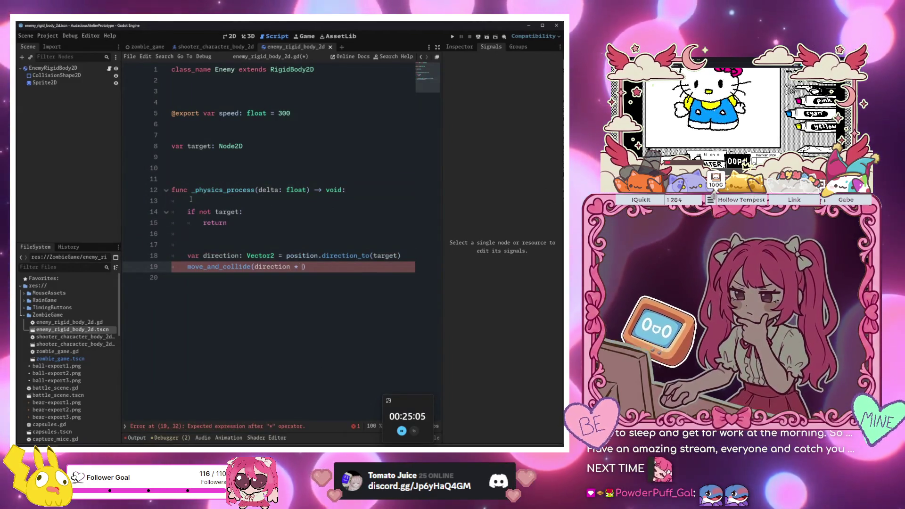
pyautogui.write(' speed')
# - Fix the argument to target.position, remove the extra blank line, and test-run the game
pyautogui.click(278, 254)
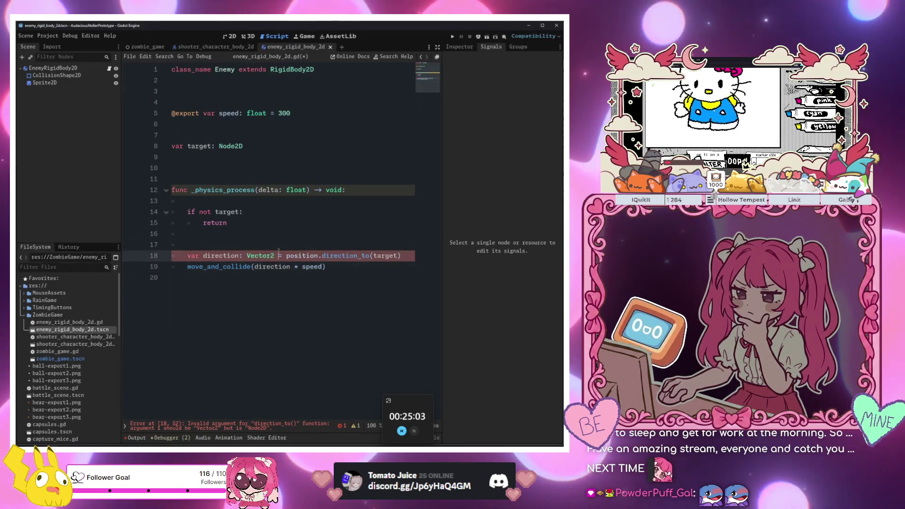
pyautogui.click(404, 256)
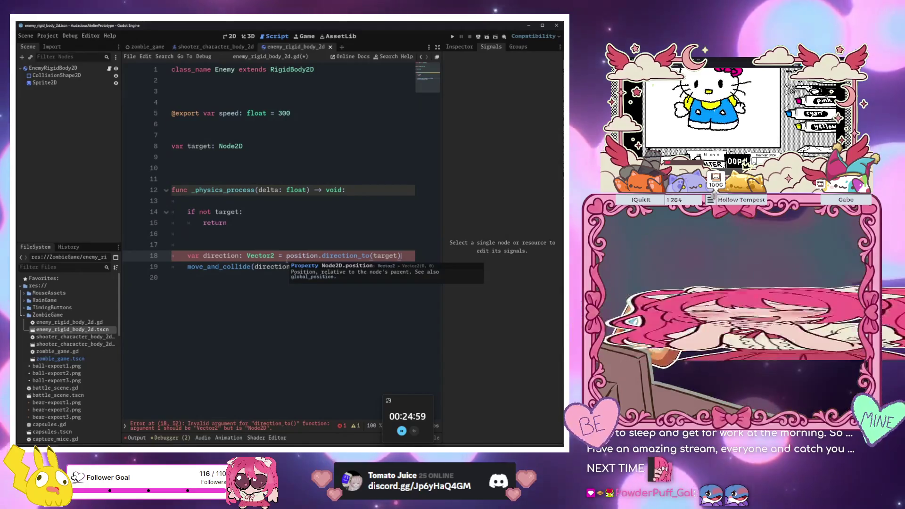
pyautogui.write('.position')
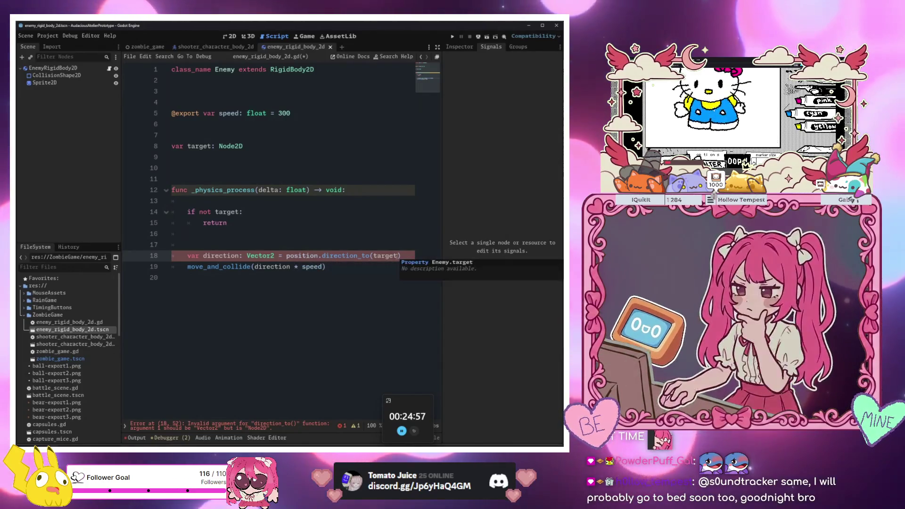
pyautogui.click(238, 222)
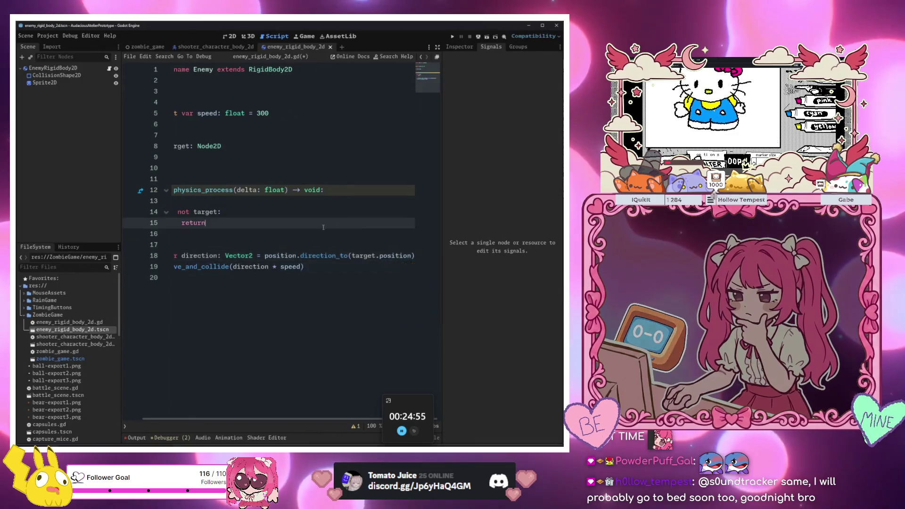
pyautogui.click(248, 241)
pyautogui.press('BackSpace')
pyautogui.press('BackSpace')
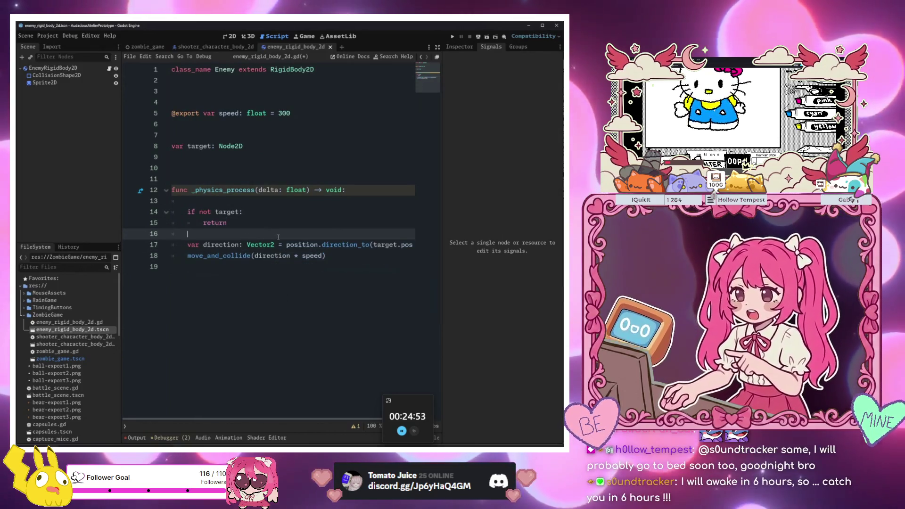
pyautogui.press('F5')
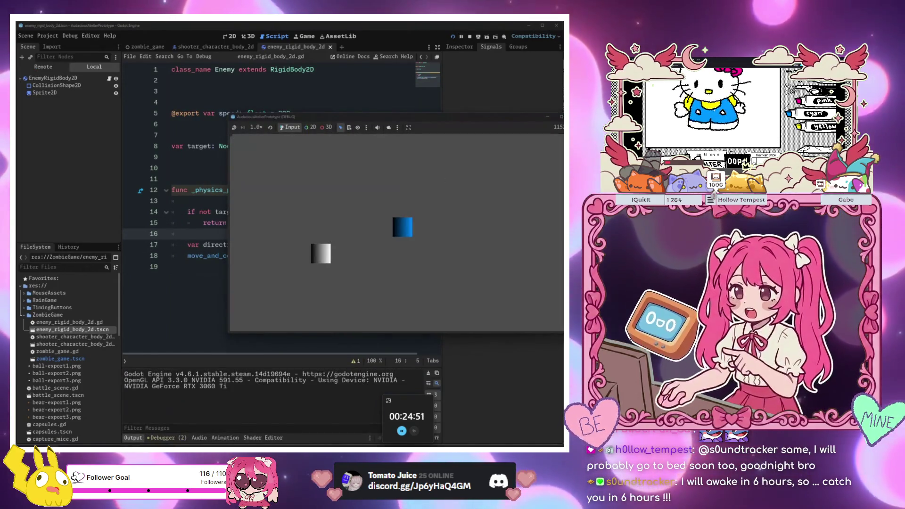
pyautogui.press('F8')
pyautogui.click(187, 47)
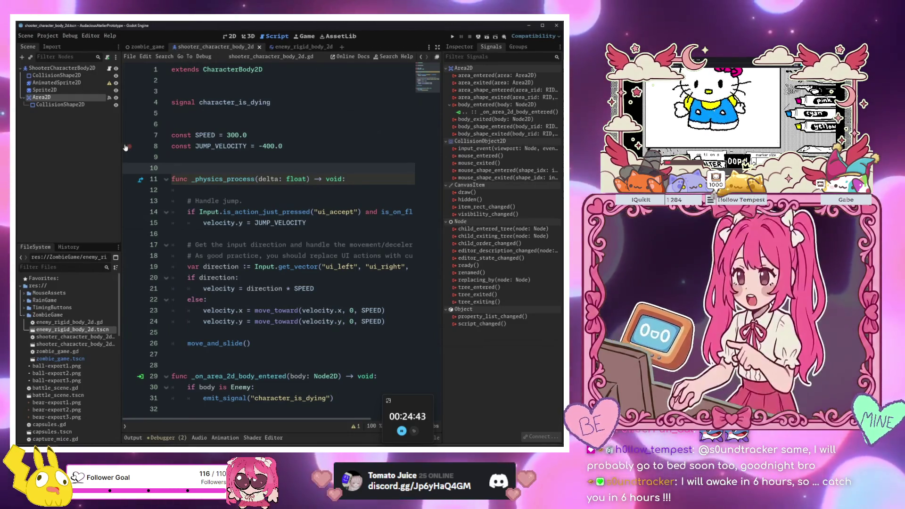
# - In zombie_game, replace pass in _on_start_button_pressed with a start_game() call
pyautogui.click(269, 189)
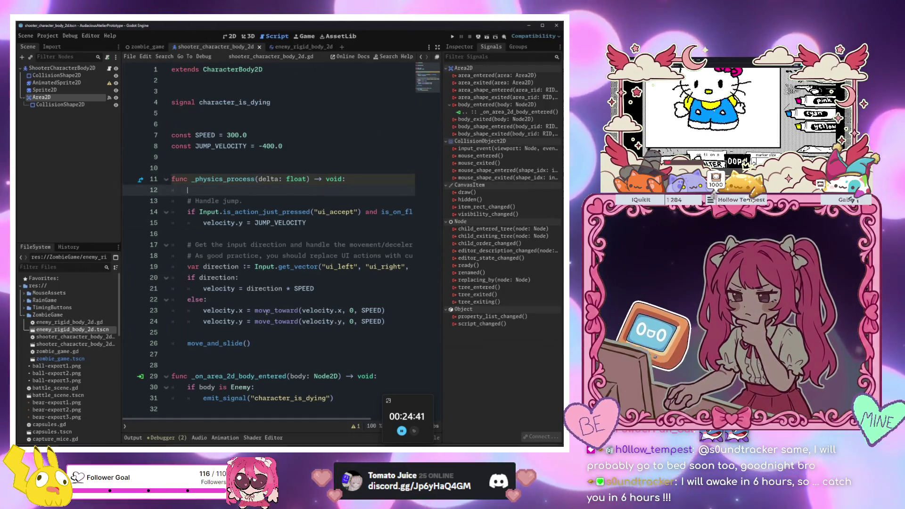
pyautogui.click(264, 343)
pyautogui.click(147, 47)
pyautogui.click(261, 267)
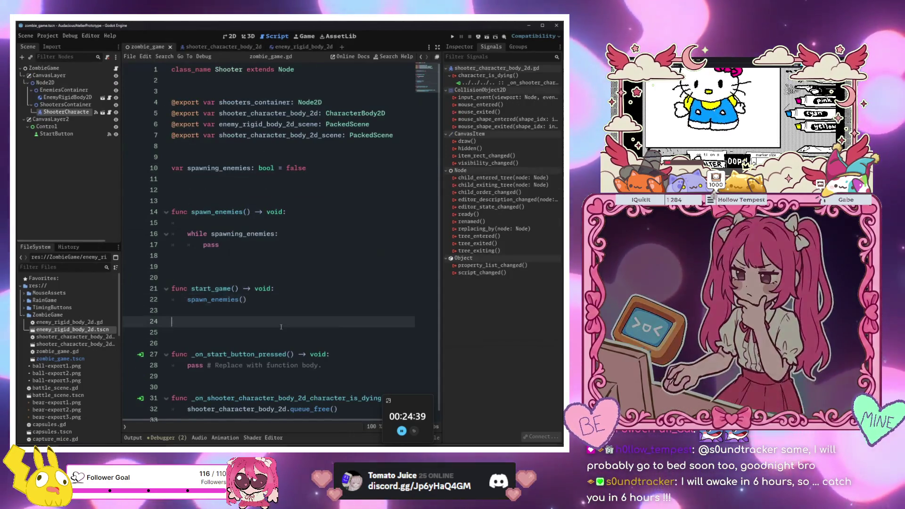
pyautogui.scroll(-1, 264, 264)
pyautogui.click(291, 356)
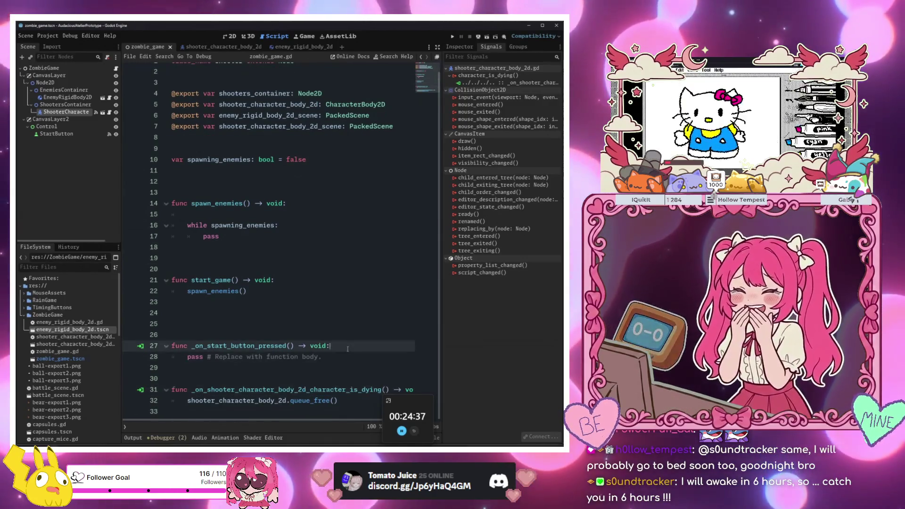
pyautogui.click(207, 365)
pyautogui.moveTo(207, 364); pyautogui.dragTo(192, 357)
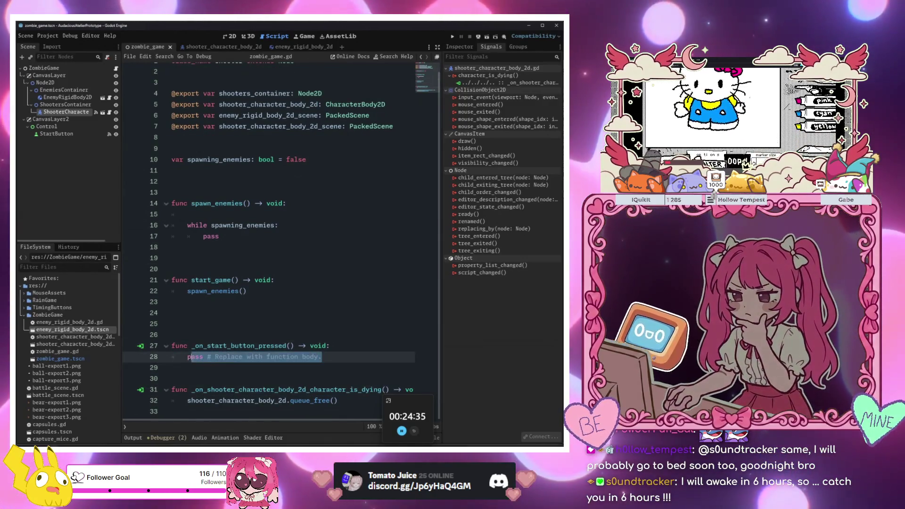
pyautogui.write('star')
pyautogui.scroll(1, 220, 356)
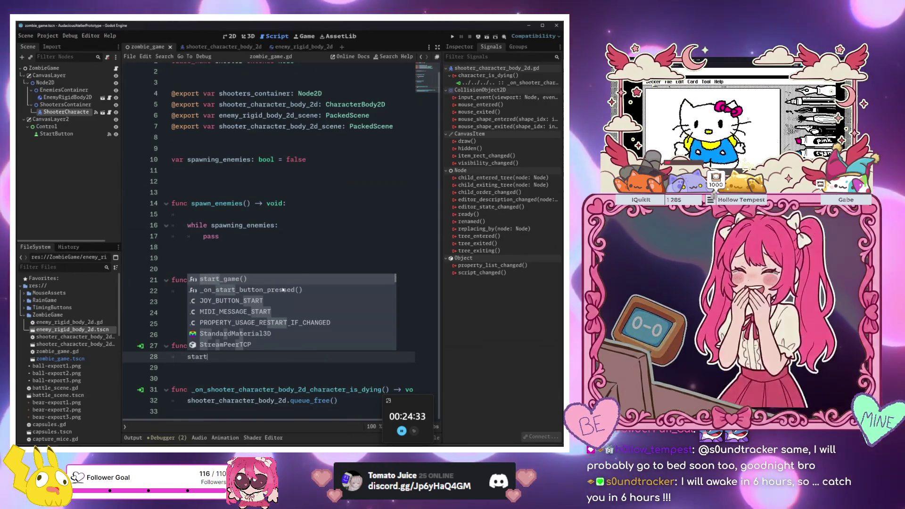
pyautogui.press('Return')
# - Add 'spawning_enemies = true' as the first line of the start button handler
pyautogui.click(283, 256)
pyautogui.click(278, 365)
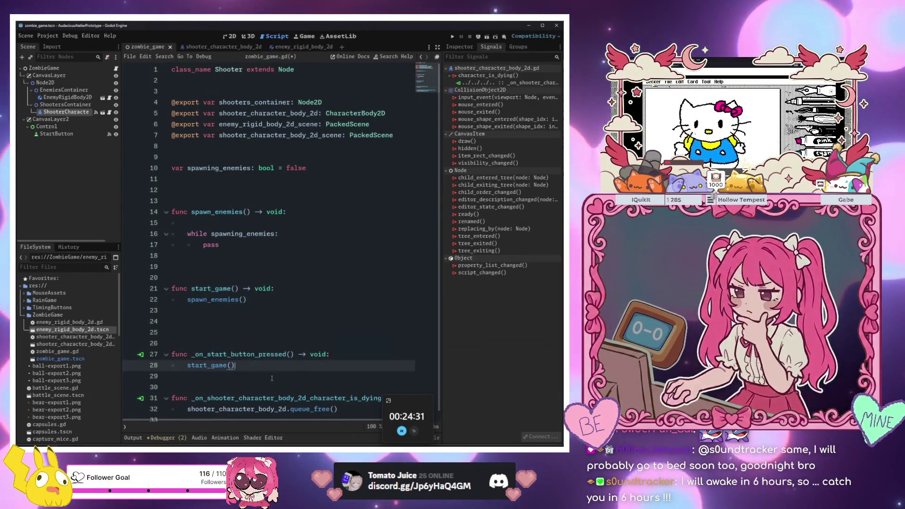
pyautogui.click(372, 356)
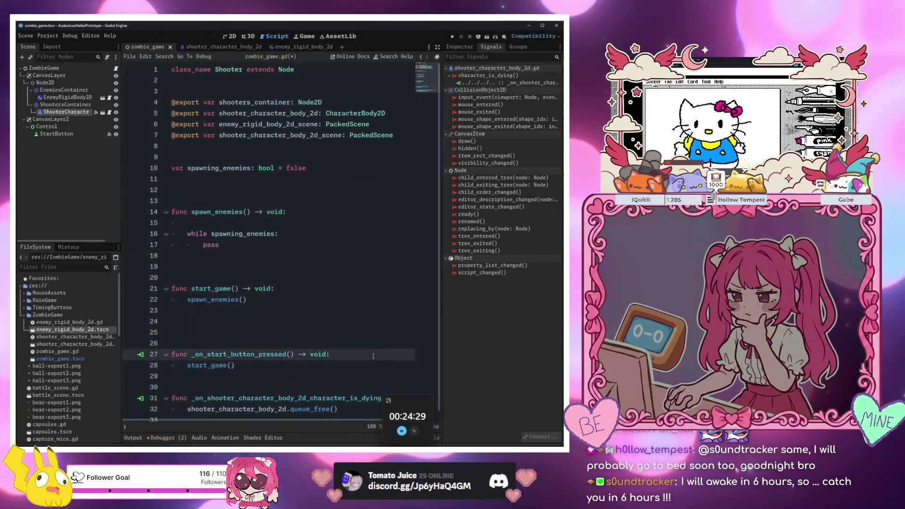
pyautogui.write('s')
pyautogui.press('BackSpace')
pyautogui.press('Return')
pyautogui.write('s')
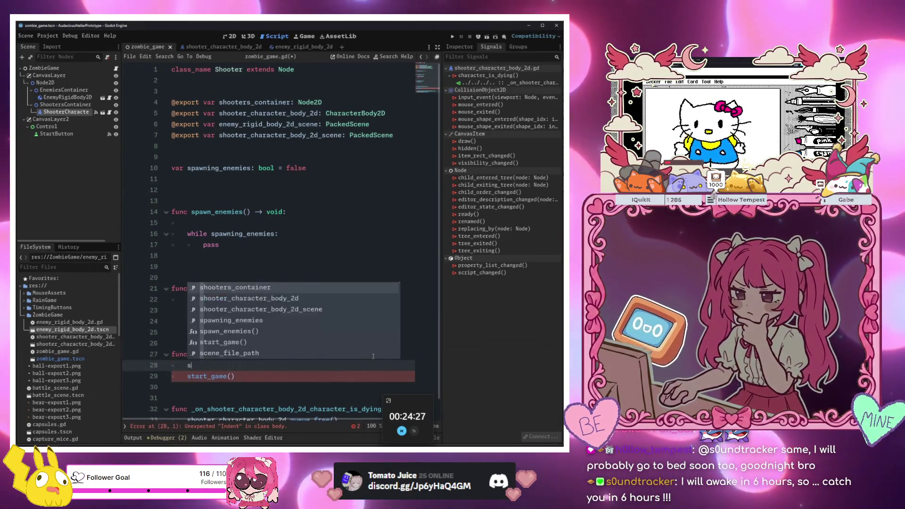
pyautogui.write('pawning_enemies = true')
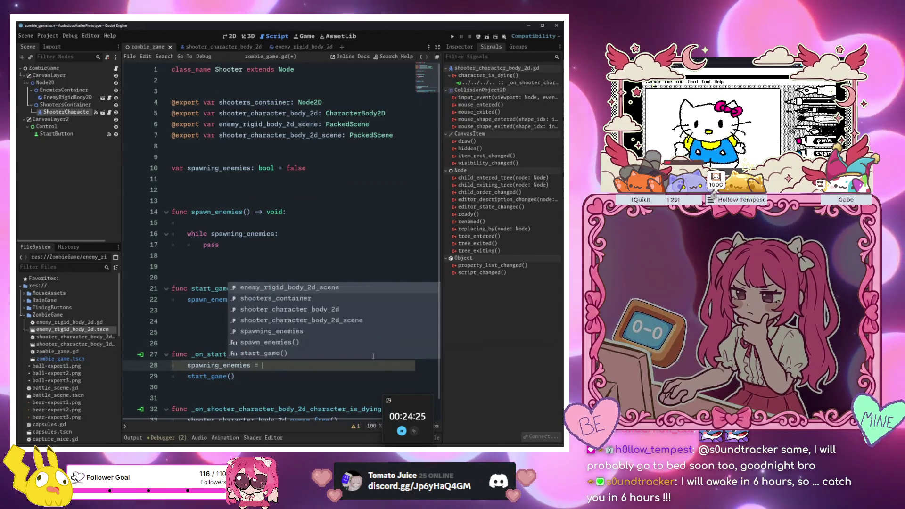
pyautogui.scroll(-1, 359, 377)
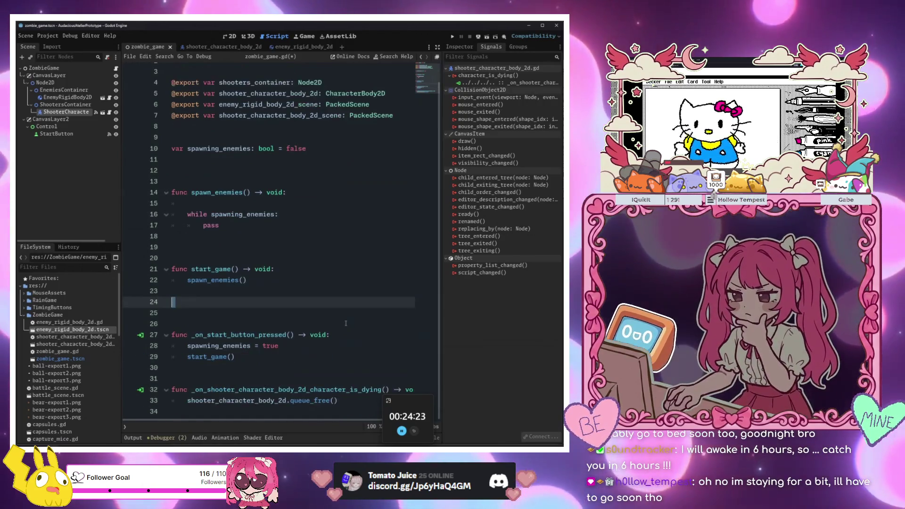
pyautogui.click(339, 401)
pyautogui.click(349, 364)
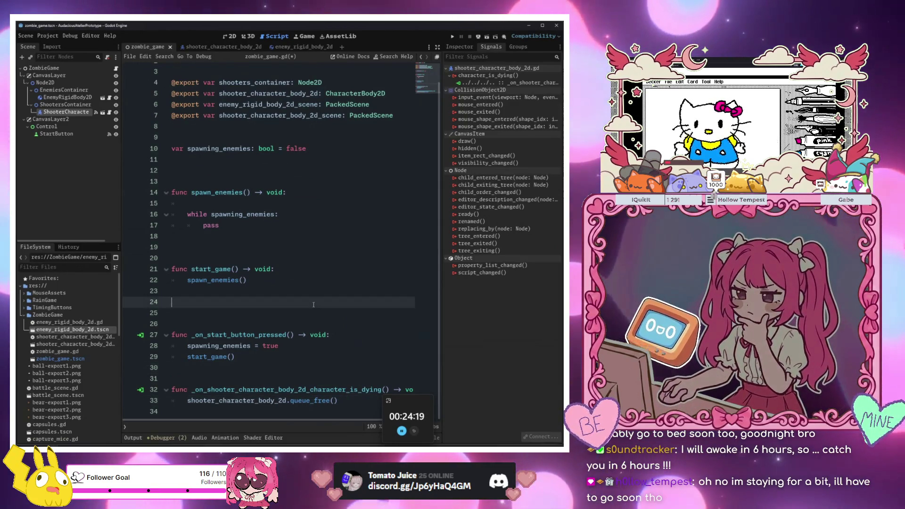
pyautogui.click(320, 280)
# - Replace the while loop's pass with 'var enemy: Enemy = enemy_rigid_body_2d_scene'
pyautogui.click(251, 225)
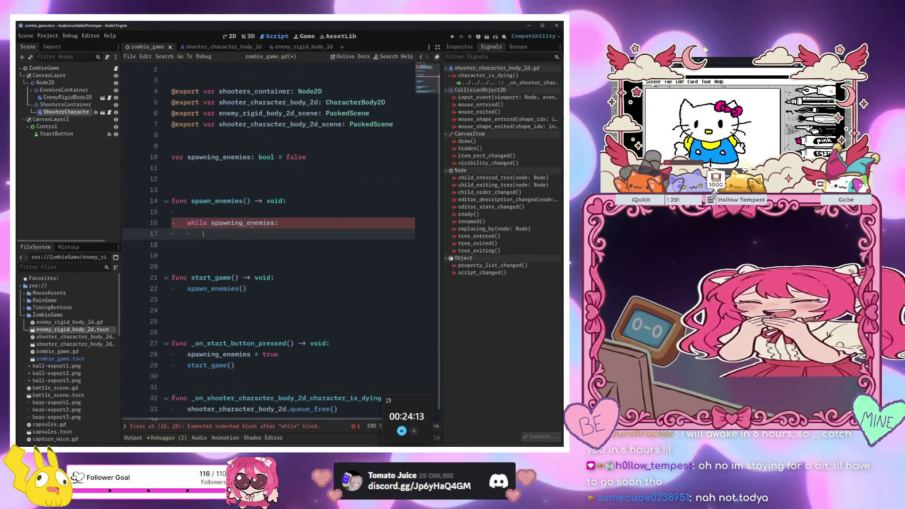
pyautogui.write('for')
pyautogui.scroll(1, 251, 225)
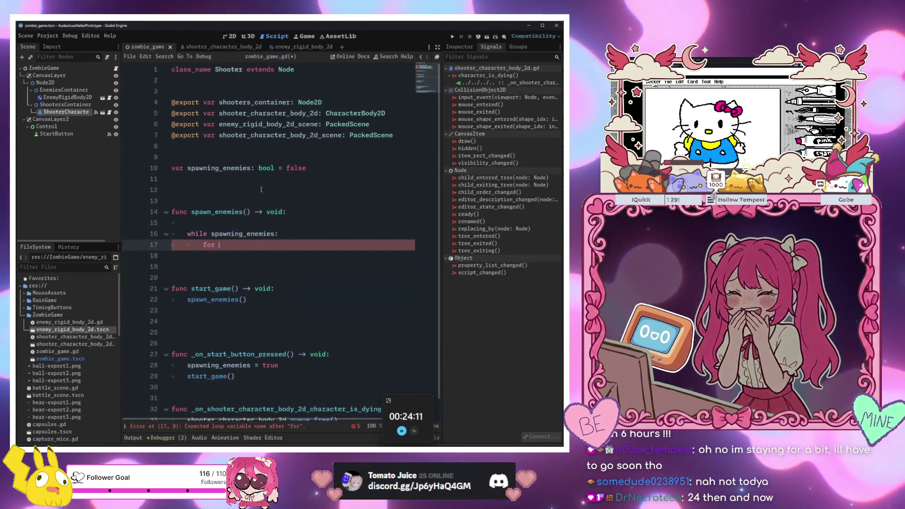
pyautogui.press('BackSpace')
pyautogui.press('BackSpace')
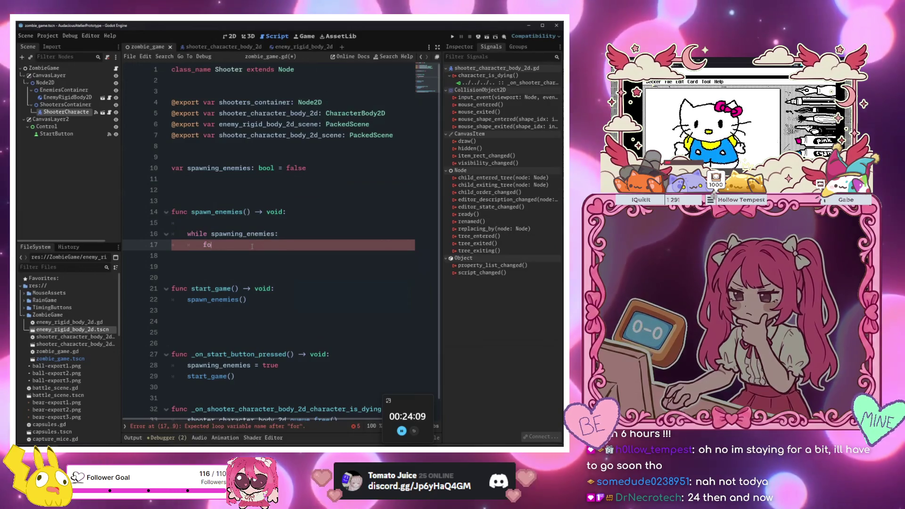
pyautogui.write('var')
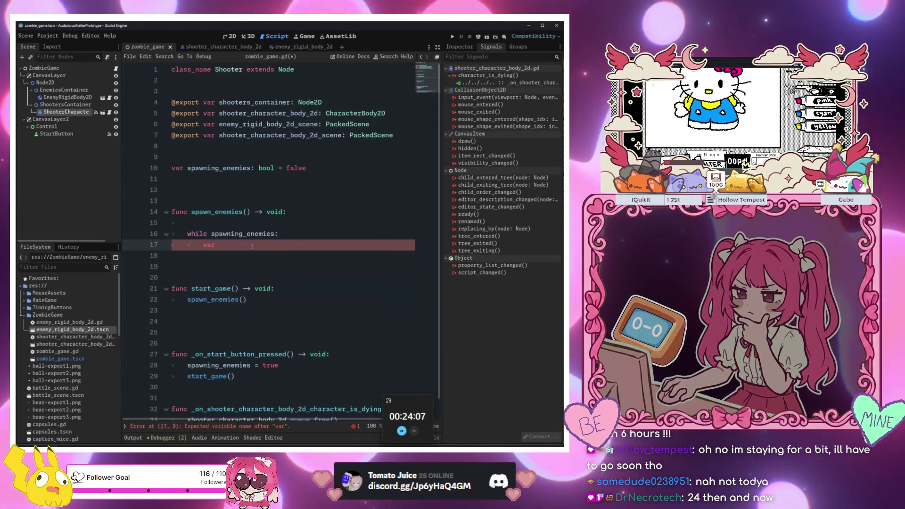
pyautogui.write(' shooter')
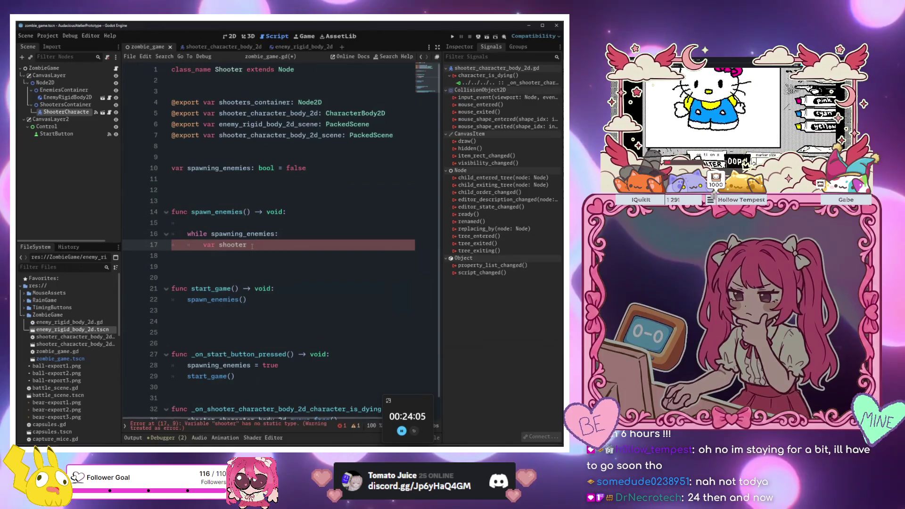
pyautogui.write('_c')
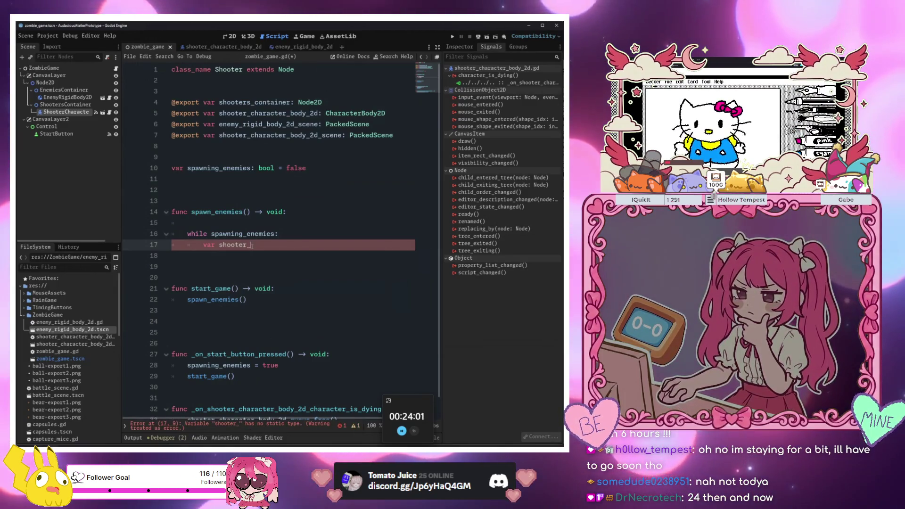
pyautogui.write('haracter')
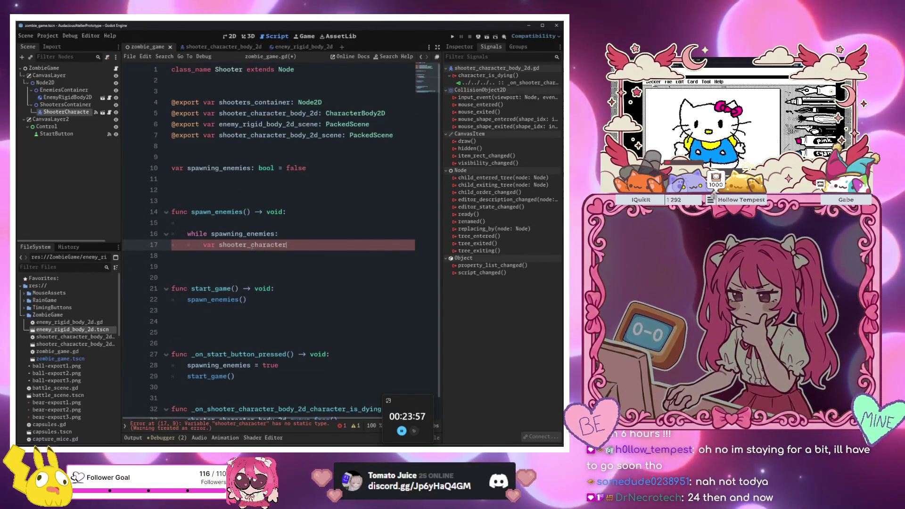
pyautogui.press('BackSpace')
pyautogui.press('BackSpace')
pyautogui.press('BackSpace')
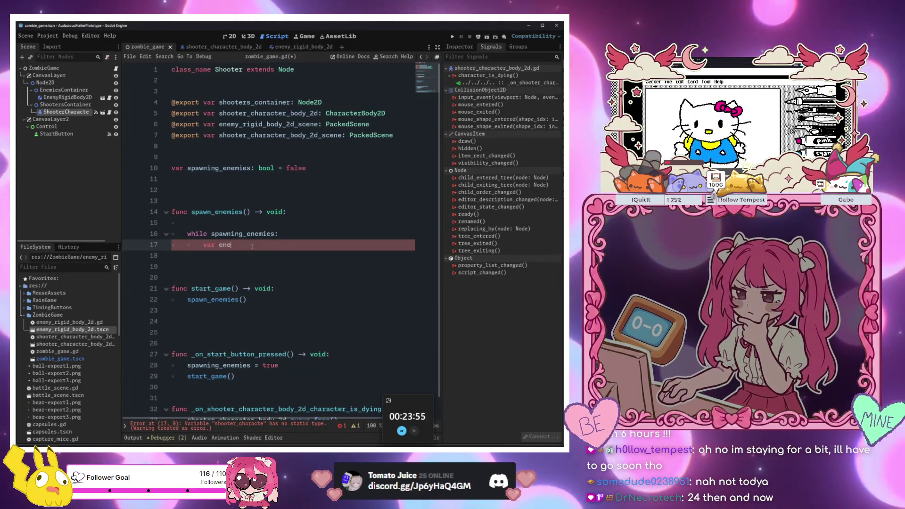
pyautogui.write('enemy: ')
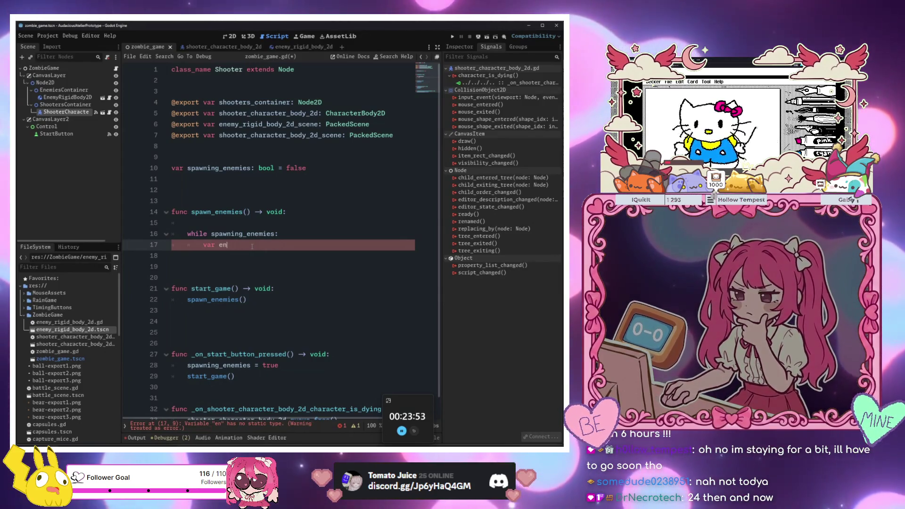
pyautogui.write('Enemy = ene')
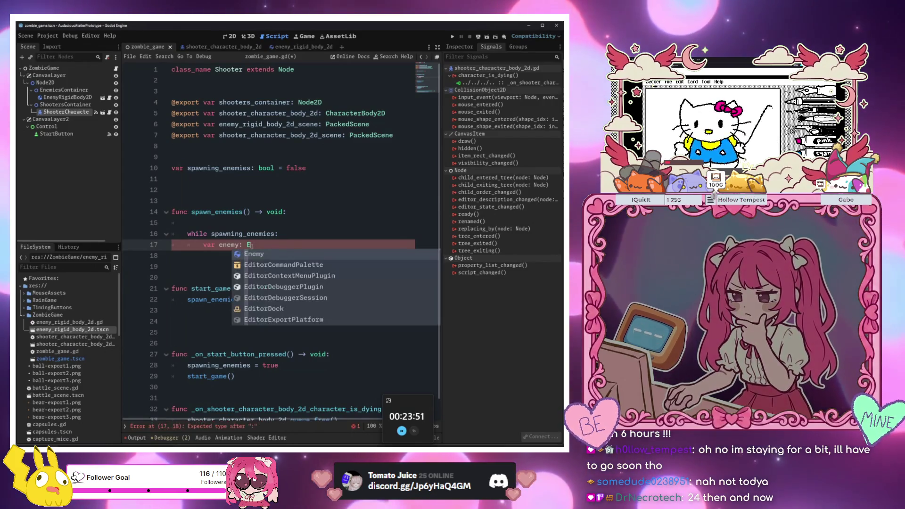
pyautogui.press('Down')
pyautogui.press('Return')
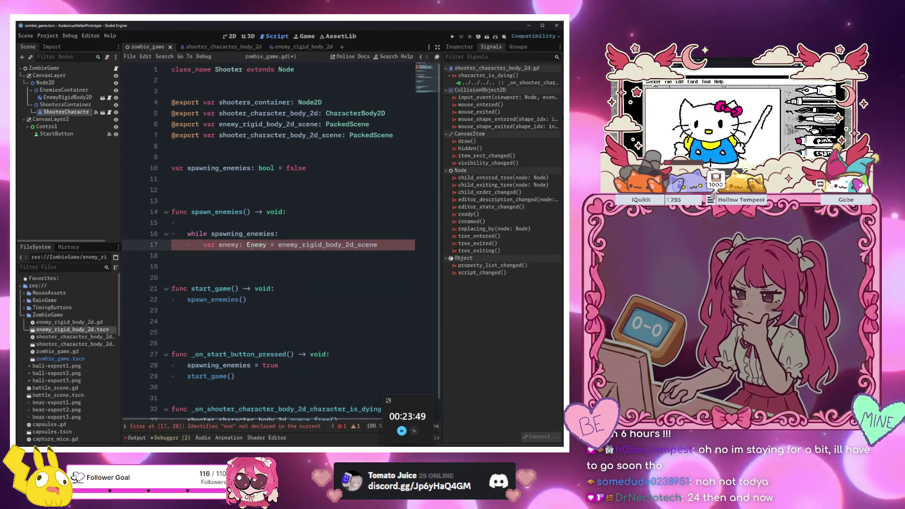
# - Begin a second loop line, trying and erasing several enemy completions before typing 'ene'
pyautogui.press('Return')
pyautogui.press('Return')
pyautogui.write('ene')
pyautogui.press('Return')
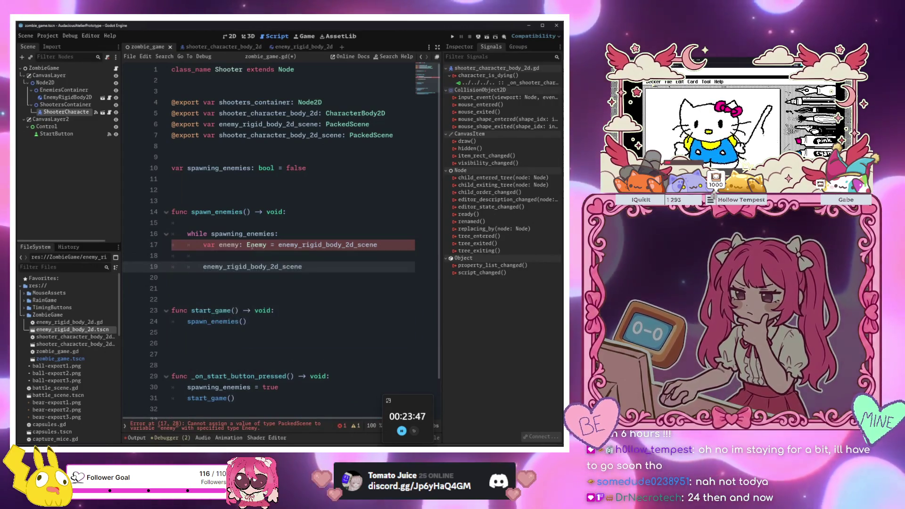
pyautogui.hotkey('ctrl', 'z')
pyautogui.press('BackSpace')
pyautogui.press('BackSpace')
pyautogui.write('nemy')
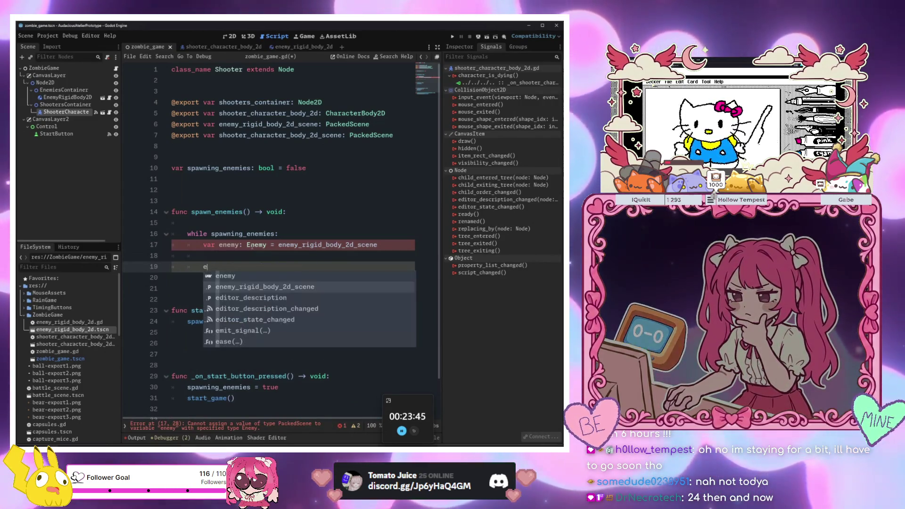
pyautogui.press('Escape')
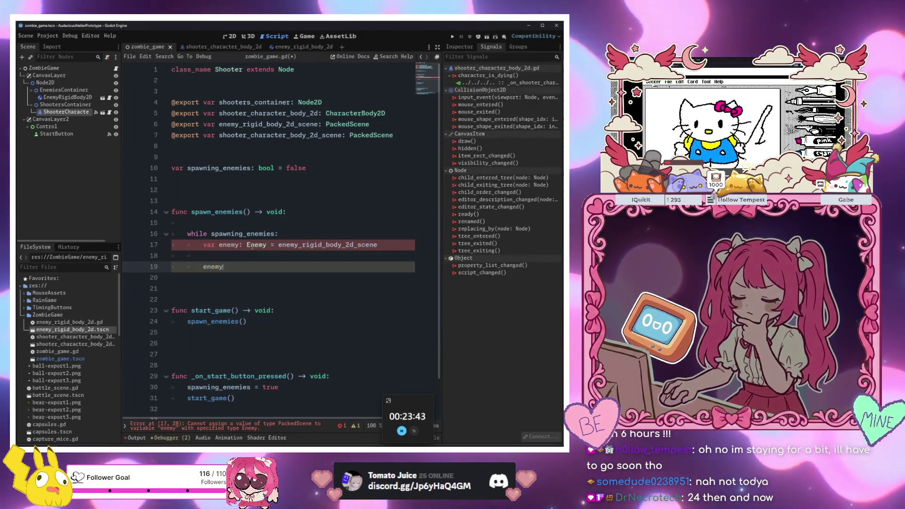
pyautogui.write('.p')
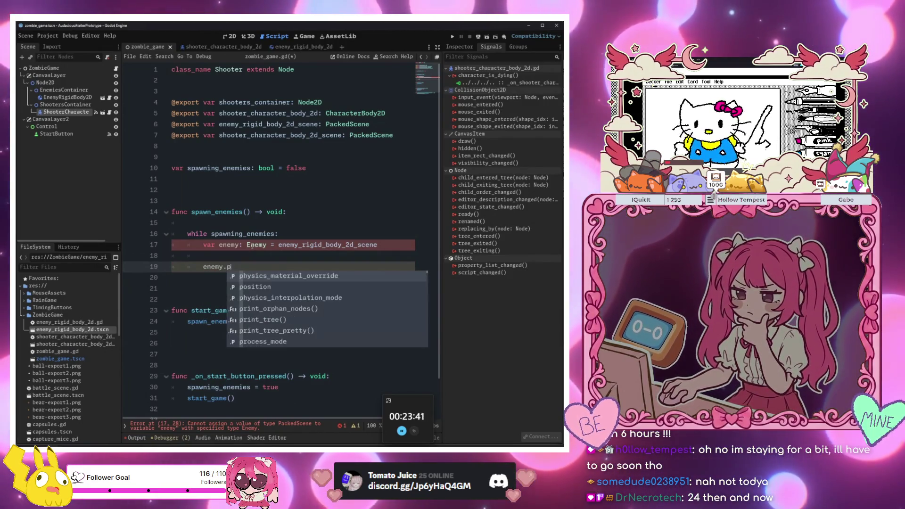
pyautogui.press('BackSpace')
pyautogui.press('BackSpace')
pyautogui.press('BackSpace')
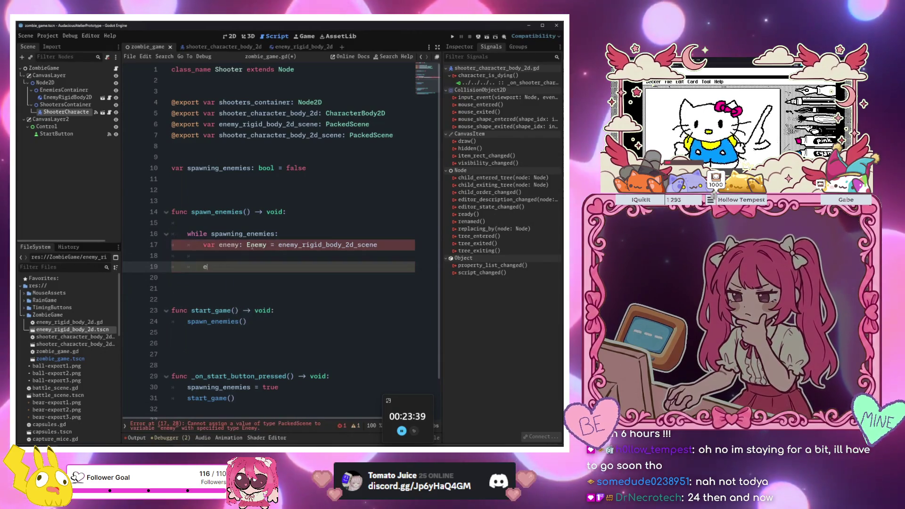
pyautogui.write('ene')
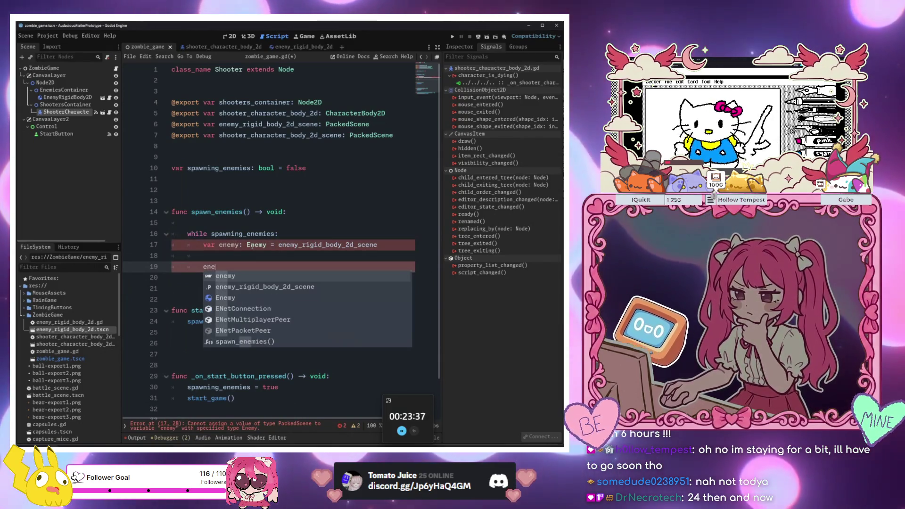
# - Drag in an enemies_container reference and write enemies_container.add_child(enemy) in the loop
pyautogui.moveTo(66, 90)
pyautogui.mouseDown()
pyautogui.moveTo(110, 90)
pyautogui.moveTo(209, 152)
pyautogui.mouseUp()
pyautogui.click(224, 280)
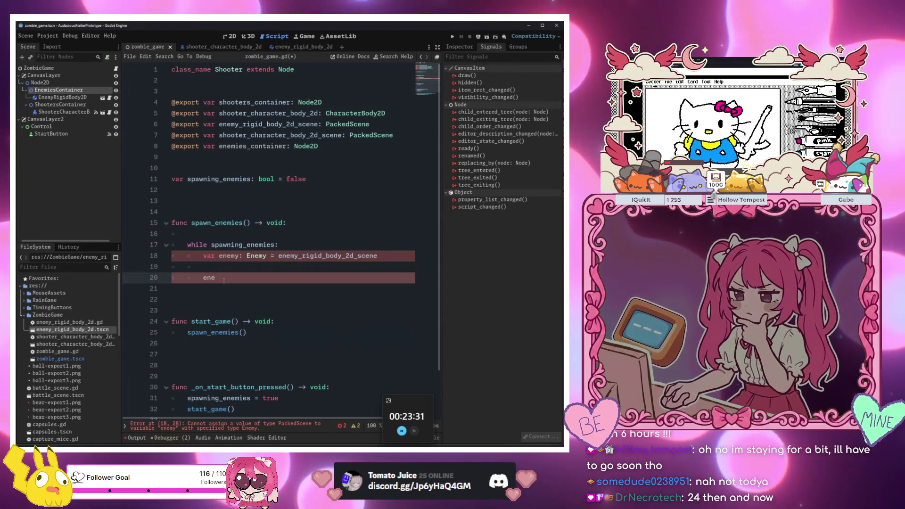
pyautogui.write('mies_container.a')
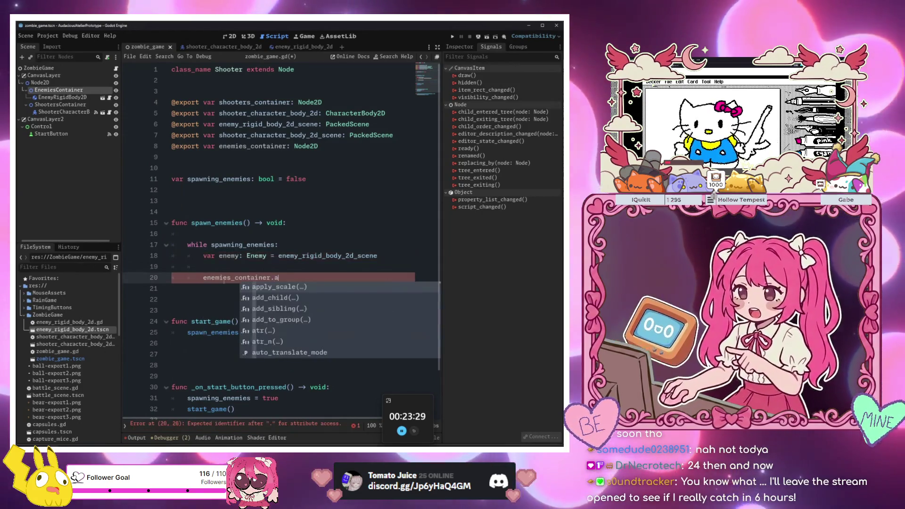
pyautogui.write('dd')
pyautogui.press('Return')
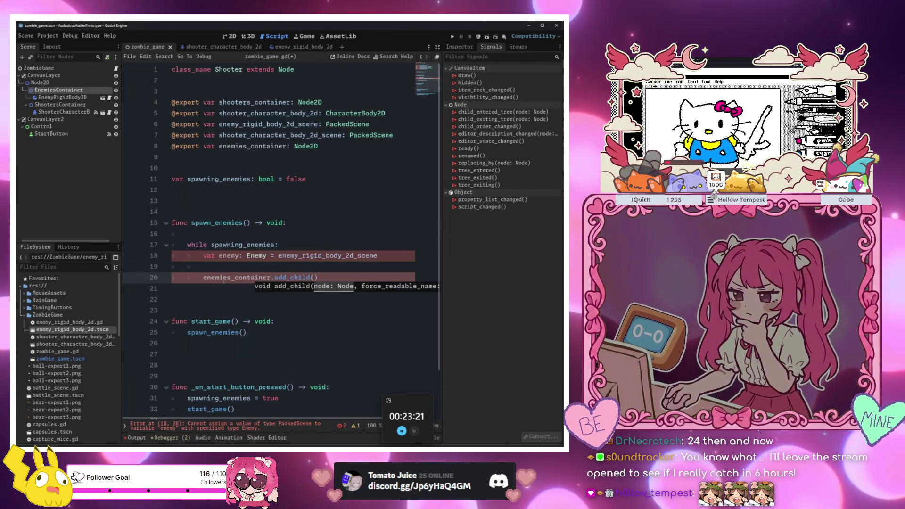
pyautogui.write('ene')
pyautogui.press('Down')
pyautogui.press('Return')
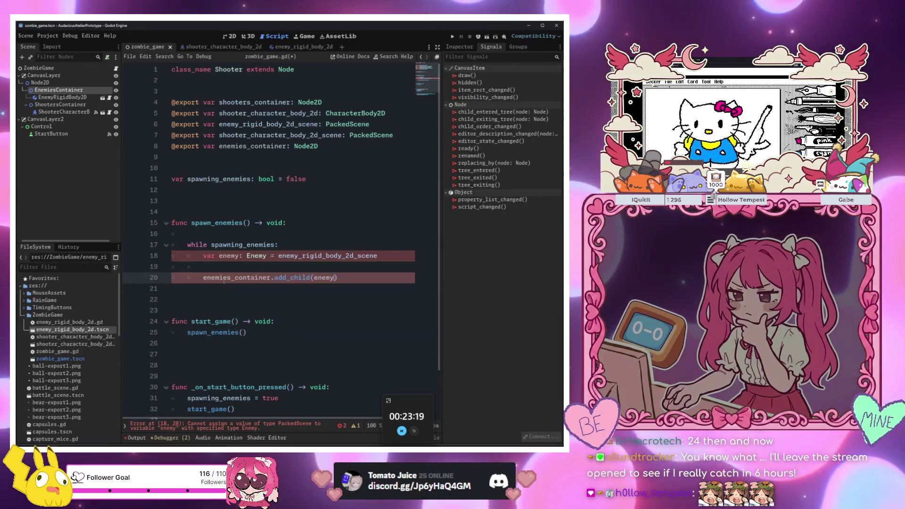
pyautogui.press('End')
pyautogui.press('Return')
# - Set enemy.target = shooter_character_body_2d, append .instantiate() to the scene, and run the game
pyautogui.write('enemy.target ')
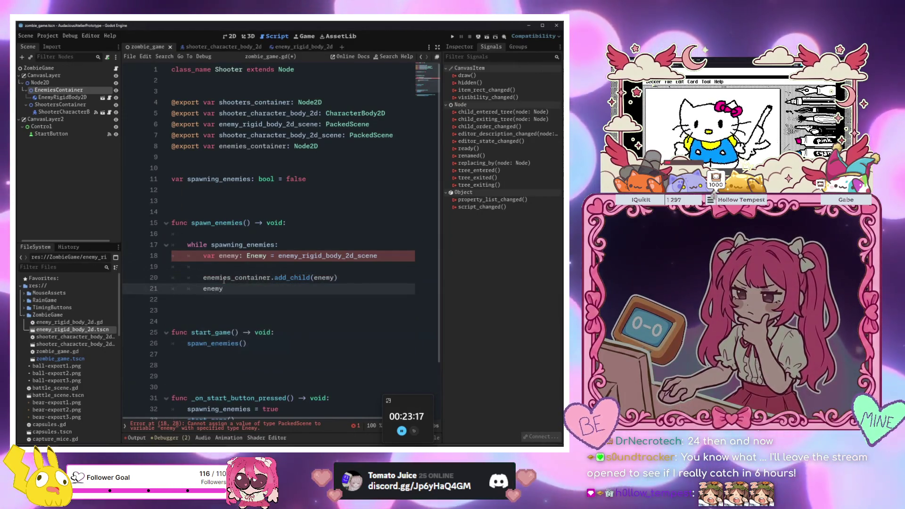
pyautogui.write('= sh')
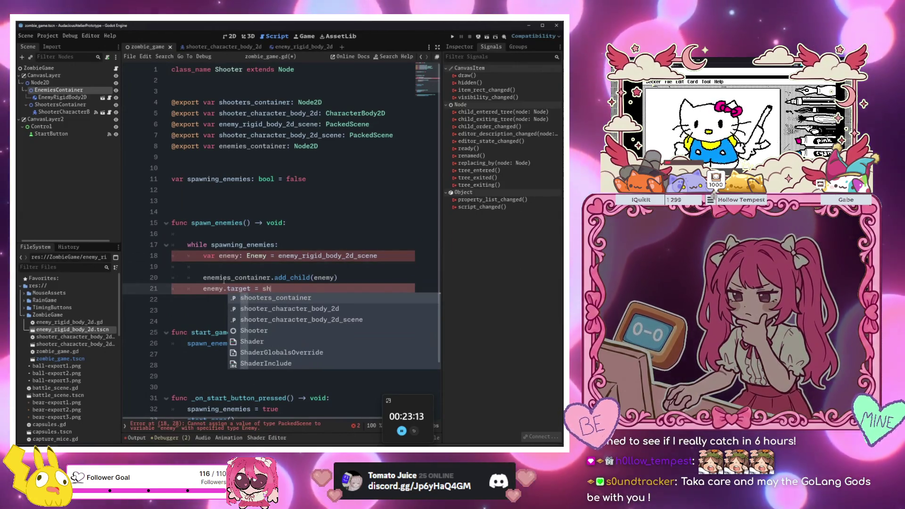
pyautogui.press('Down')
pyautogui.press('Return')
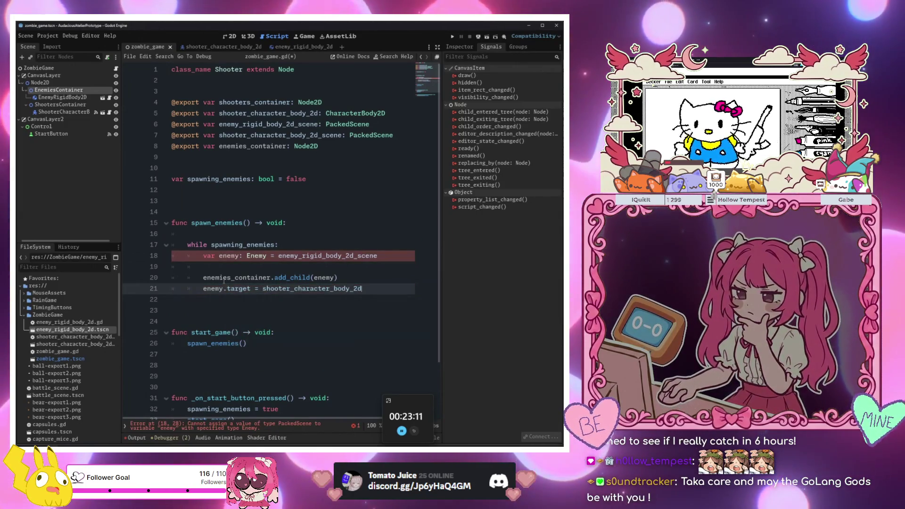
pyautogui.click(385, 256)
pyautogui.write('.insta')
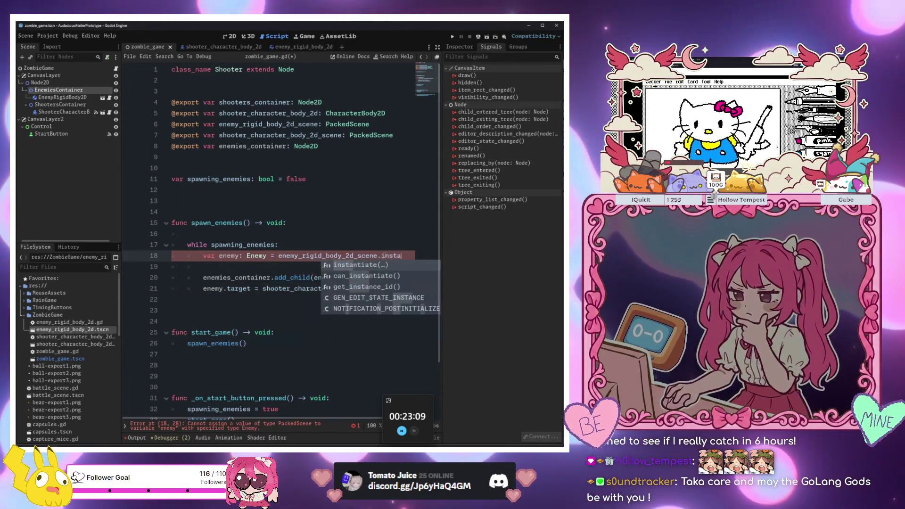
pyautogui.press('Return')
pyautogui.press('F5')
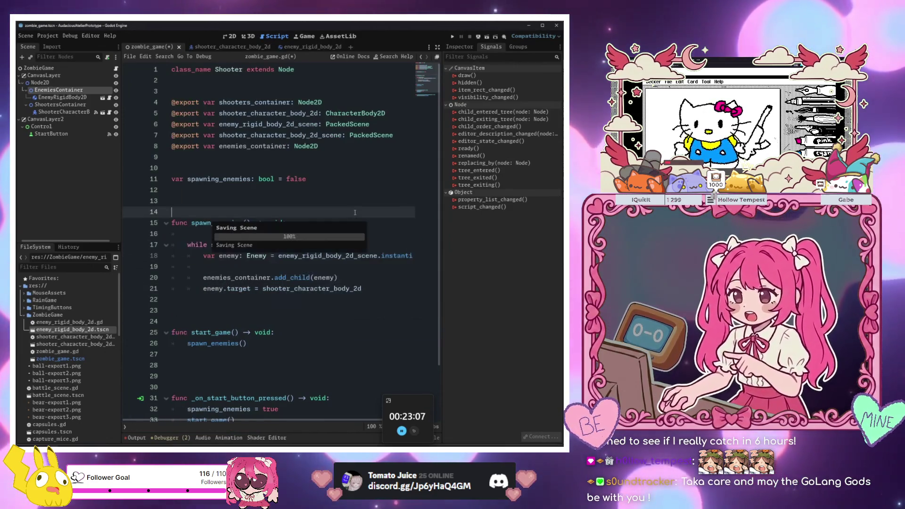
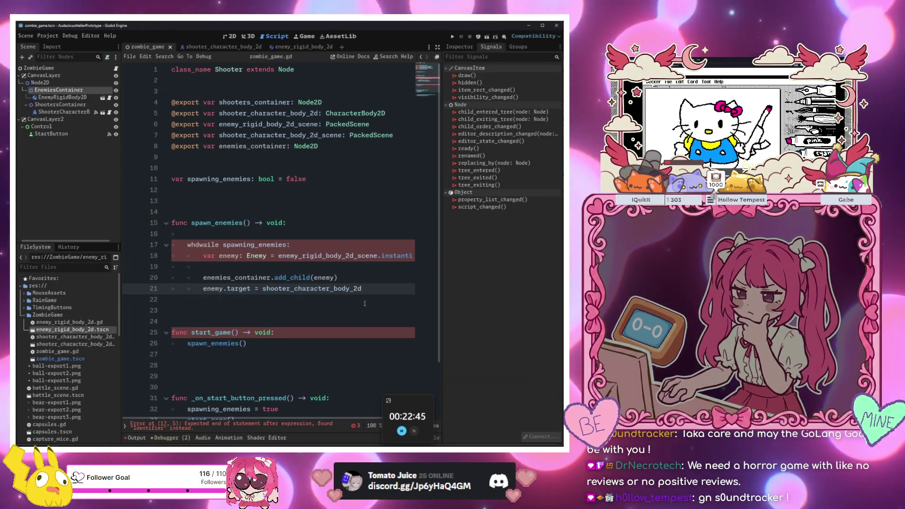
# - Fix the misspelled while keyword and add 'await get_tree().create_timer(1.0).timeout' after the target assignment
pyautogui.hotkey('ctrl', 'z')
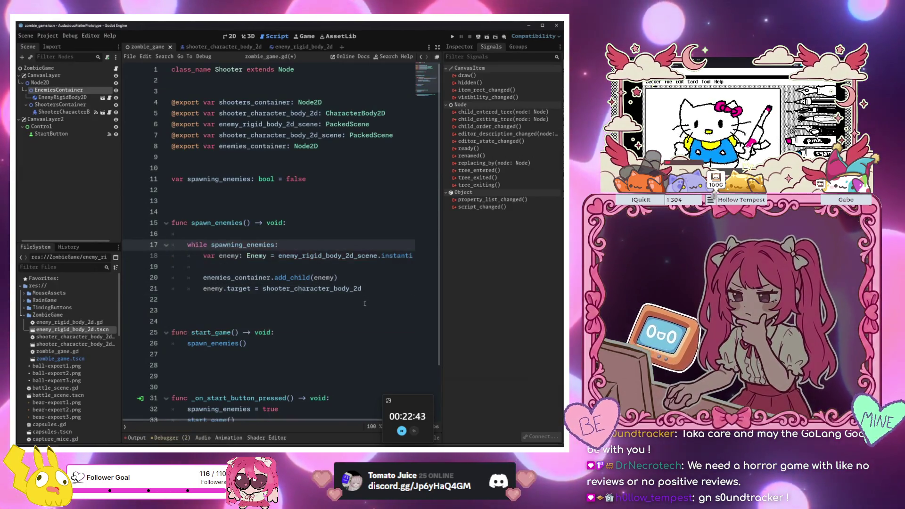
pyautogui.click(367, 300)
pyautogui.press('Return')
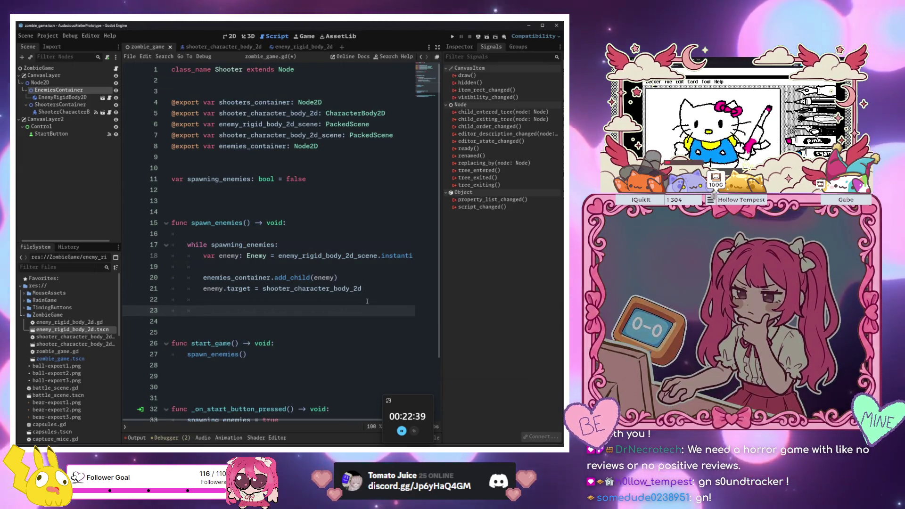
pyautogui.write('await get_tr')
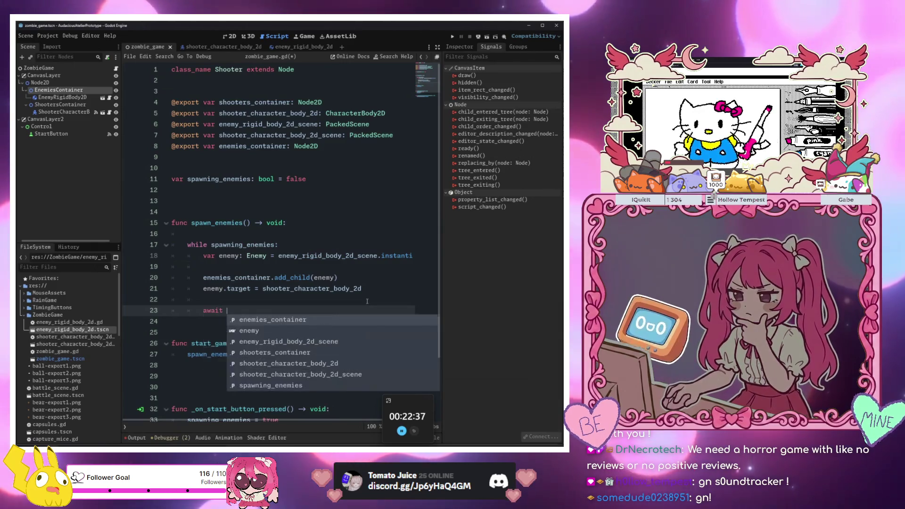
pyautogui.press('Return')
pyautogui.write('.crea')
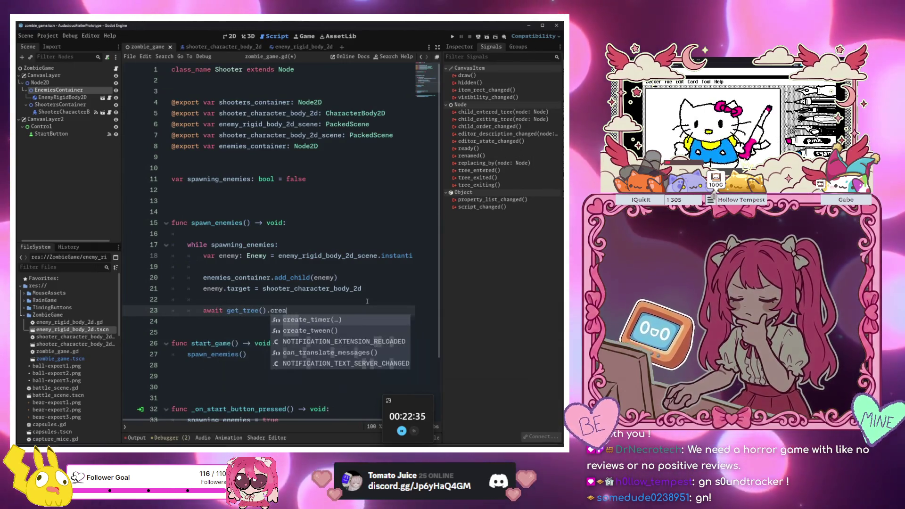
pyautogui.press('Return')
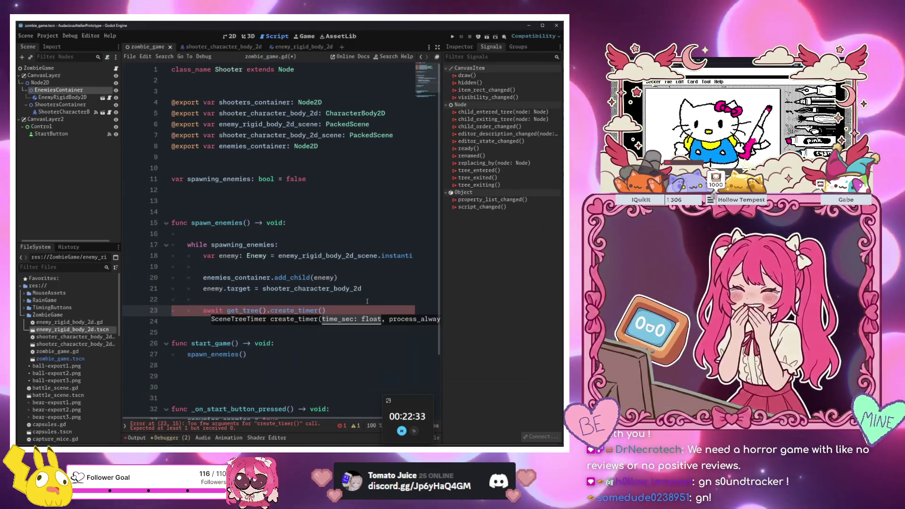
pyautogui.write('1')
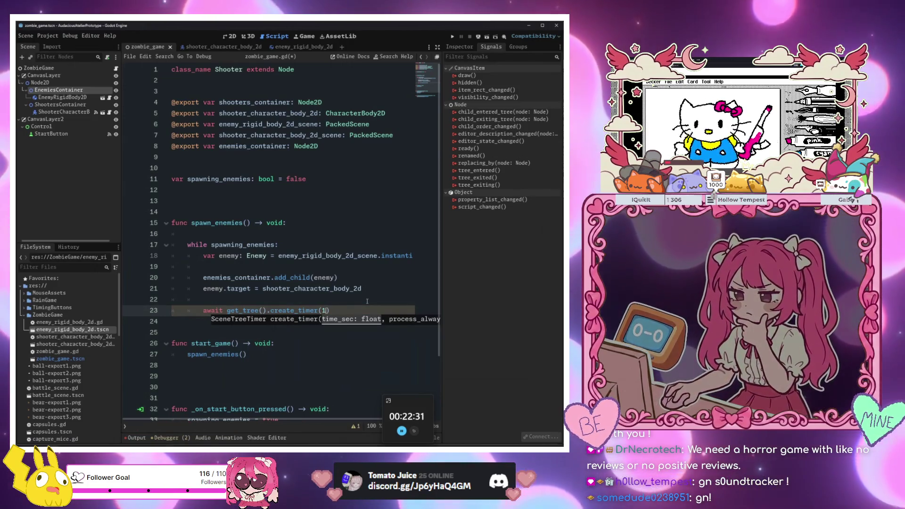
pyautogui.write('.0).timeout')
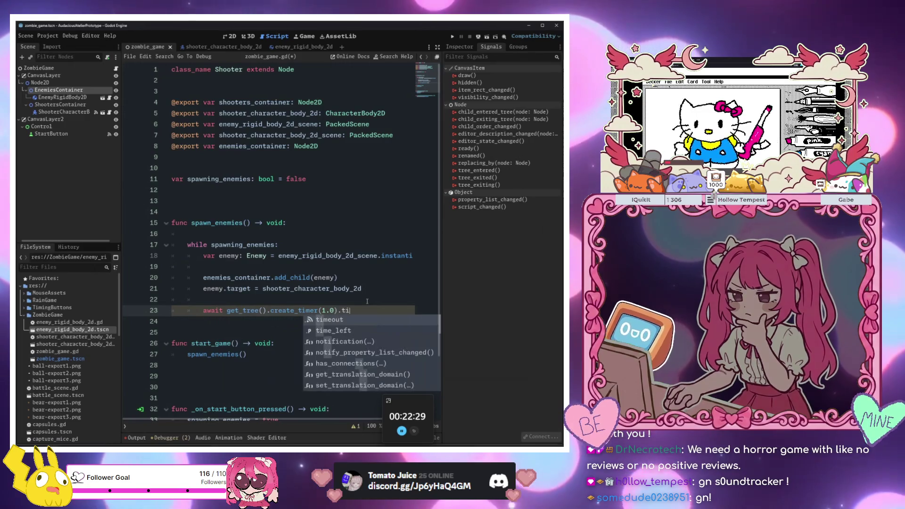
pyautogui.click(285, 84)
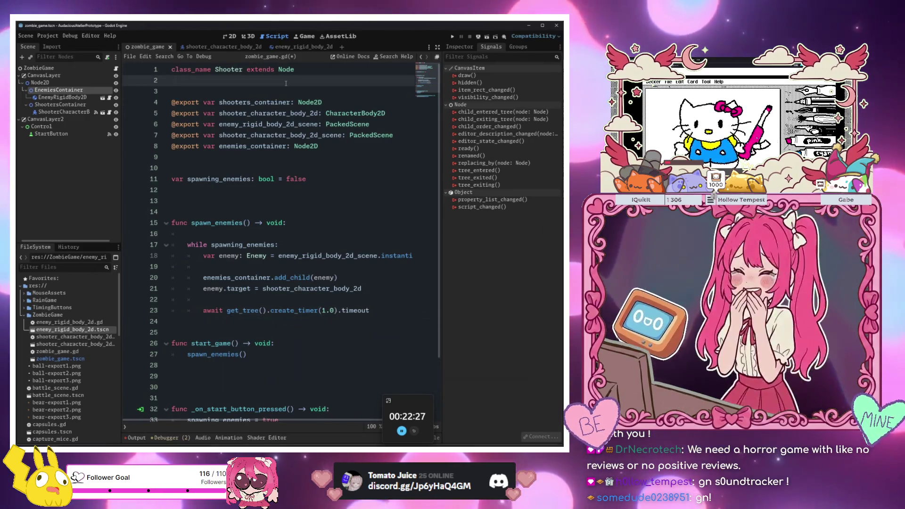
pyautogui.press('Return')
pyautogui.press('Return')
pyautogui.press('Return')
pyautogui.press('Up')
pyautogui.write('@export var ')
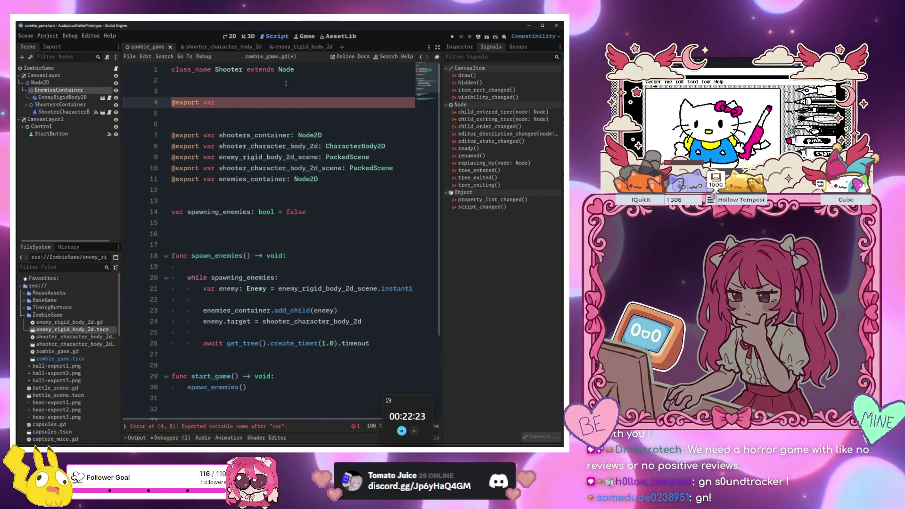
pyautogui.write('spawan')
pyautogui.press('BackSpace')
pyautogui.press('BackSpace')
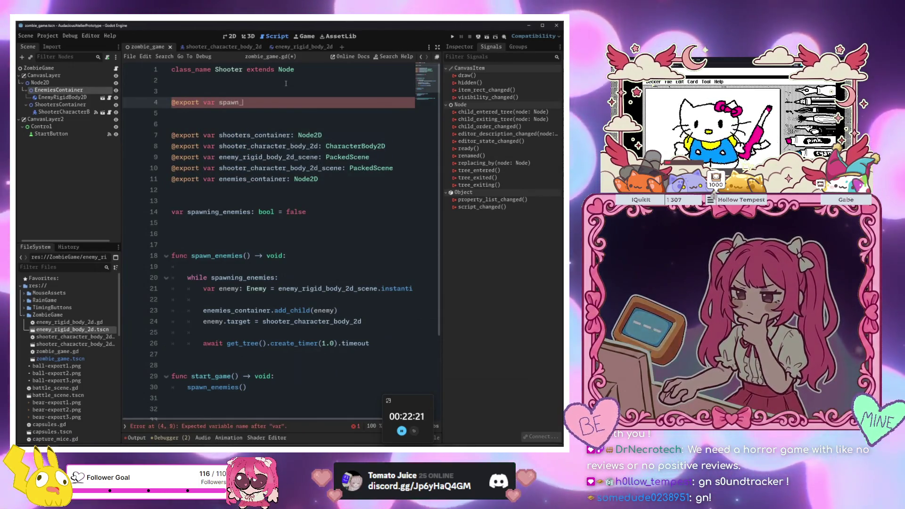
pyautogui.write('n_d_delay: in')
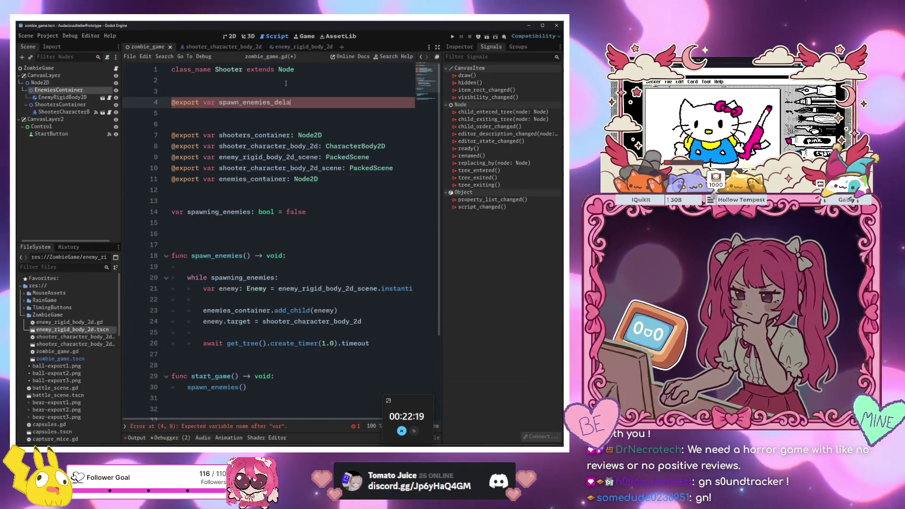
pyautogui.press('BackSpace')
pyautogui.press('BackSpace')
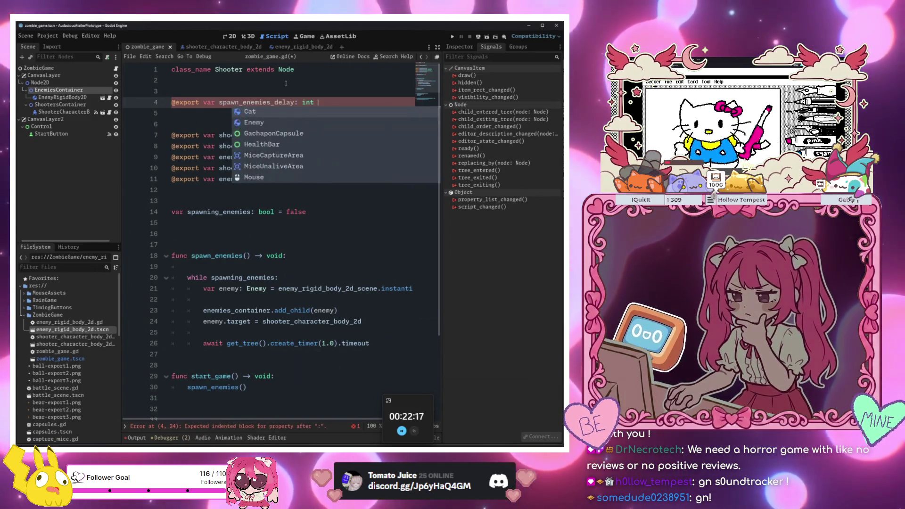
pyautogui.write('float ')
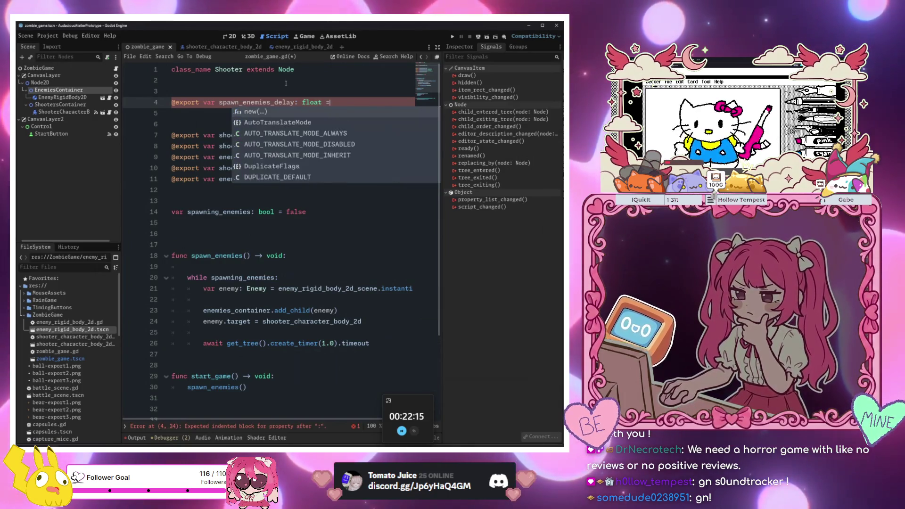
pyautogui.write('= 1.0')
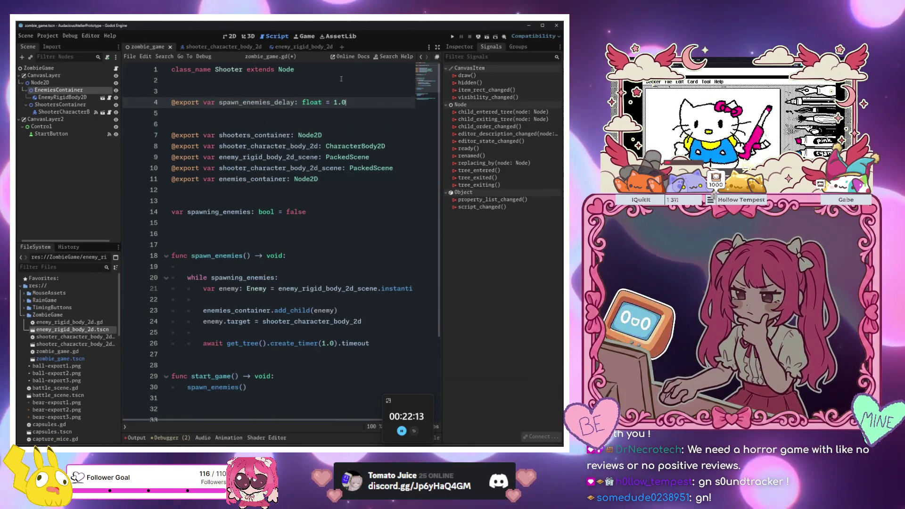
# - Use spawn_enemies_delay as the create_timer duration and run the game to test
pyautogui.click(323, 343)
pyautogui.press('Delete')
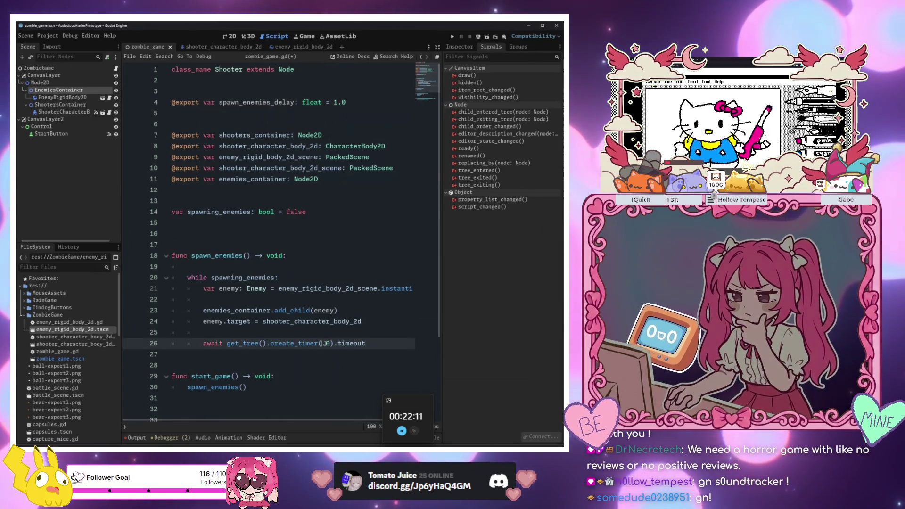
pyautogui.write('spaw')
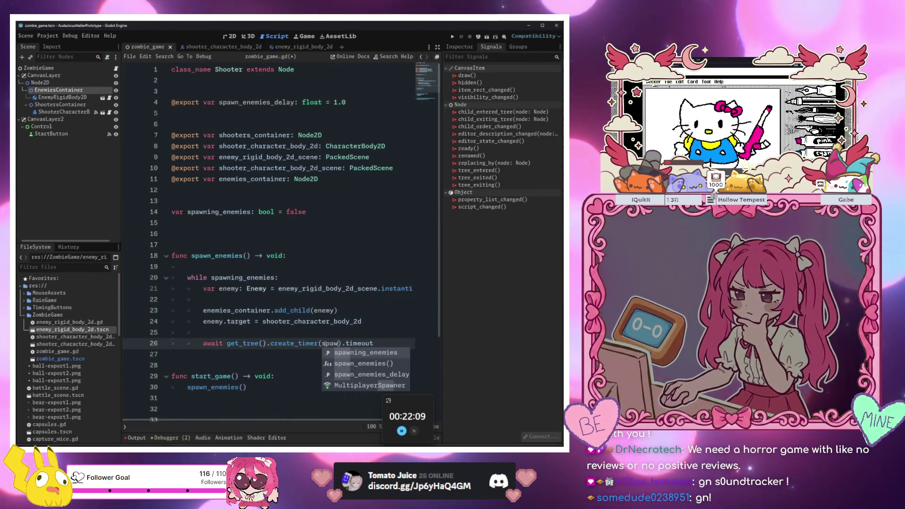
pyautogui.press('Down')
pyautogui.press('Down')
pyautogui.press('Return')
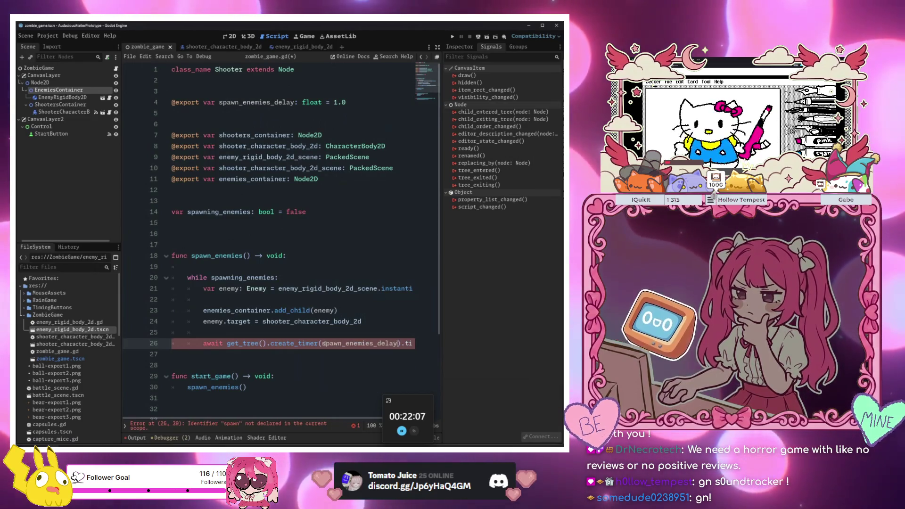
pyautogui.click(295, 311)
pyautogui.press('F6')
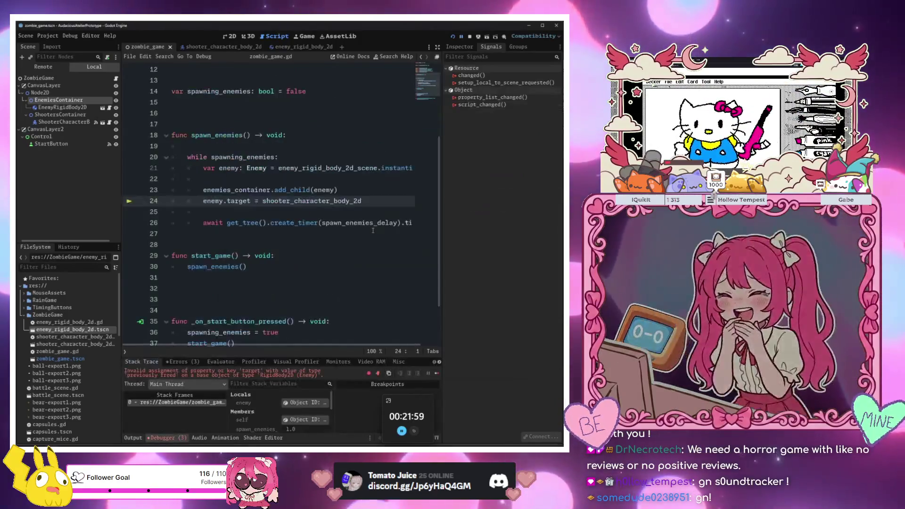
# - Inspect the line raising the enemy.target error and go to the end of the add_child line
pyautogui.click(269, 202)
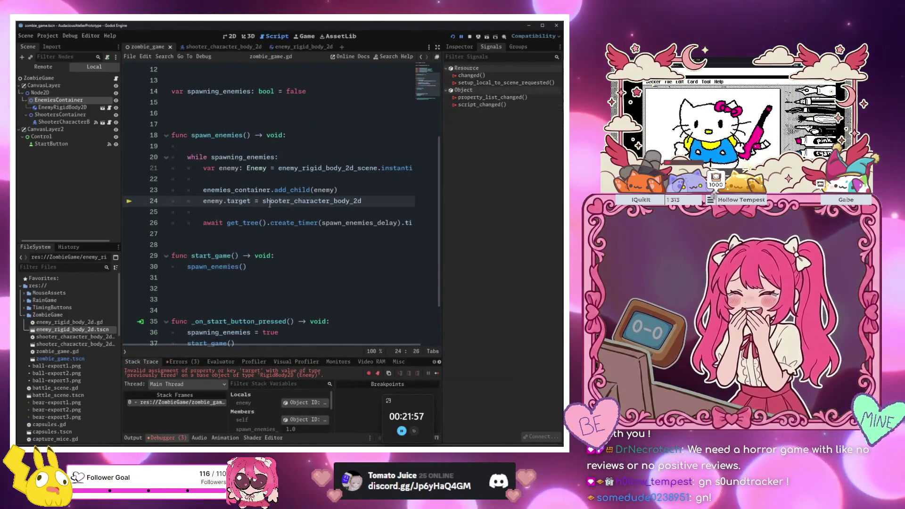
pyautogui.scroll(3, 302, 233)
pyautogui.click(276, 278)
pyautogui.scroll(-2, 276, 288)
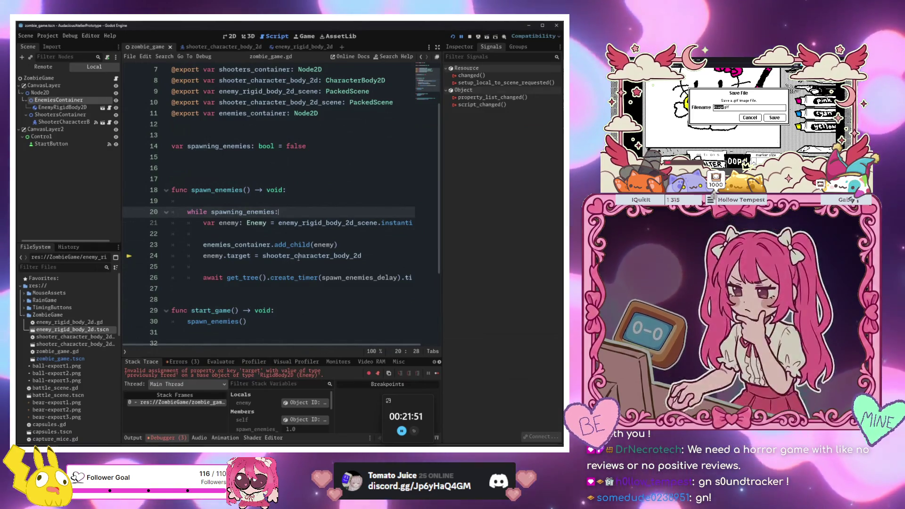
pyautogui.click(361, 246)
pyautogui.scroll(-1, 362, 247)
pyautogui.click(380, 223)
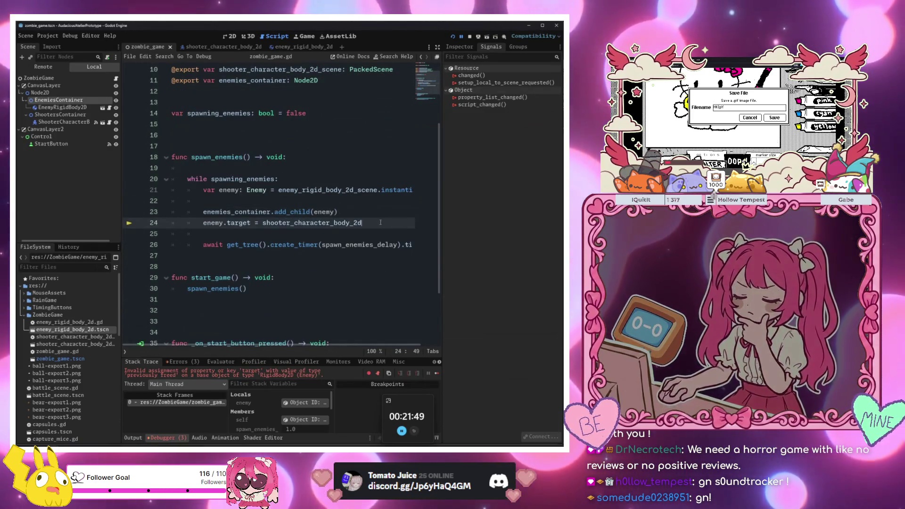
pyautogui.click(376, 217)
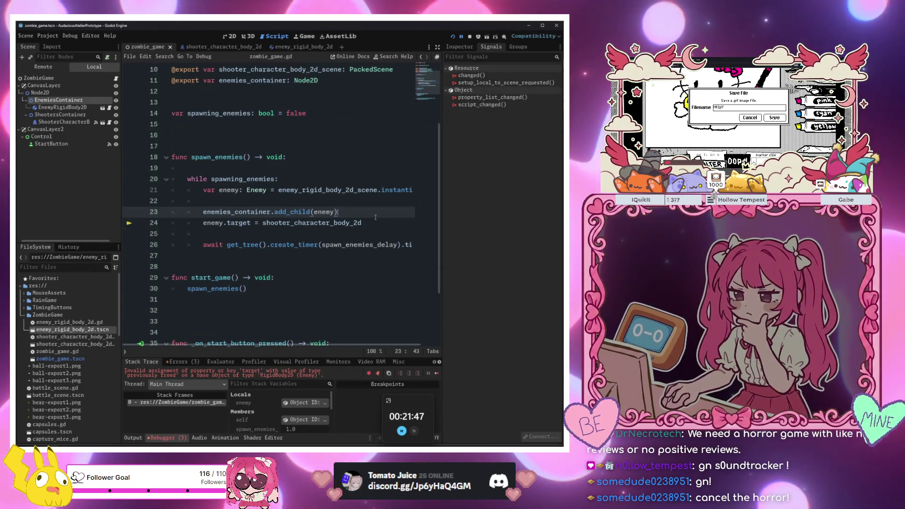
# - Add an 'if shooter_character_body_2d:' line before the target assignment
pyautogui.press('Return')
pyautogui.press('Return')
pyautogui.press('Return')
pyautogui.press('Up')
pyautogui.press('Up')
pyautogui.press('Down')
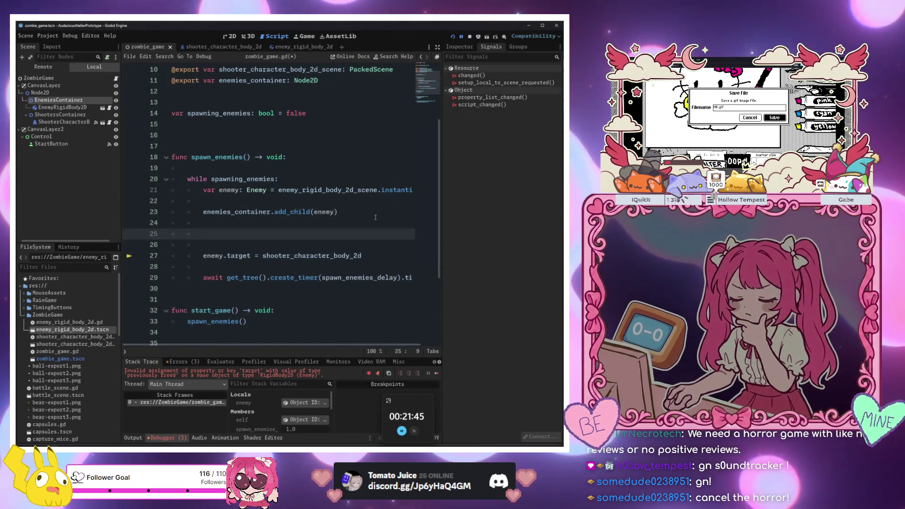
pyautogui.write('if t')
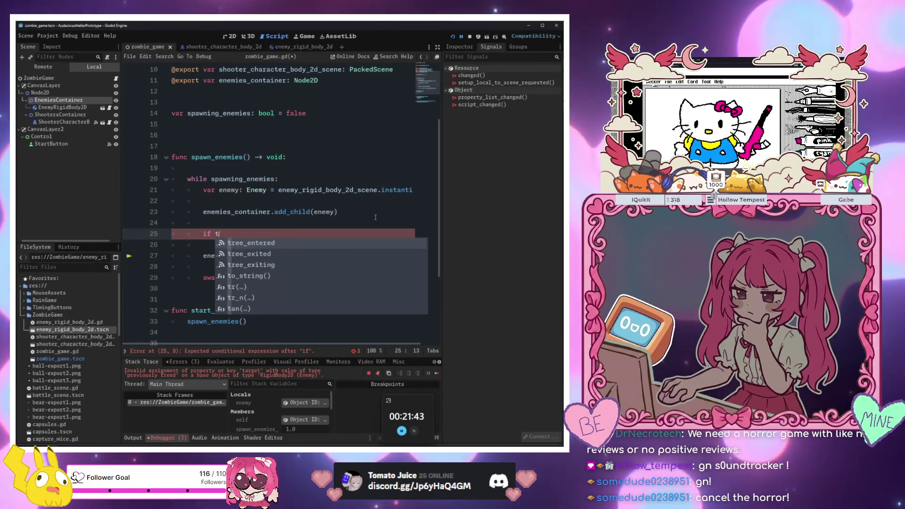
pyautogui.press('BackSpace')
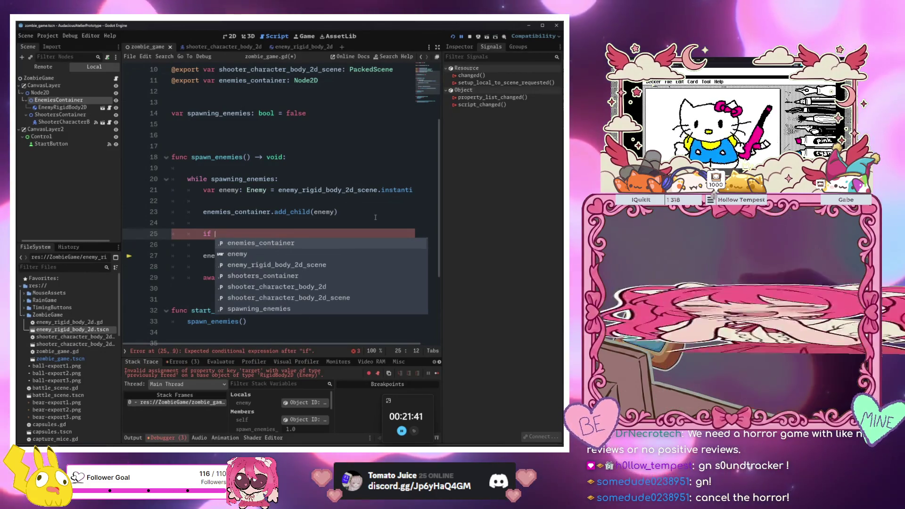
pyautogui.press('Escape')
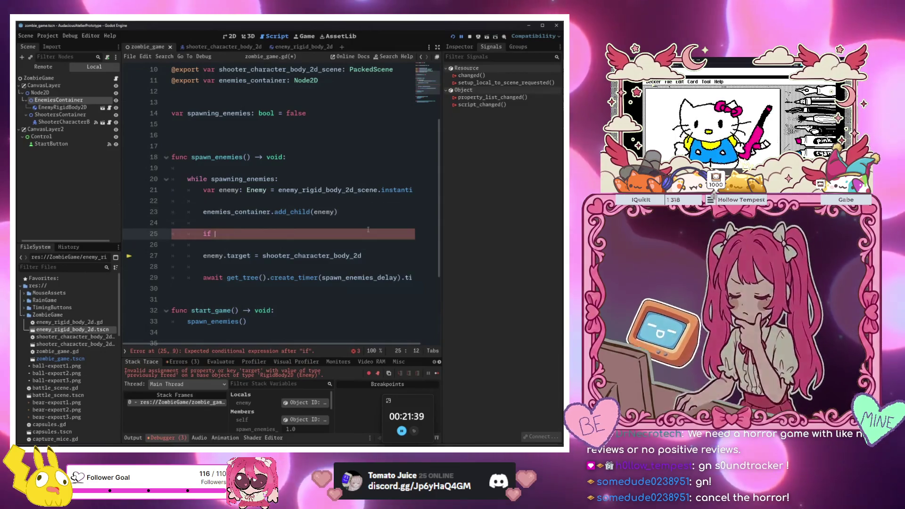
pyautogui.write('shoo')
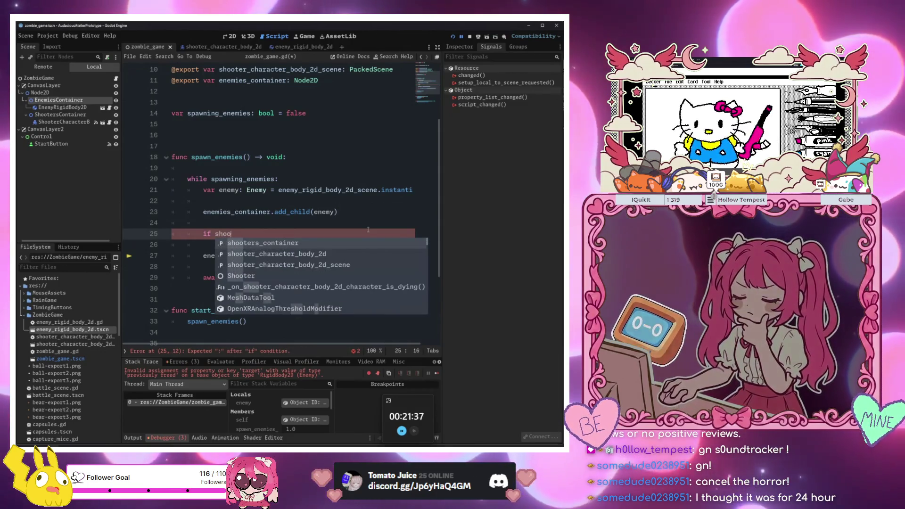
pyautogui.press('Down')
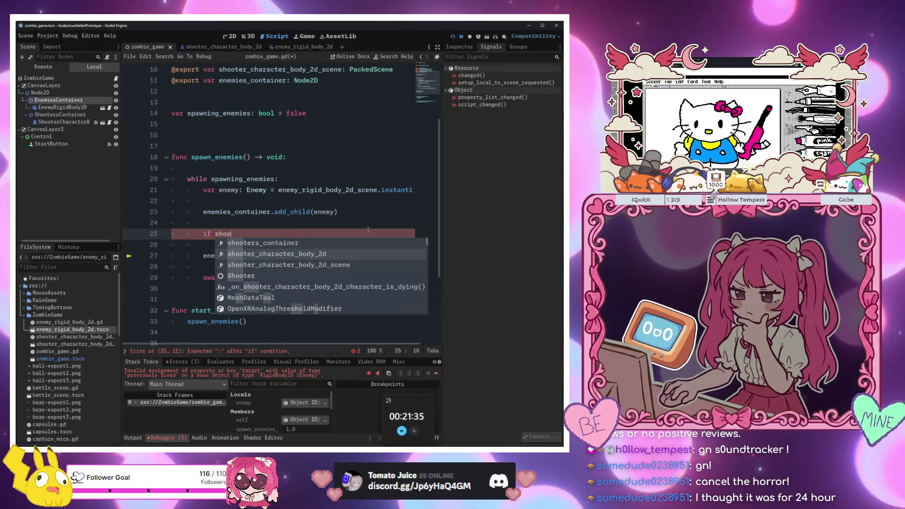
pyautogui.press('Return')
pyautogui.write(':')
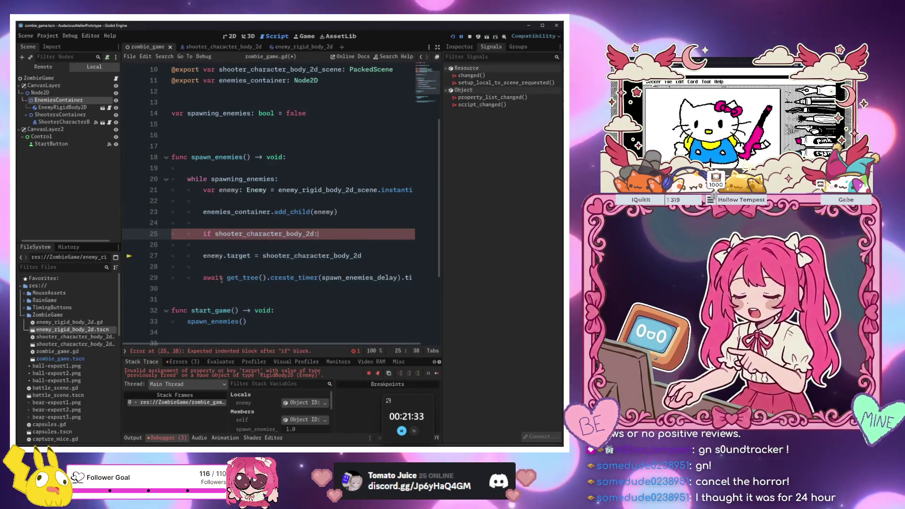
# - Move the enemy.target assignment into the if block and relaunch the game
pyautogui.click(193, 259)
pyautogui.click(239, 245)
pyautogui.hotkey('ctrl', 'shift', 'k')
pyautogui.click(287, 226)
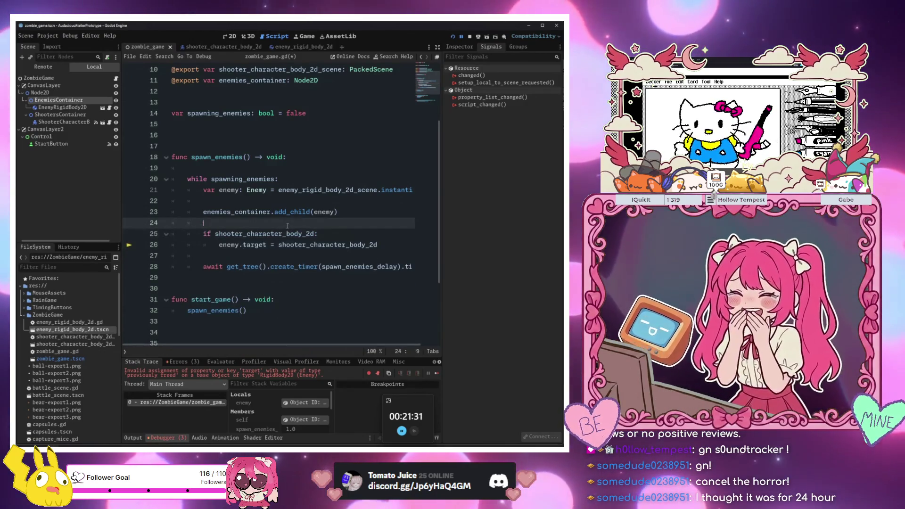
pyautogui.press('F6')
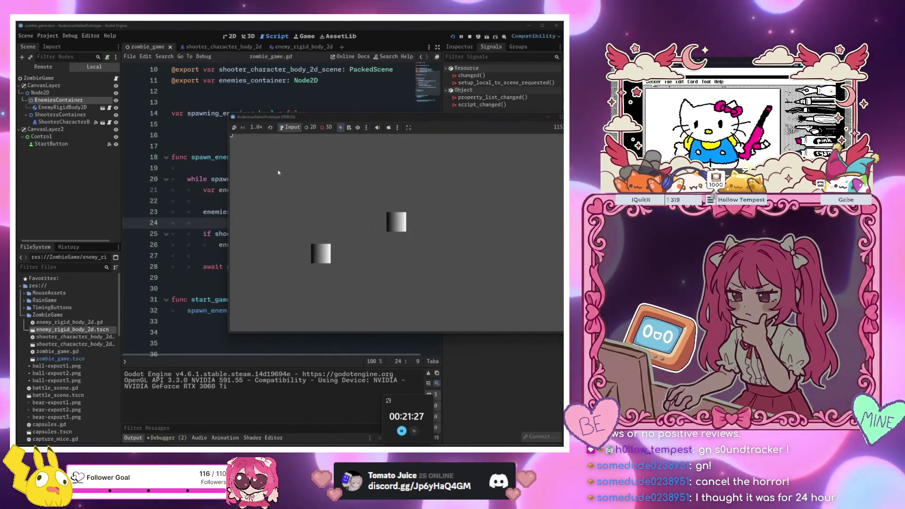
# - Change the enemy speed from 300 to 3, then run and stop the game
pyautogui.click(284, 113)
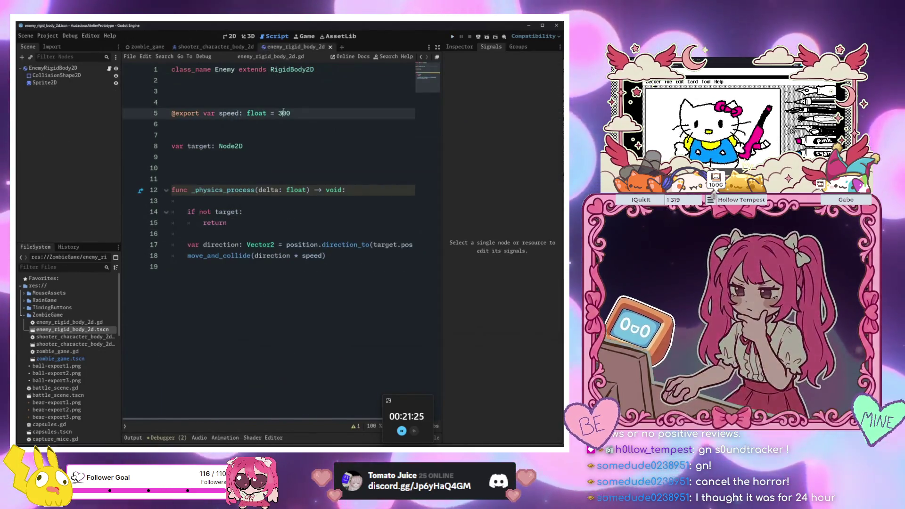
pyautogui.click(293, 114)
pyautogui.press('BackSpace')
pyautogui.press('BackSpace')
pyautogui.click(295, 135)
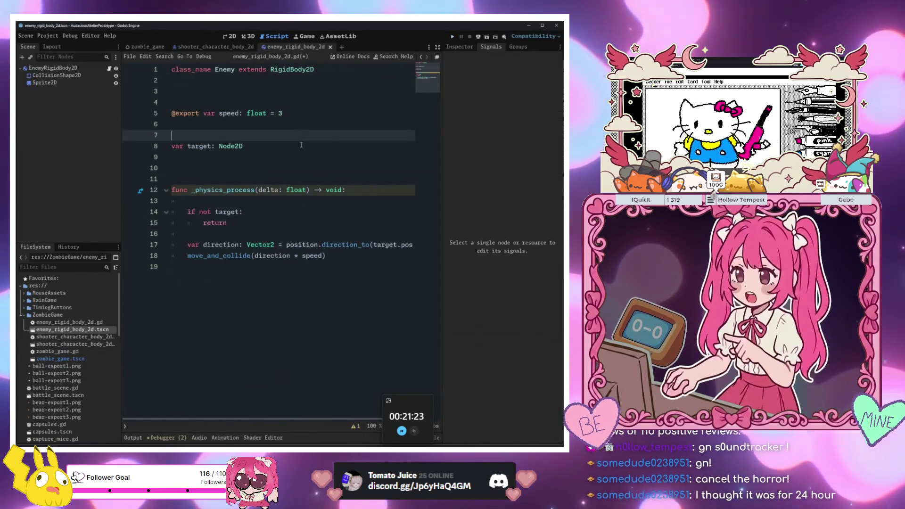
pyautogui.press('F6')
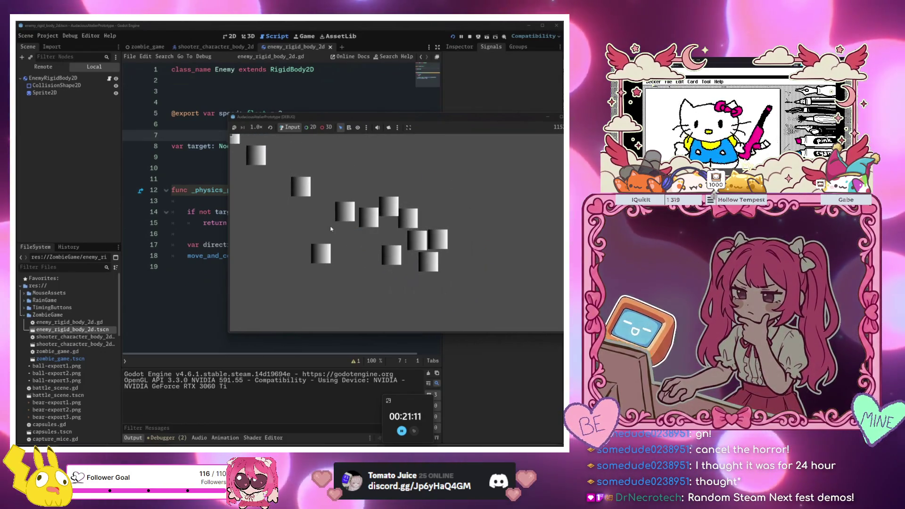
pyautogui.press('F8')
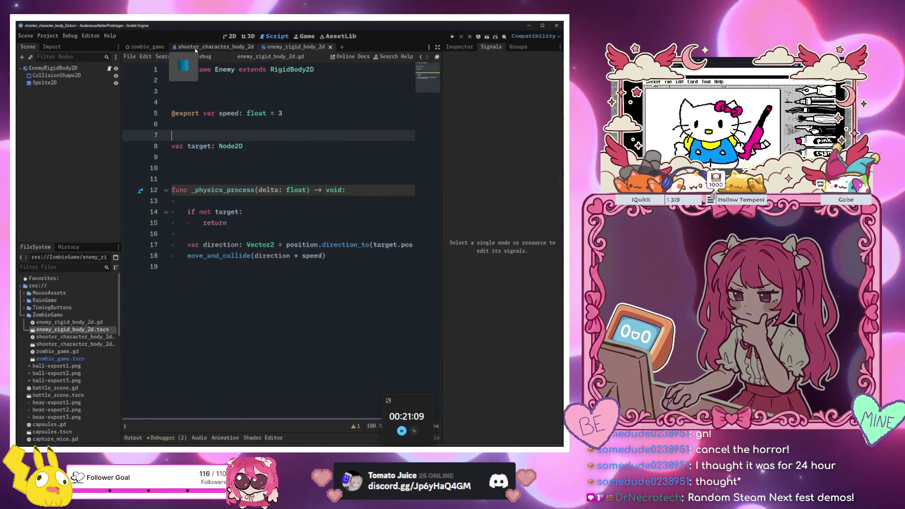
# - Delete the EnemyRigidBody2D node from the zombie_game scene
pyautogui.click(213, 47)
pyautogui.click(148, 47)
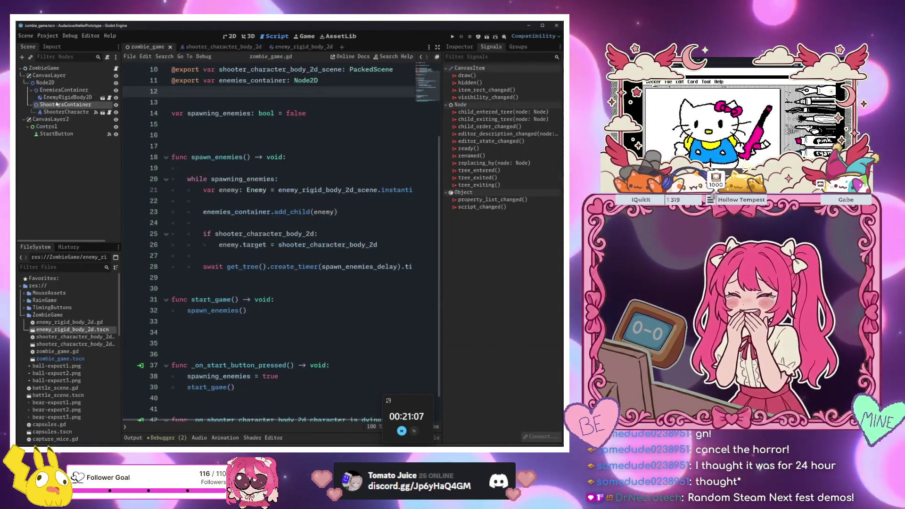
pyautogui.press('Delete')
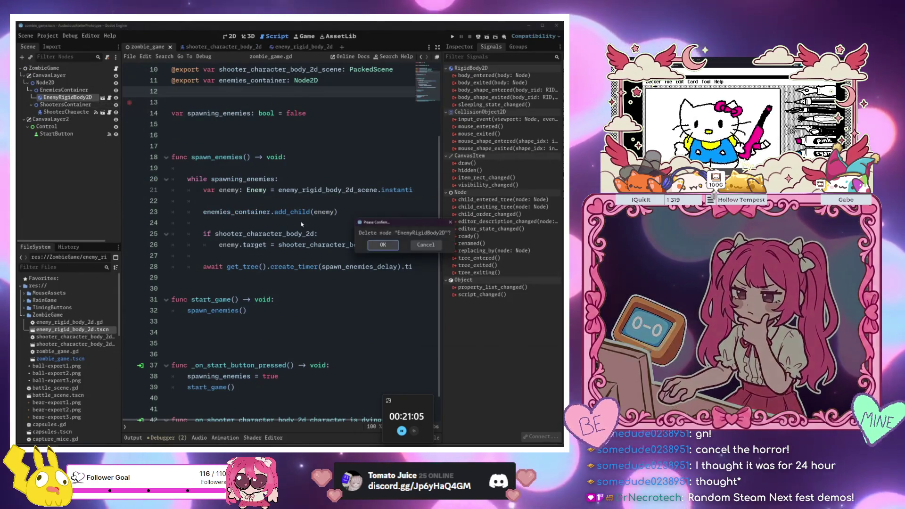
pyautogui.click(382, 245)
pyautogui.click(281, 205)
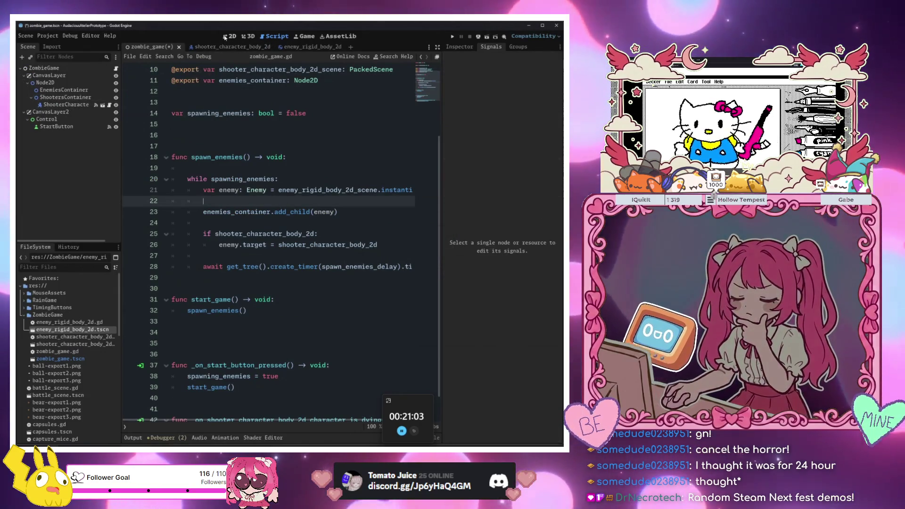
# - Switch to the 2D view and select Node2D in the scene tree
pyautogui.click(317, 226)
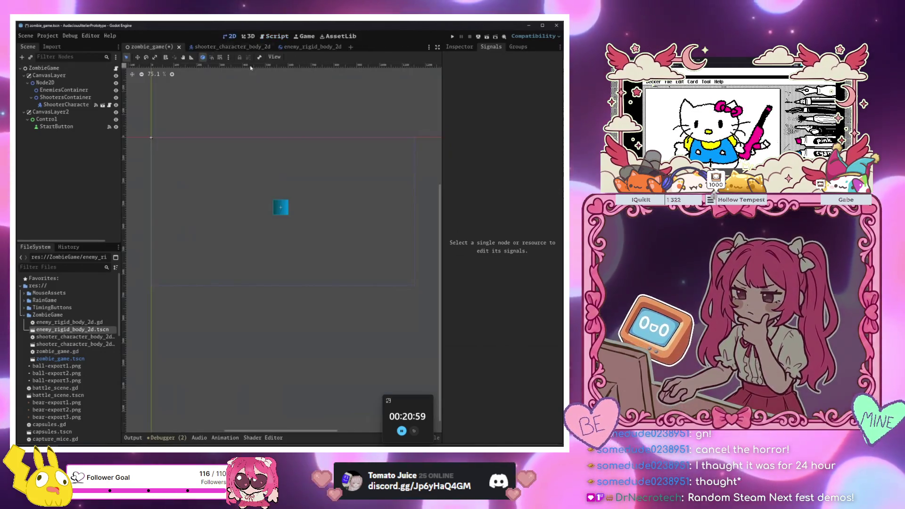
pyautogui.click(230, 35)
pyautogui.click(44, 68)
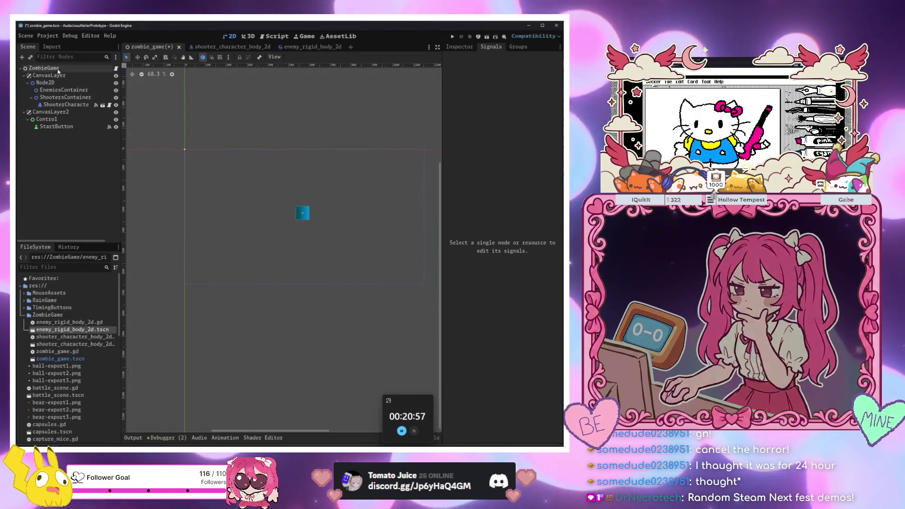
pyautogui.click(45, 83)
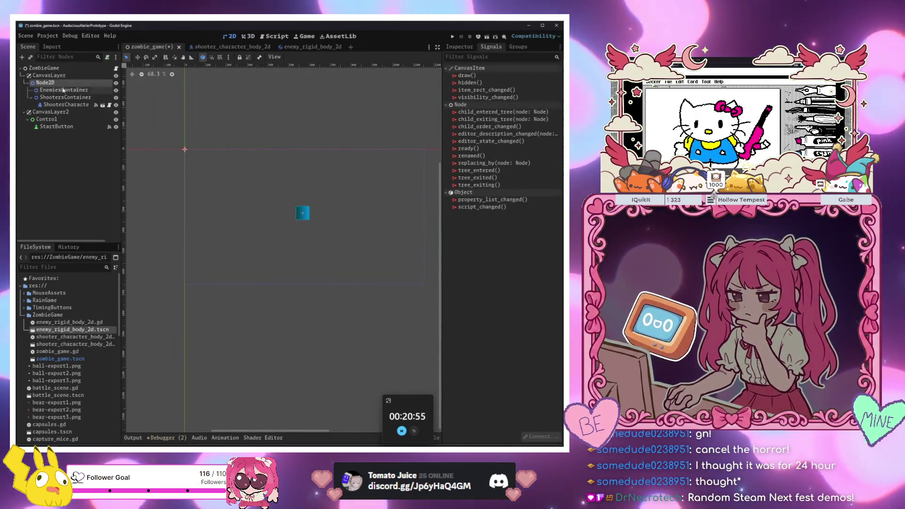
# - Add a Path2D node named SpawnPath2D under Node2D
pyautogui.hotkey('ctrl', 'a')
pyautogui.write('path')
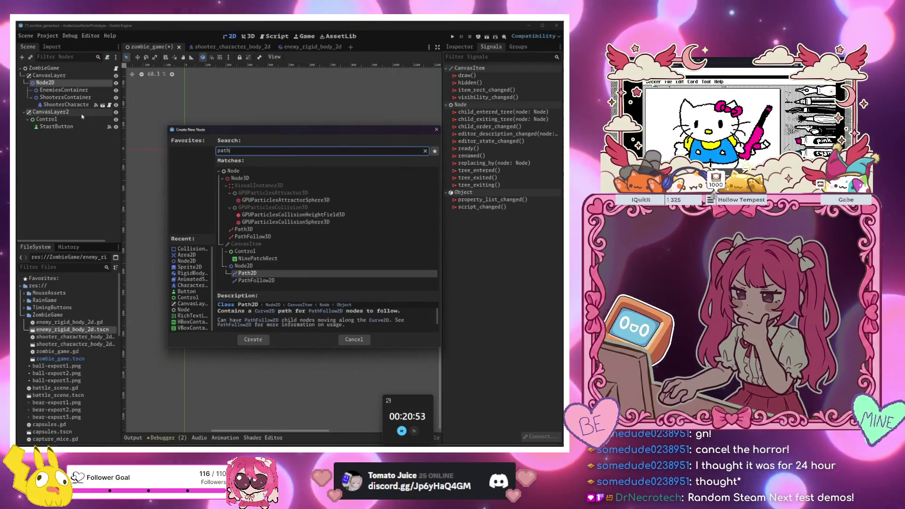
pyautogui.press('Return')
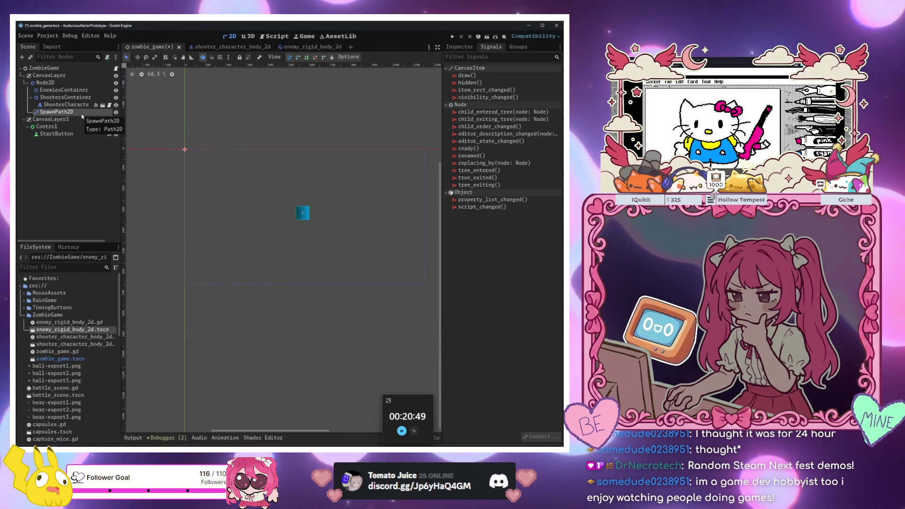
# - Add a PathFollow2D child named SpawnPathFollow2D under SpawnPath2D
pyautogui.hotkey('ctrl', 'a')
pyautogui.write('sp')
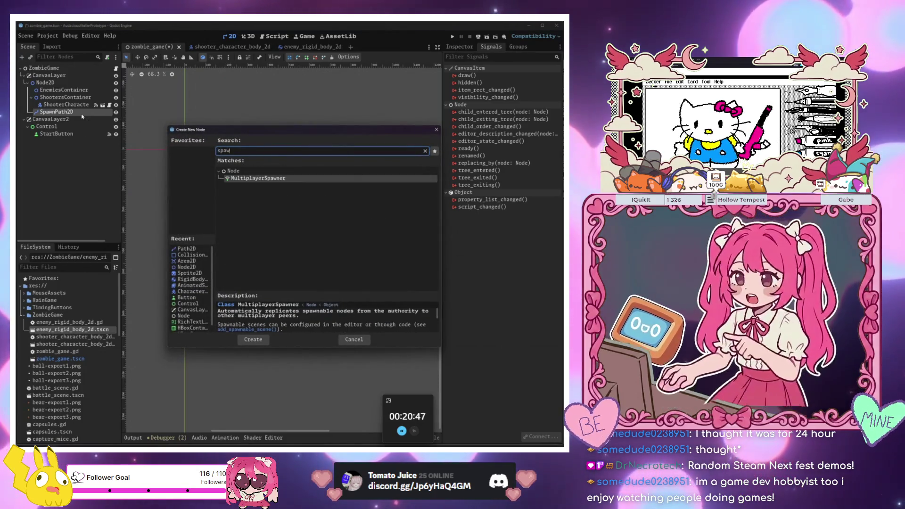
pyautogui.press('BackSpace')
pyautogui.press('BackSpace')
pyautogui.write('pathfollow')
pyautogui.press('Return')
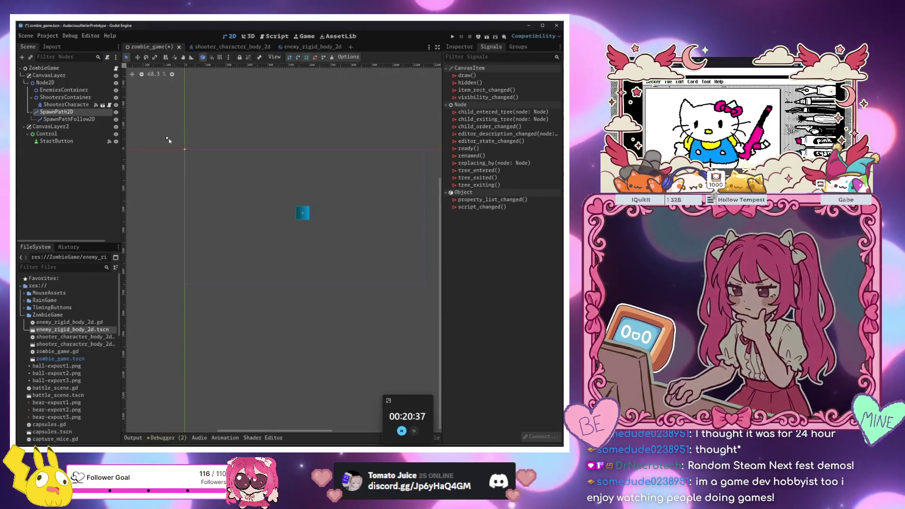
pyautogui.moveTo(248, 156); pyautogui.dragTo(221, 148)
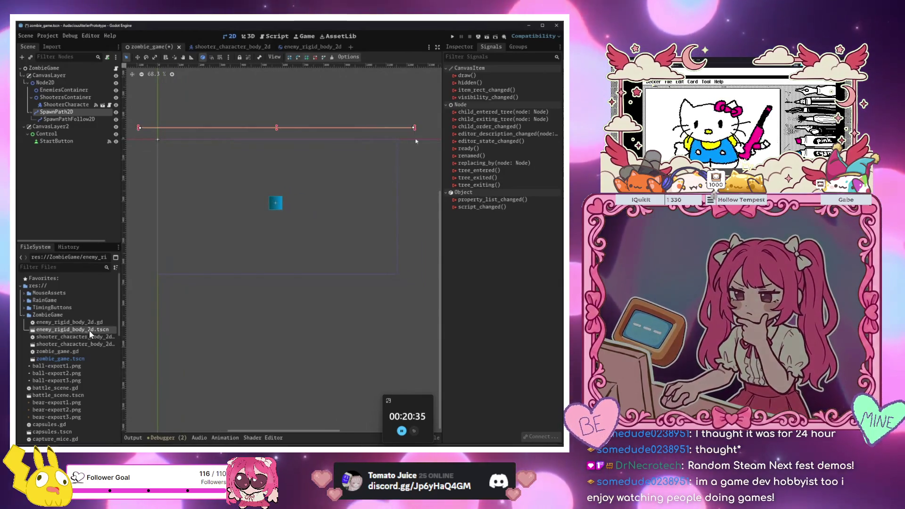
# - Add path points around the play area to close the spawn curve into a rectangle
pyautogui.scroll(-2, 387, 193)
pyautogui.click(405, 250)
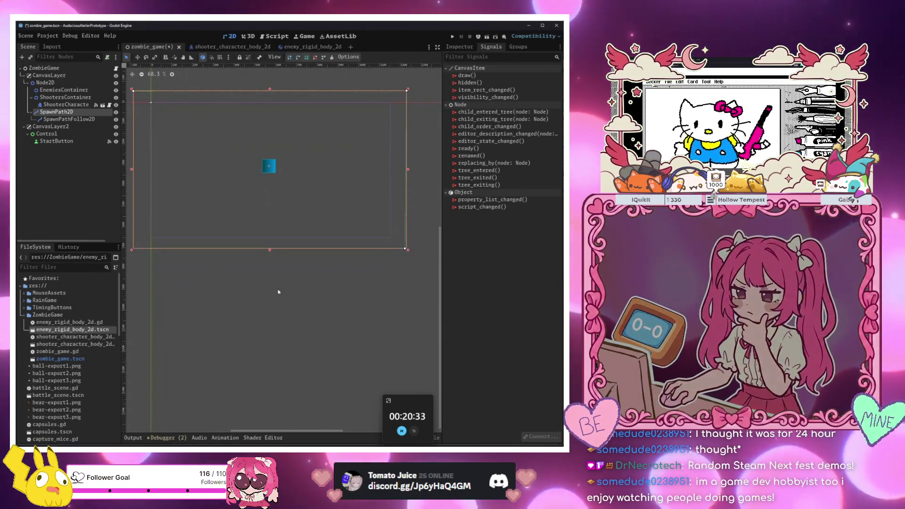
pyautogui.hscroll(-2, 232, 249)
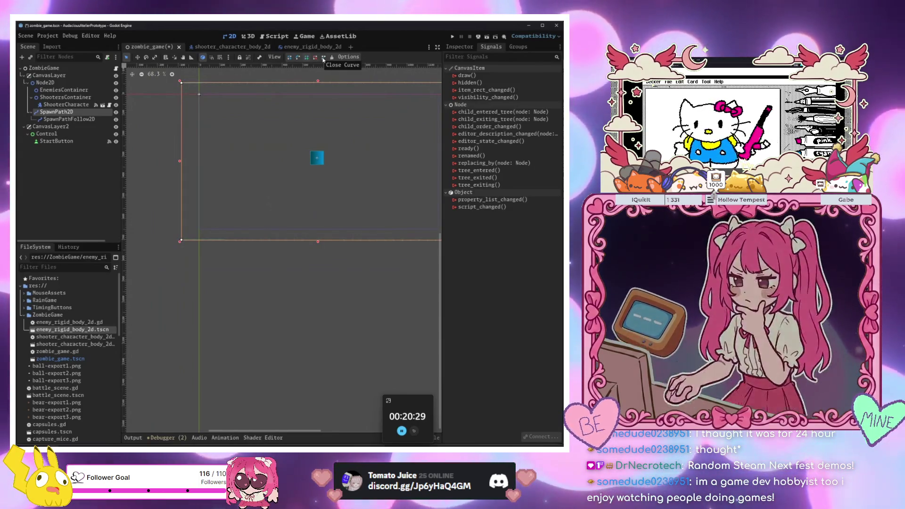
pyautogui.scroll(2, 141, 189)
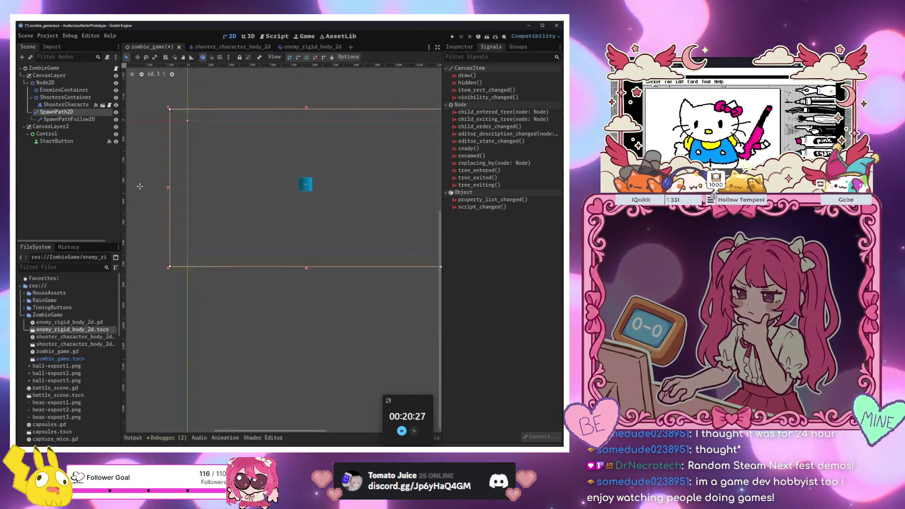
# - Select SpawnPathFollow2D and return to the zombie_game.gd script
pyautogui.click(81, 120)
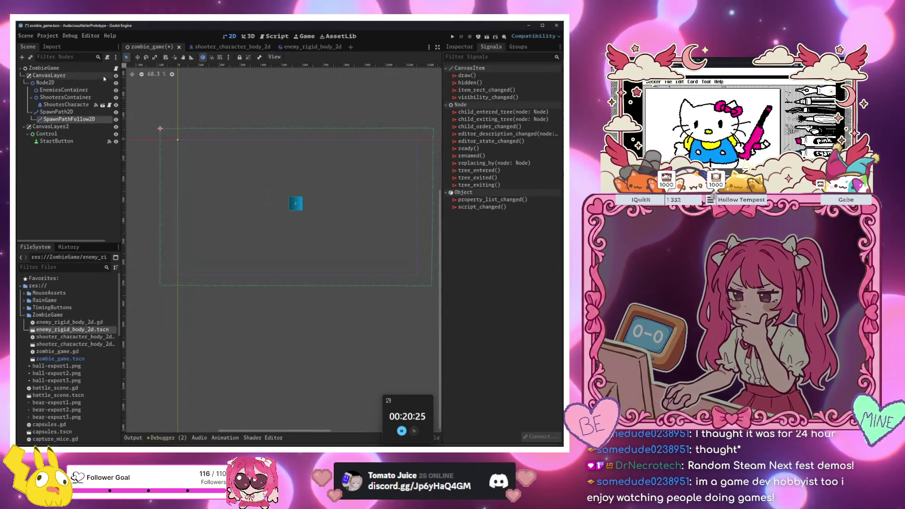
pyautogui.click(116, 68)
pyautogui.scroll(1, 226, 179)
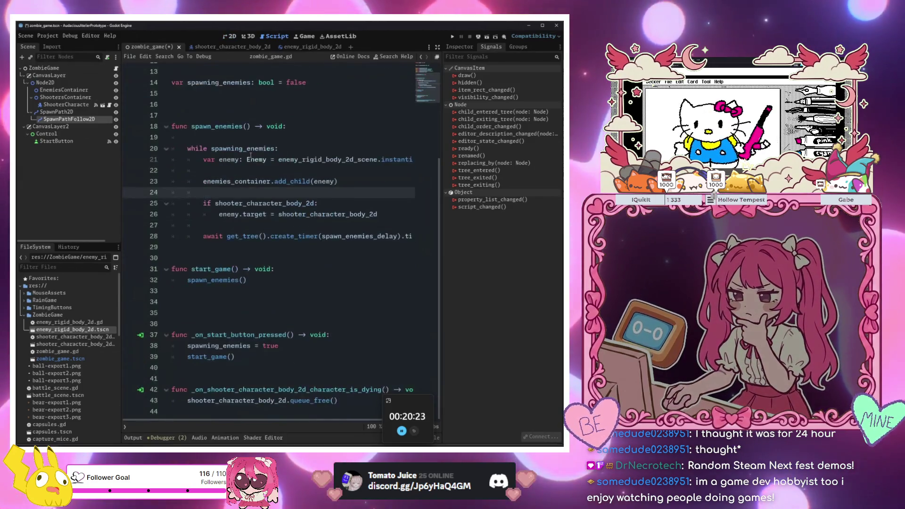
# - Drag the spawn path nodes into the script to create references for SpawnPath2D and SpawnPathFollow2D
pyautogui.keyDown('shift'); pyautogui.click(70, 119); pyautogui.keyUp('shift')
pyautogui.moveTo(70, 119); pyautogui.dragTo(214, 147)
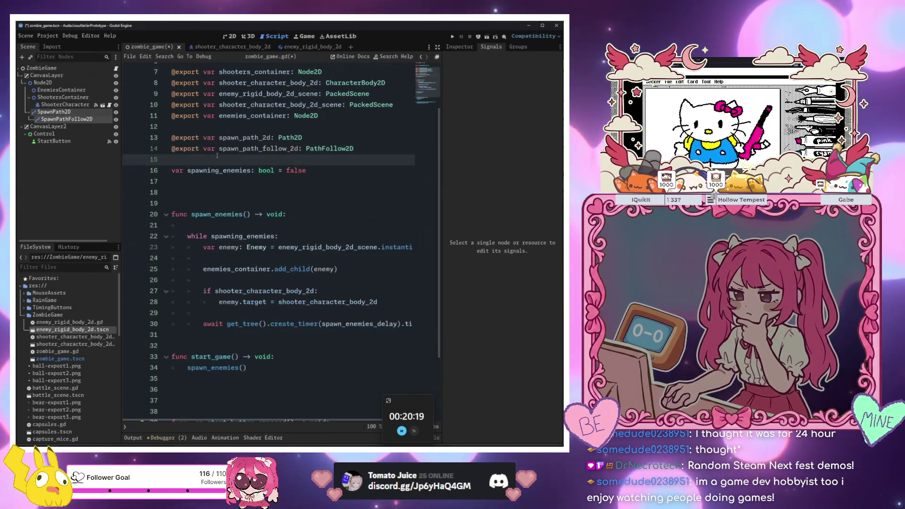
pyautogui.click(292, 214)
# - Open blank lines above the 'var enemy' line in the spawn loop
pyautogui.scroll(-3, 292, 214)
pyautogui.click(292, 280)
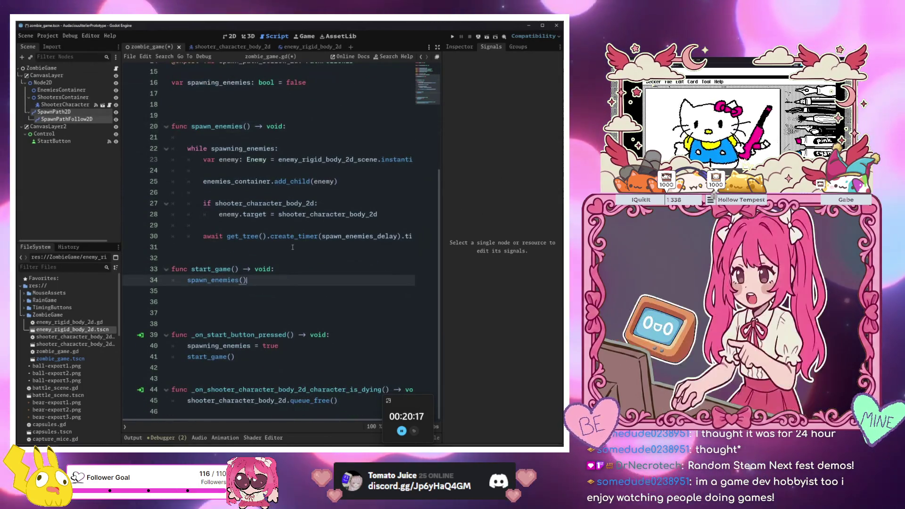
pyautogui.click(349, 181)
pyautogui.click(348, 236)
pyautogui.click(354, 160)
pyautogui.click(360, 181)
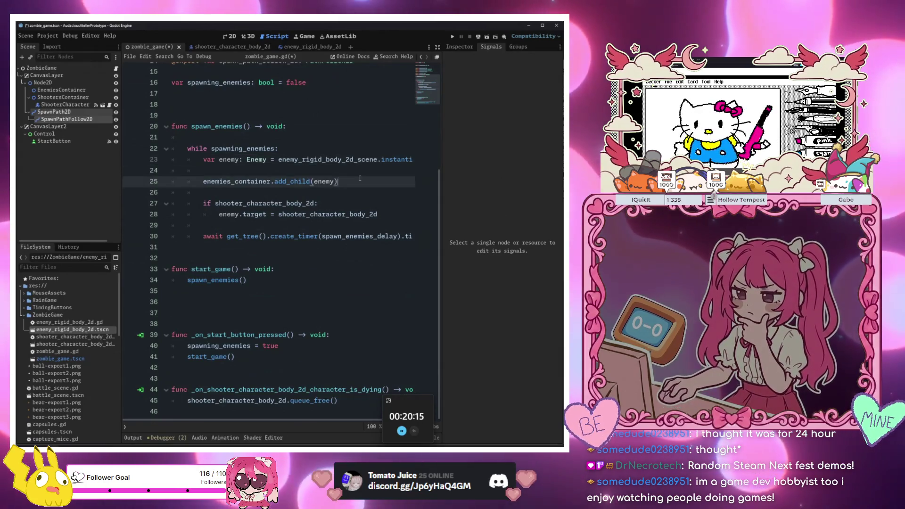
pyautogui.click(364, 173)
pyautogui.press('Up')
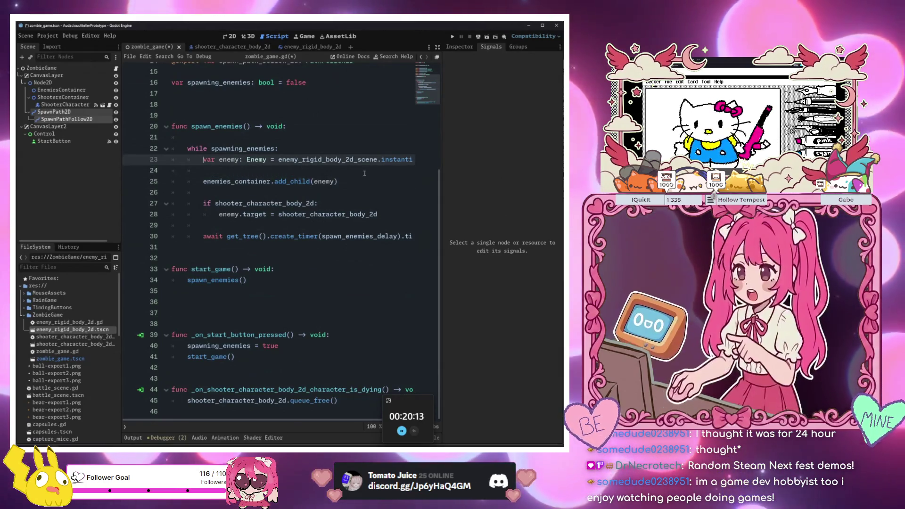
pyautogui.press('Down')
pyautogui.press('Up')
pyautogui.press('Return')
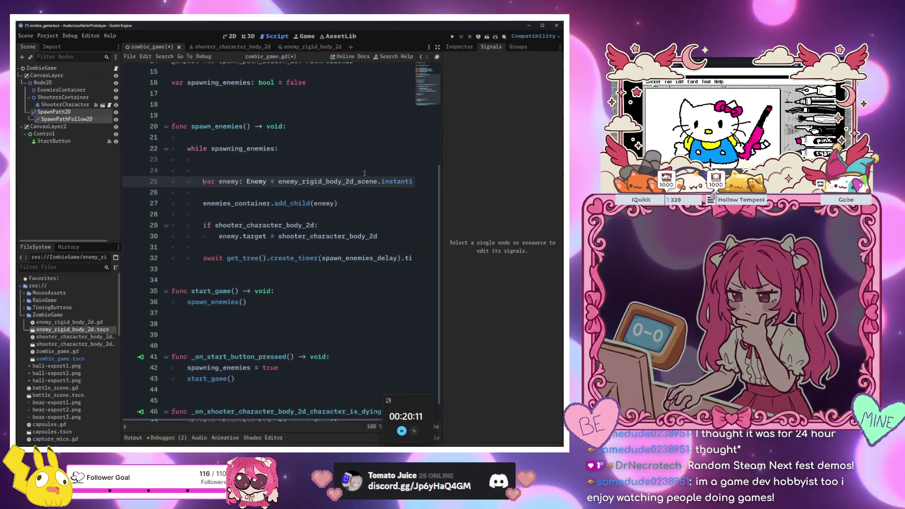
pyautogui.press('Return')
pyautogui.press('Up')
pyautogui.press('Up')
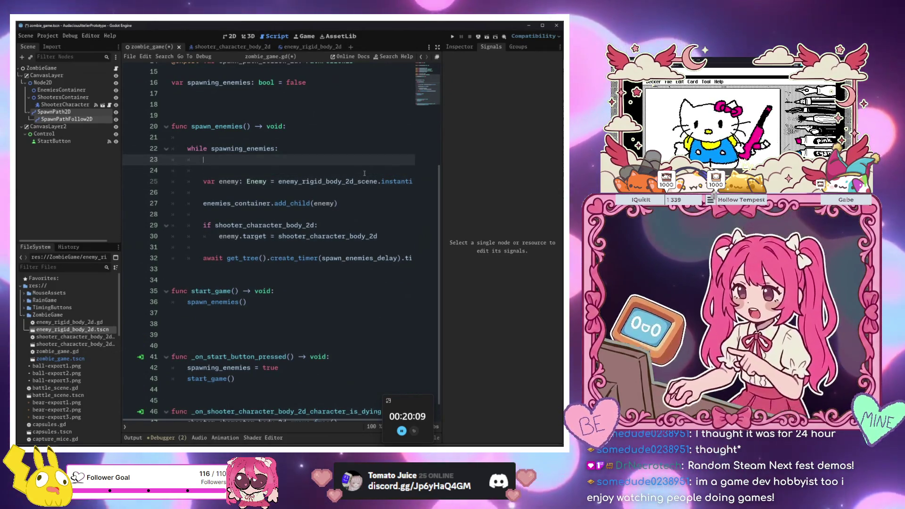
# - Set spawn_path_follow_2d.progress_ratio to randf() each loop iteration
pyautogui.write('spawn')
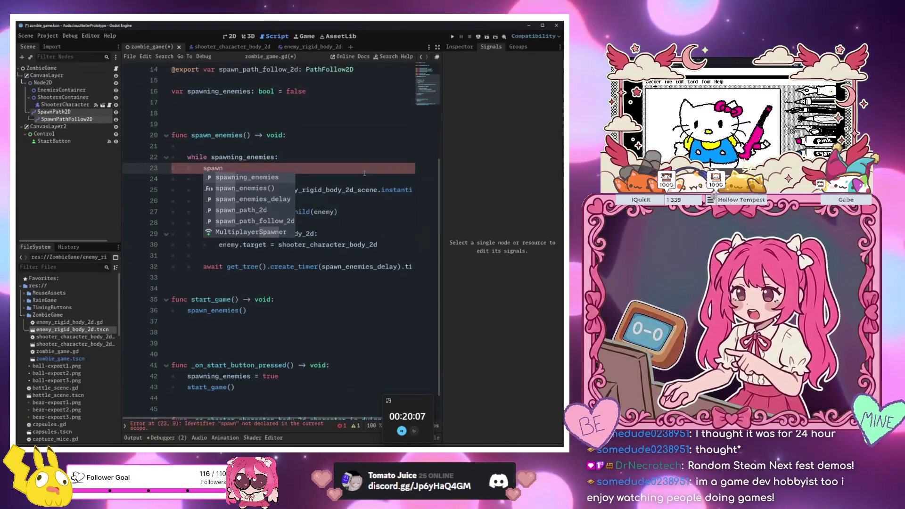
pyautogui.press('Down')
pyautogui.press('Down')
pyautogui.press('Down')
pyautogui.press('Return')
pyautogui.write('.')
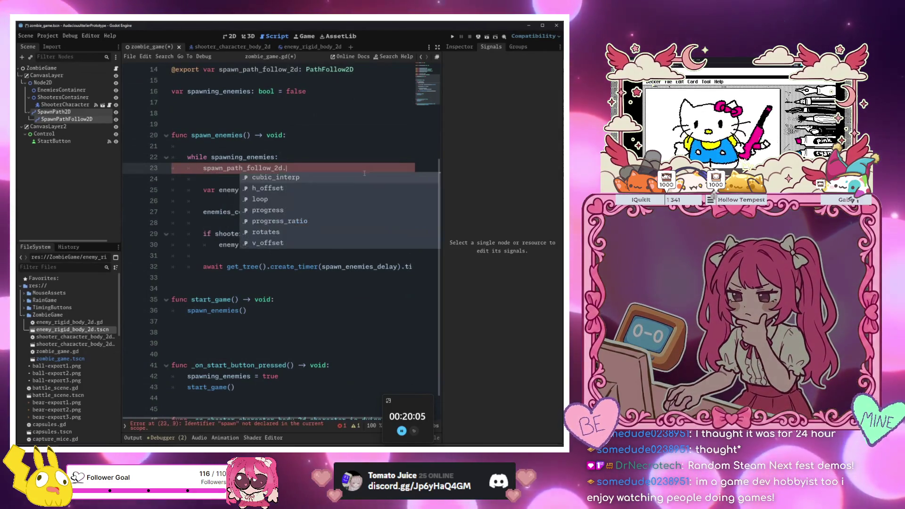
pyautogui.press('Down')
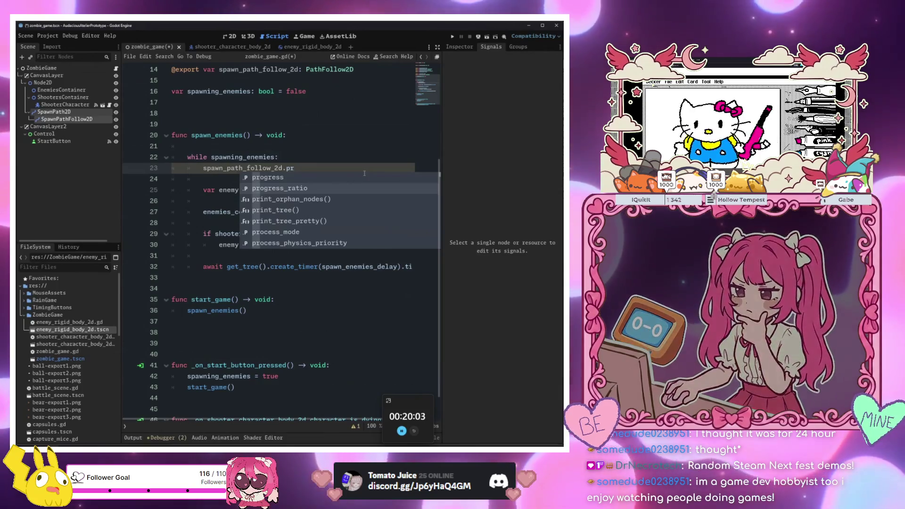
pyautogui.press('Return')
pyautogui.write('= ran')
pyautogui.press('Return')
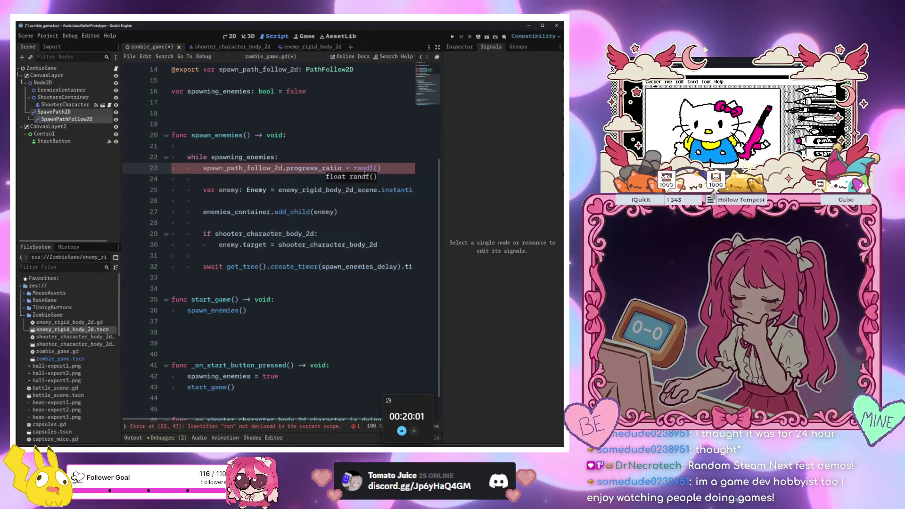
# - Add a new line after the target assignment and begin 'enemy.position ='
pyautogui.click(356, 197)
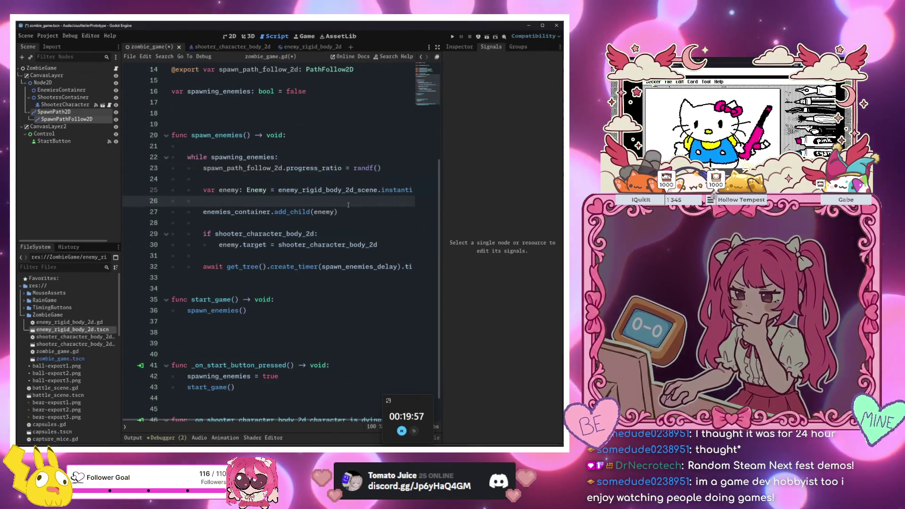
pyautogui.press('Down')
pyautogui.press('Down')
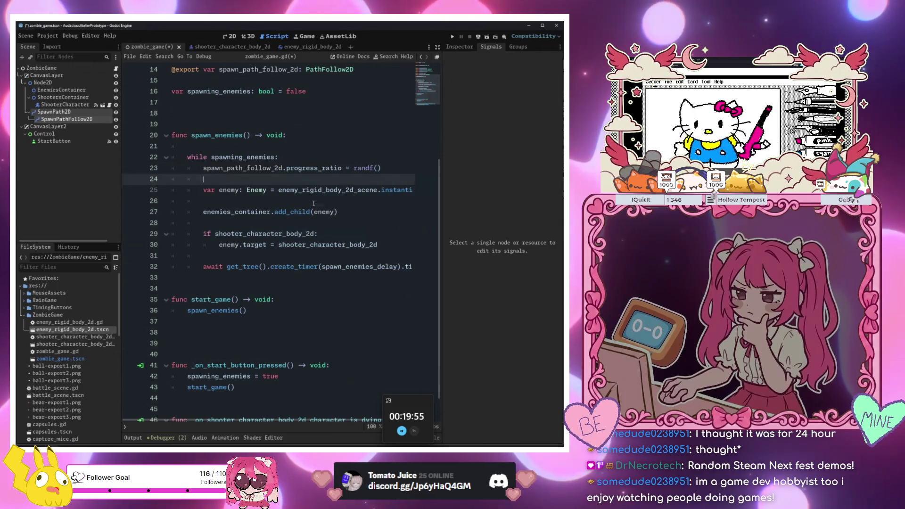
pyautogui.click(383, 245)
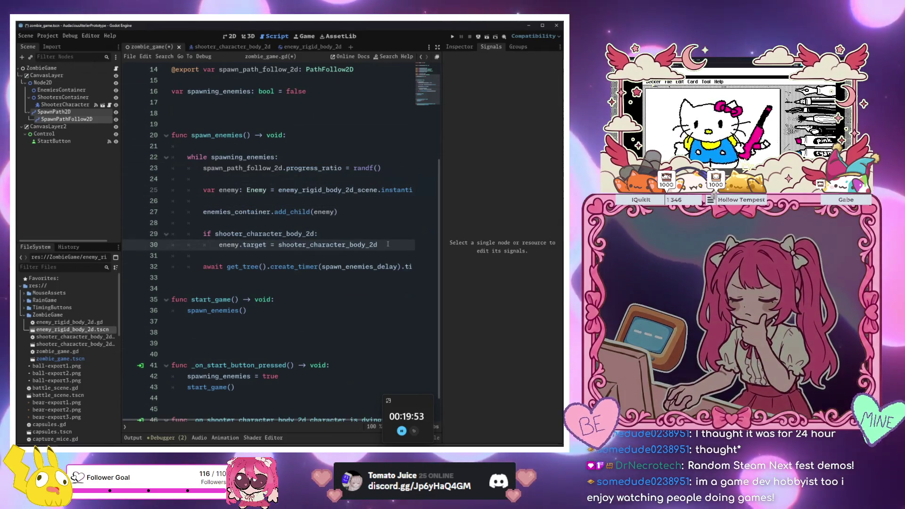
pyautogui.press('Return')
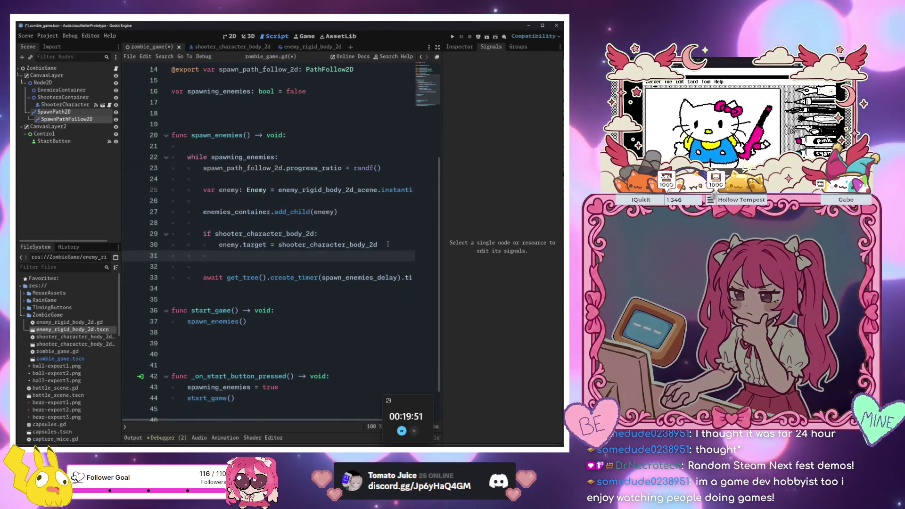
pyautogui.press('Return')
pyautogui.write('enemy')
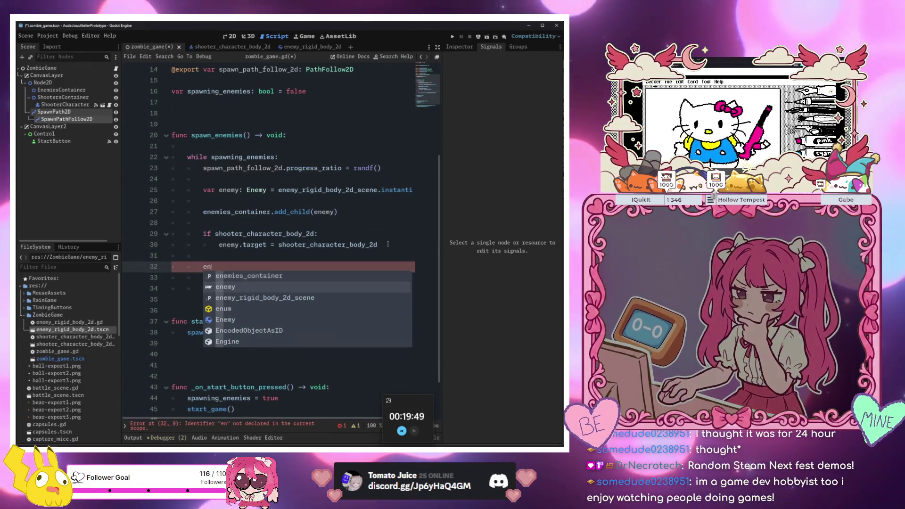
pyautogui.write('.position ')
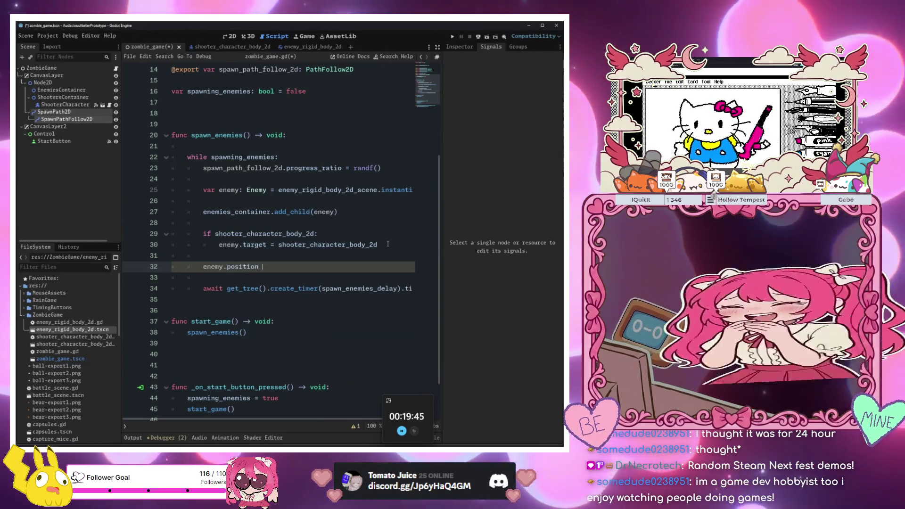
pyautogui.write('= sp')
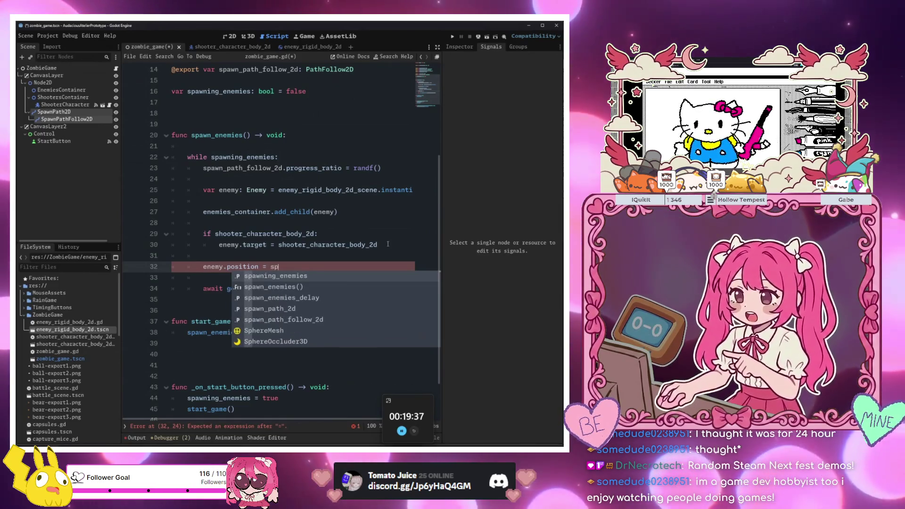
# - Assign spawn_path_2d.position as the first part of enemy.position
pyautogui.write('a')
pyautogui.press('Down')
pyautogui.press('Down')
pyautogui.press('Down')
pyautogui.press('Return')
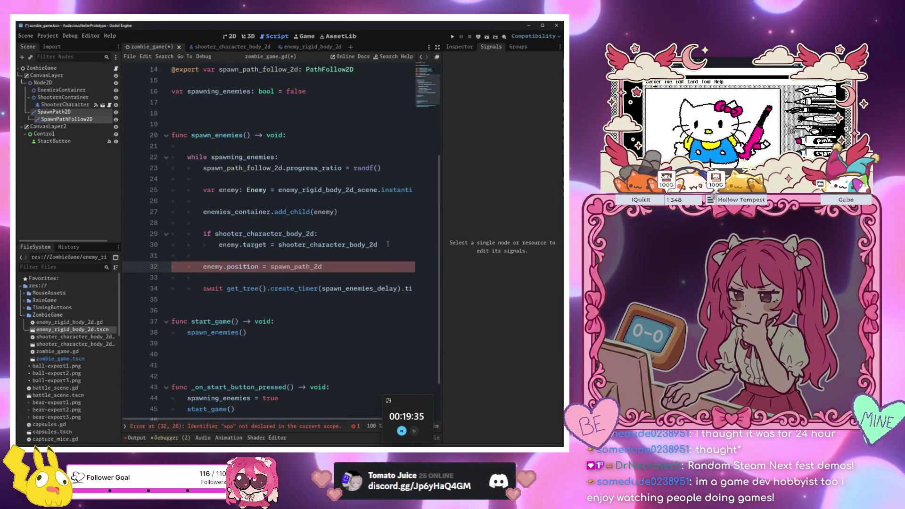
pyautogui.write('.p')
pyautogui.press('Return')
# - Add spawn_path_follow_2d.position to the expression and run the game to test spawning
pyautogui.write('+ sp')
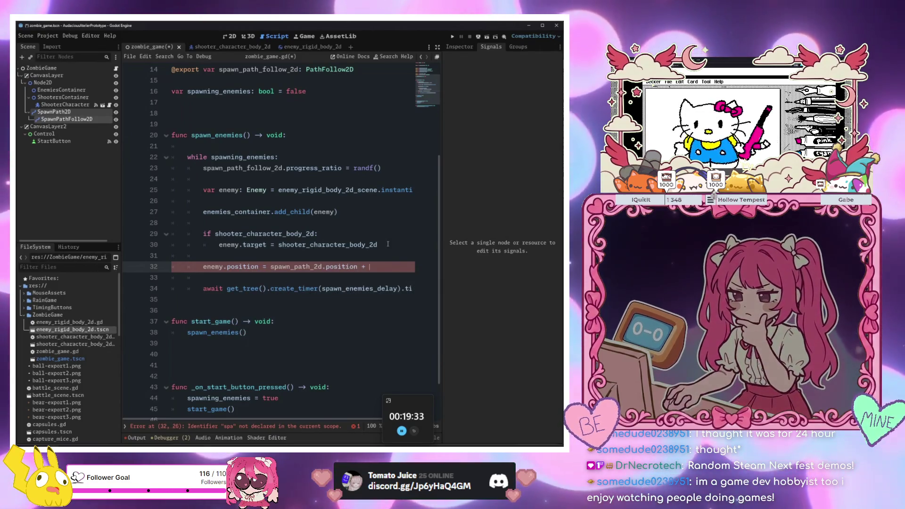
pyautogui.write('awn')
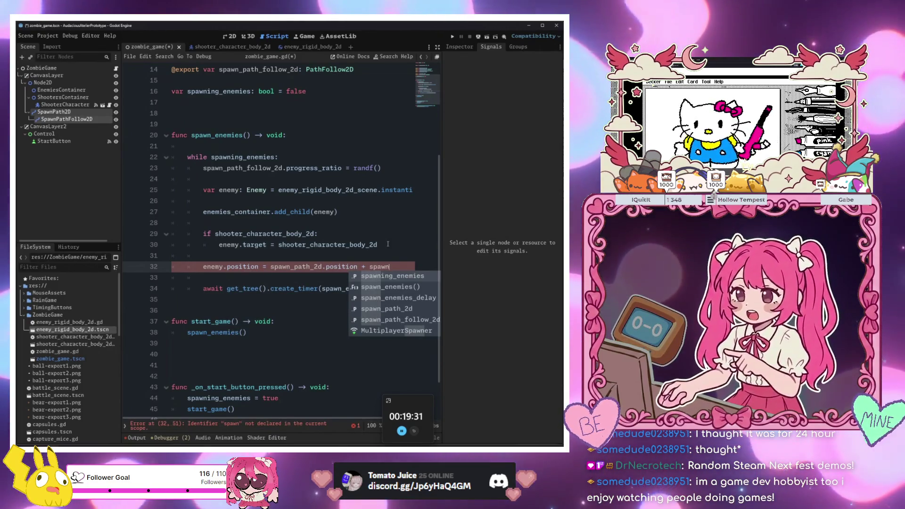
pyautogui.write('n')
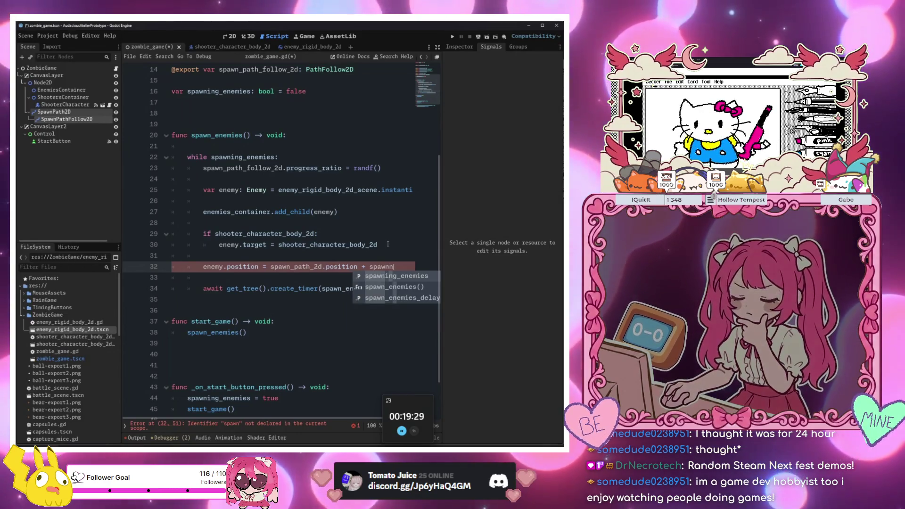
pyautogui.press('BackSpace')
pyautogui.write('_')
pyautogui.press('Down')
pyautogui.press('Down')
pyautogui.press('Down')
pyautogui.press('Return')
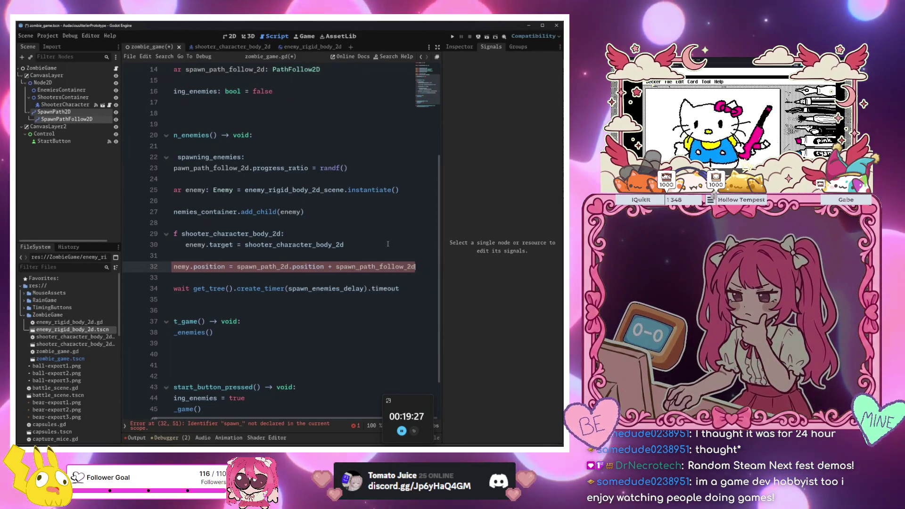
pyautogui.write('.po')
pyautogui.press('Return')
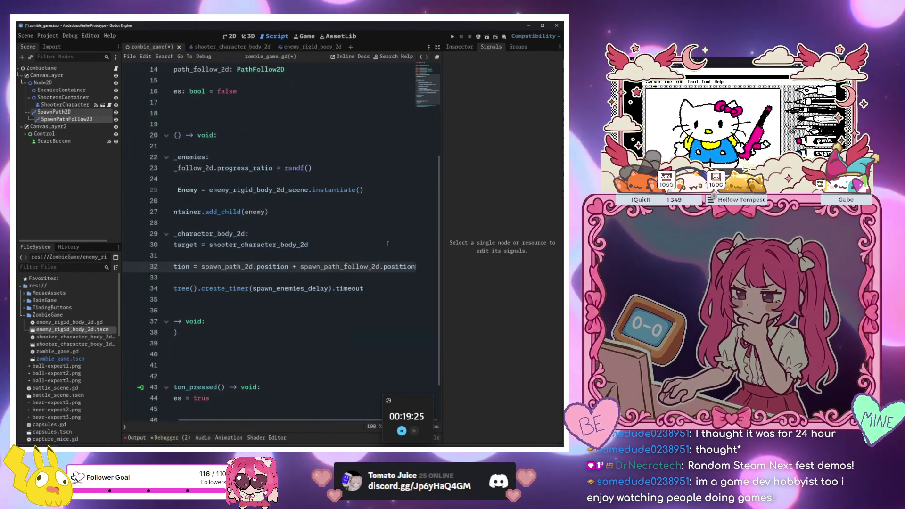
pyautogui.click(295, 224)
pyautogui.press('F6')
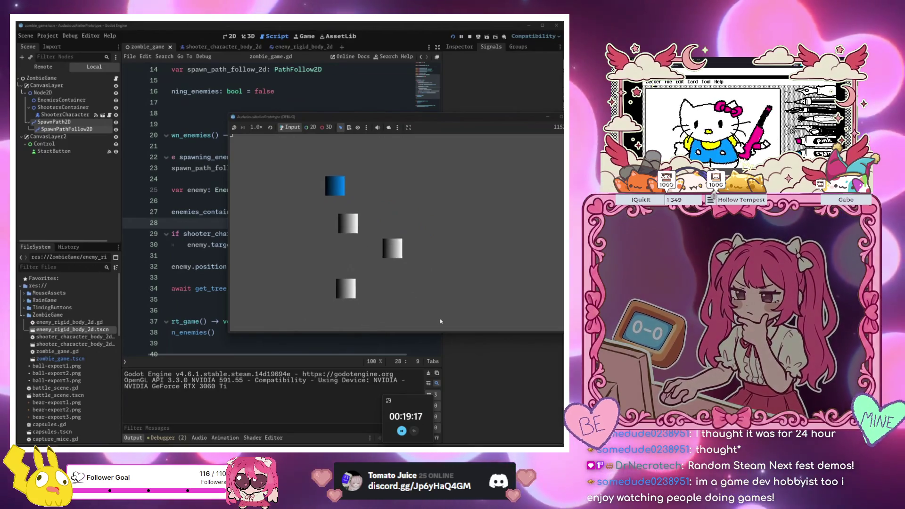
# - Stop the test run and select the Start Button in the 2D view
pyautogui.press('F8')
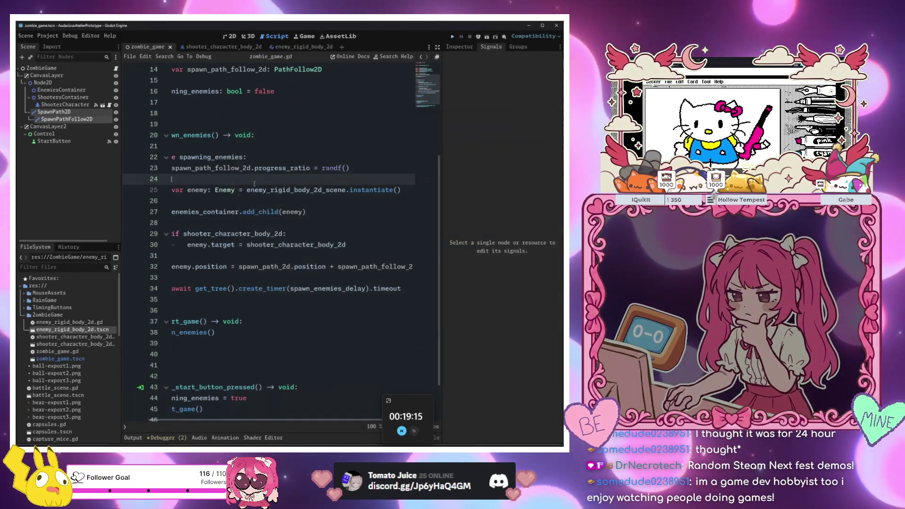
pyautogui.click(236, 179)
pyautogui.click(229, 36)
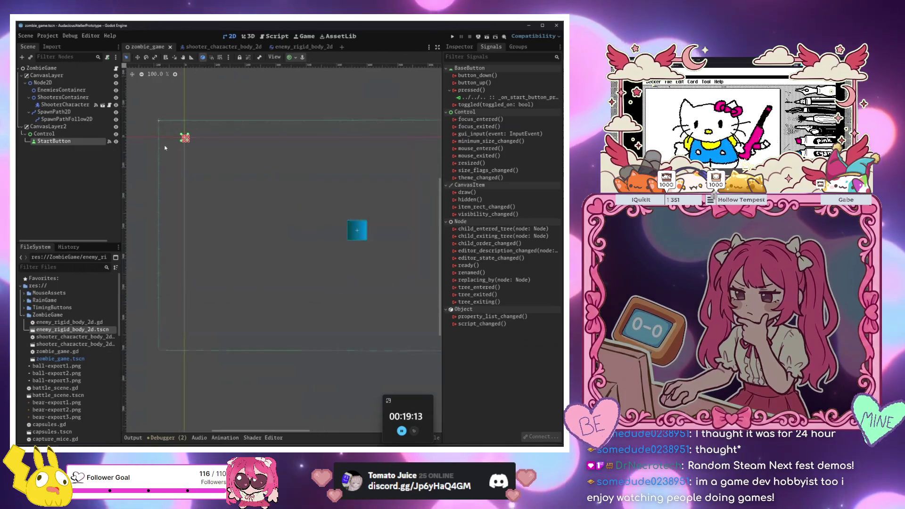
pyautogui.click(460, 47)
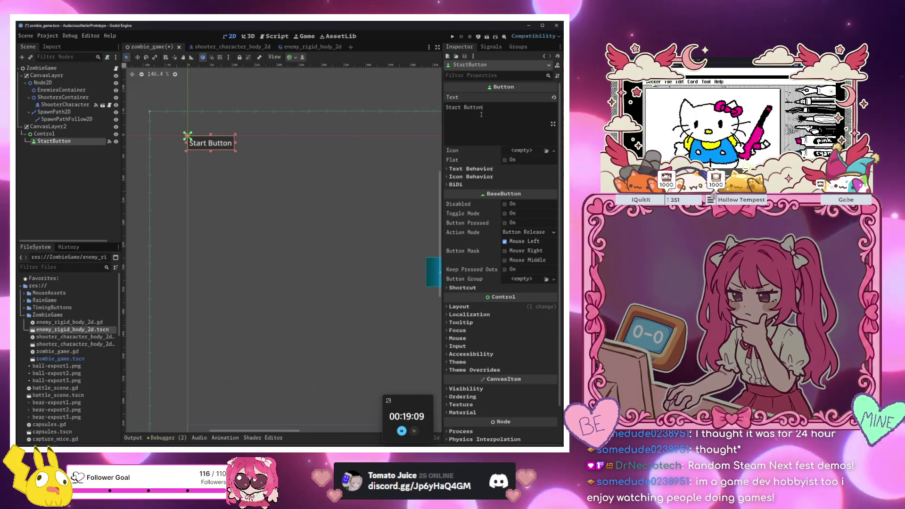
# - Drag the Start Button down-left on the canvas, then select Node2D
pyautogui.scroll(-5, 272, 232)
pyautogui.moveTo(256, 203); pyautogui.dragTo(221, 286)
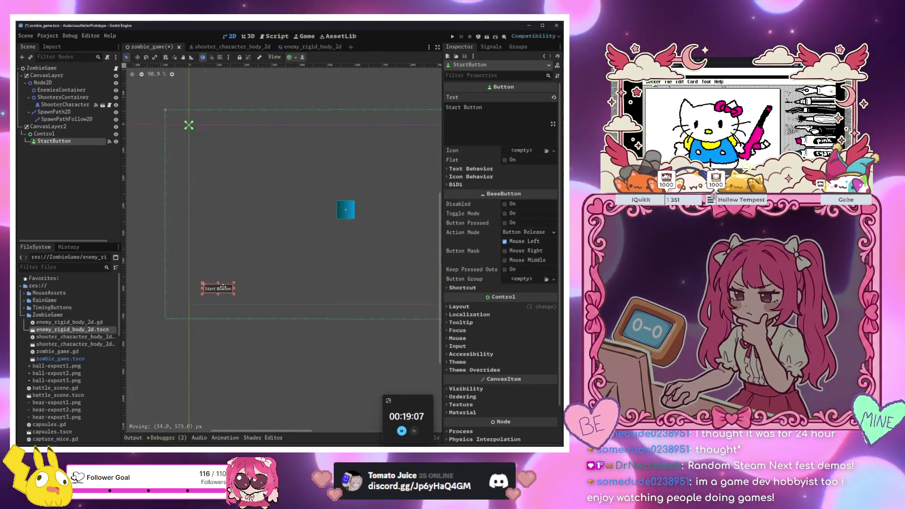
pyautogui.scroll(-1, 267, 242)
pyautogui.click(267, 243)
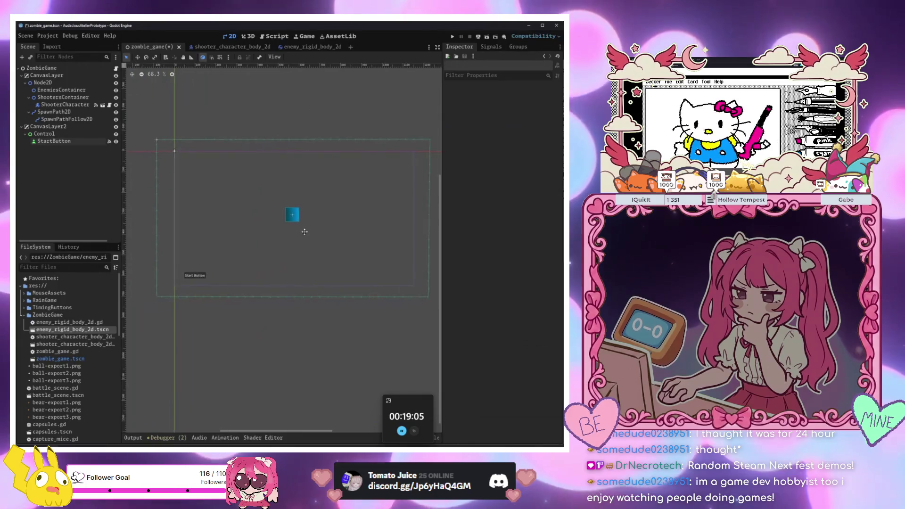
pyautogui.scroll(2, 304, 220)
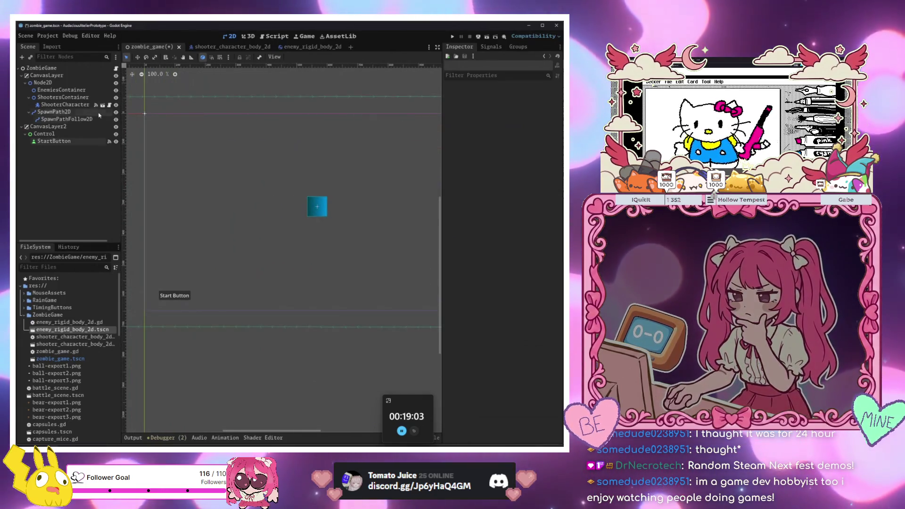
pyautogui.click(70, 82)
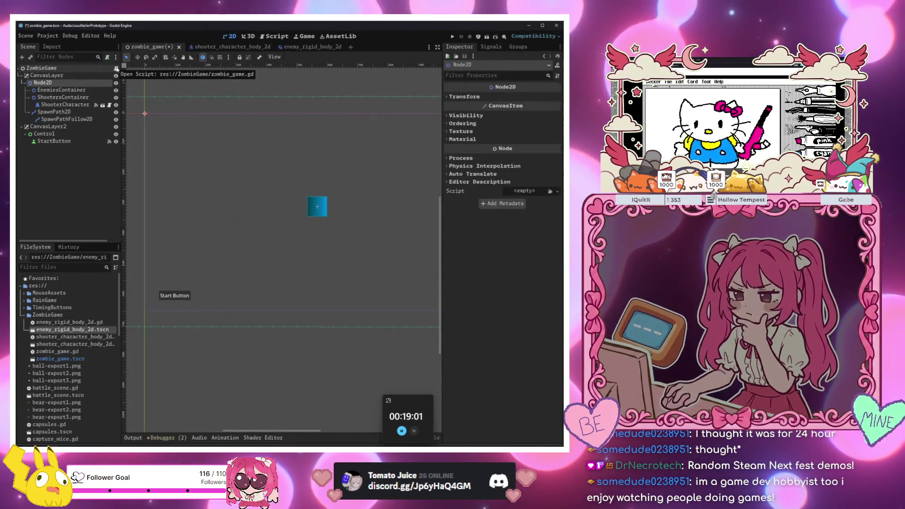
# - Start a new 2D scene and rename its root node to Cursor
pyautogui.click(107, 69)
pyautogui.click(99, 83)
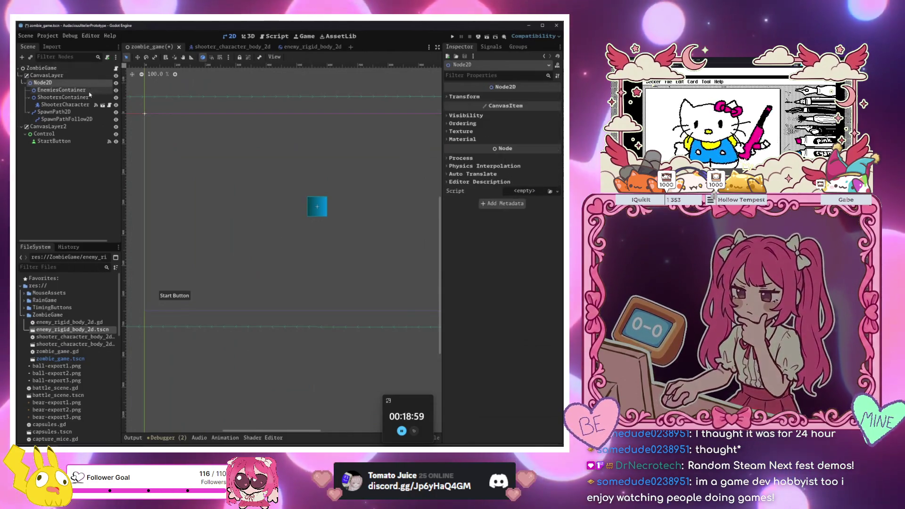
pyautogui.click(96, 84)
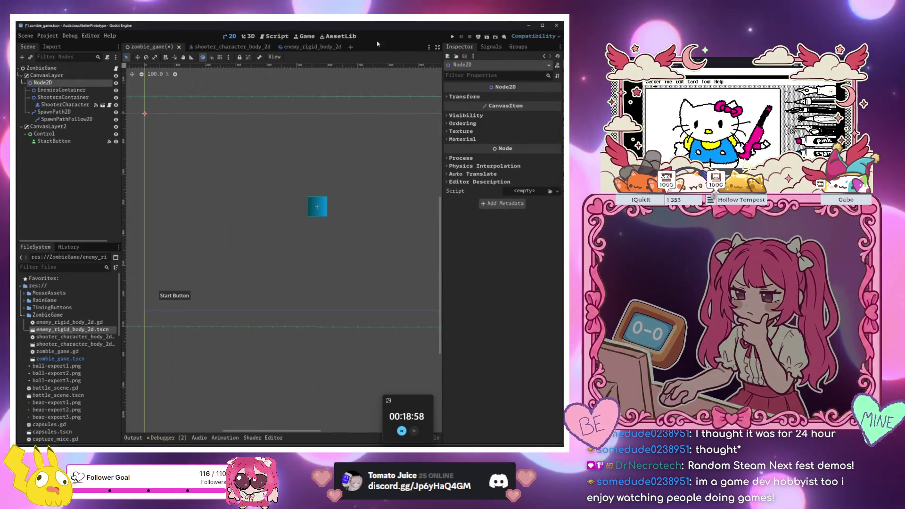
pyautogui.click(351, 47)
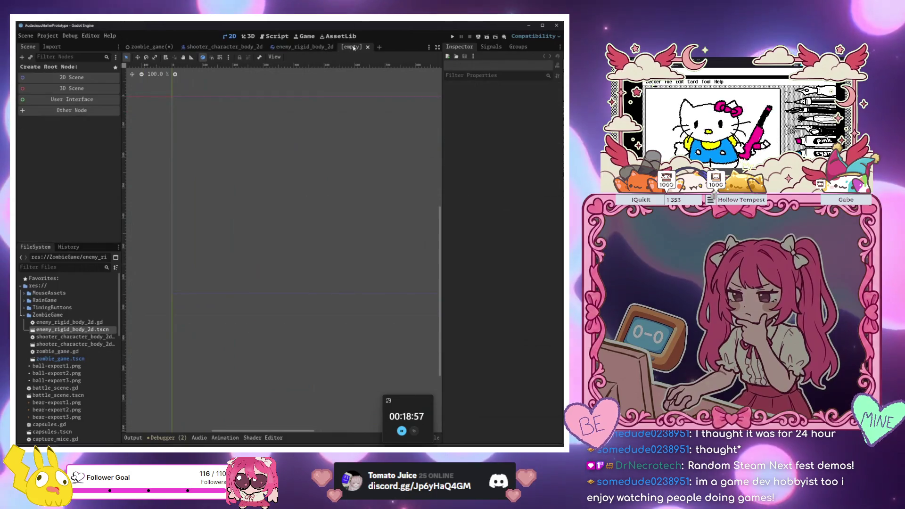
pyautogui.click(53, 77)
pyautogui.doubleClick(54, 68)
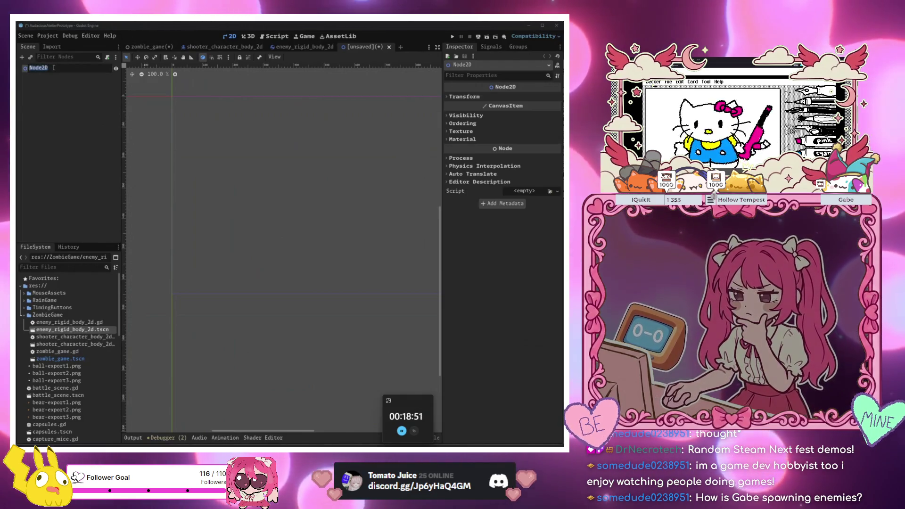
pyautogui.write('sor')
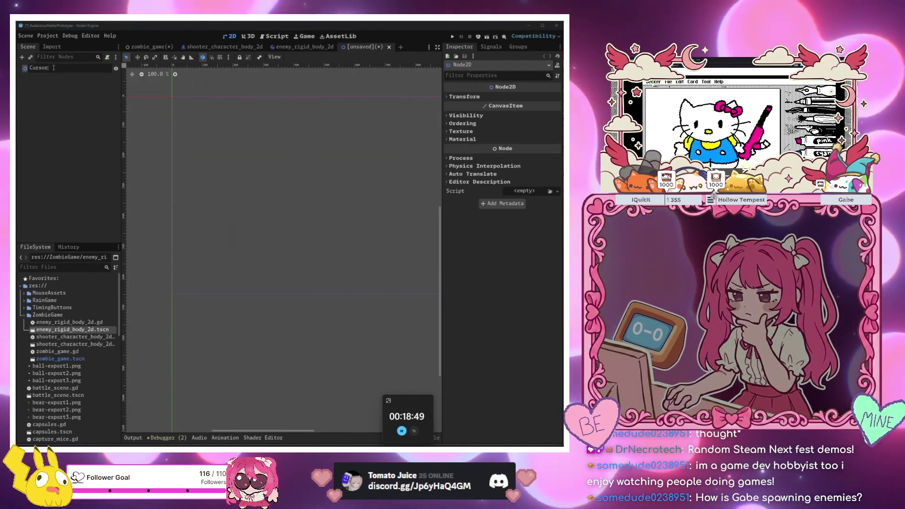
pyautogui.press('Return')
# - Add a Sprite2D child under Cursor, leave its texture empty, and return to the shooter character scene
pyautogui.hotkey('ctrl', 'a')
pyautogui.write('sprite')
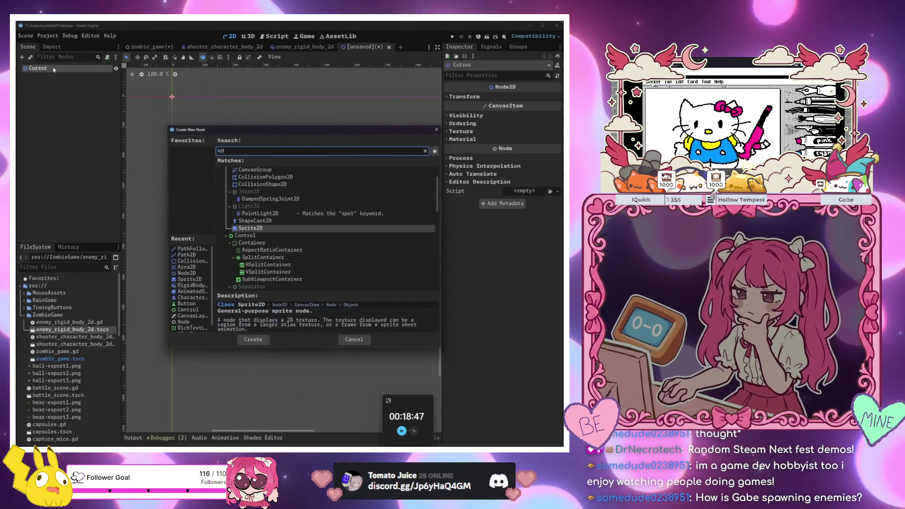
pyautogui.press('Return')
pyautogui.scroll(3, 286, 155)
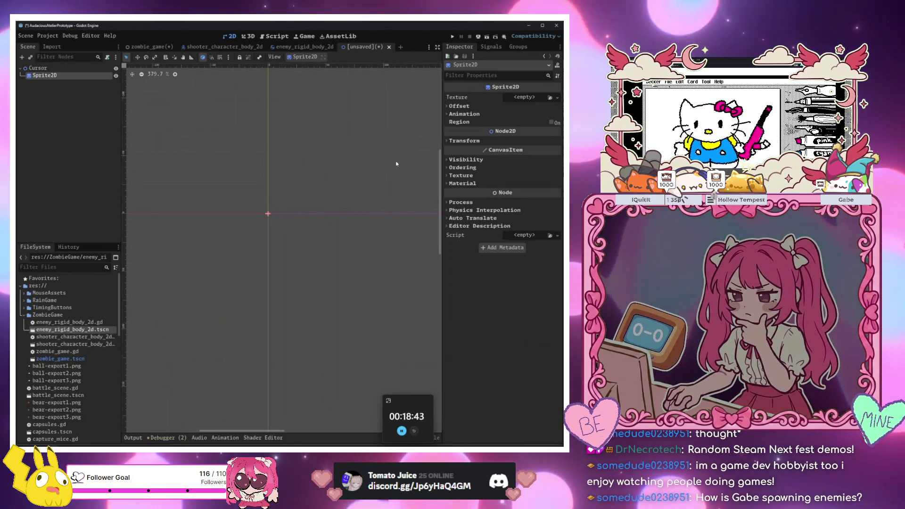
pyautogui.click(530, 98)
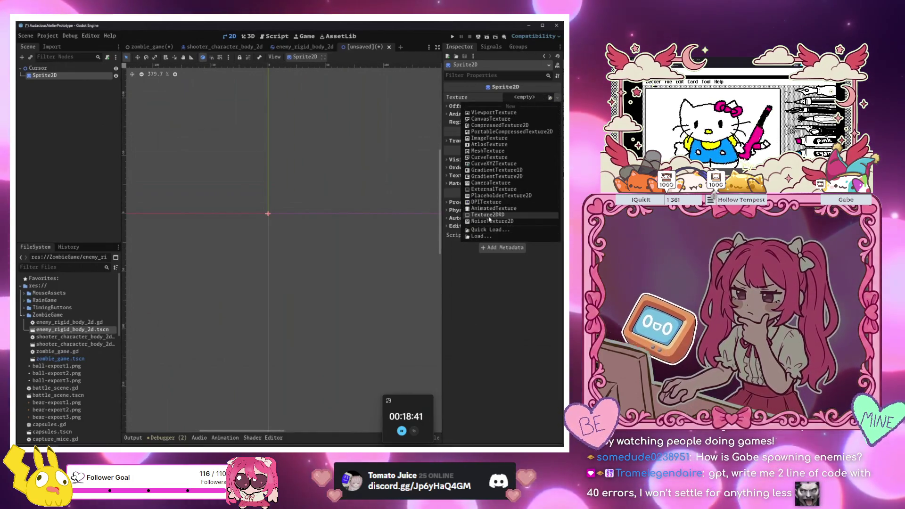
pyautogui.click(326, 262)
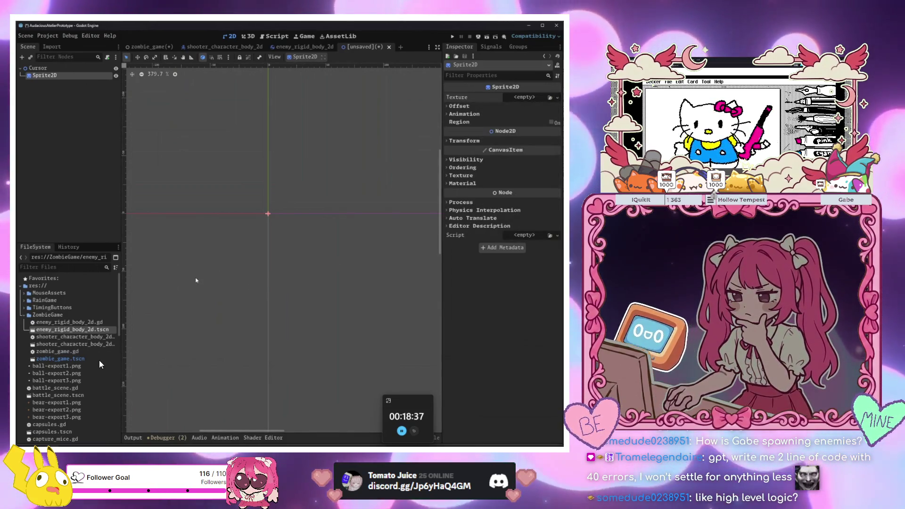
pyautogui.click(197, 270)
pyautogui.click(144, 47)
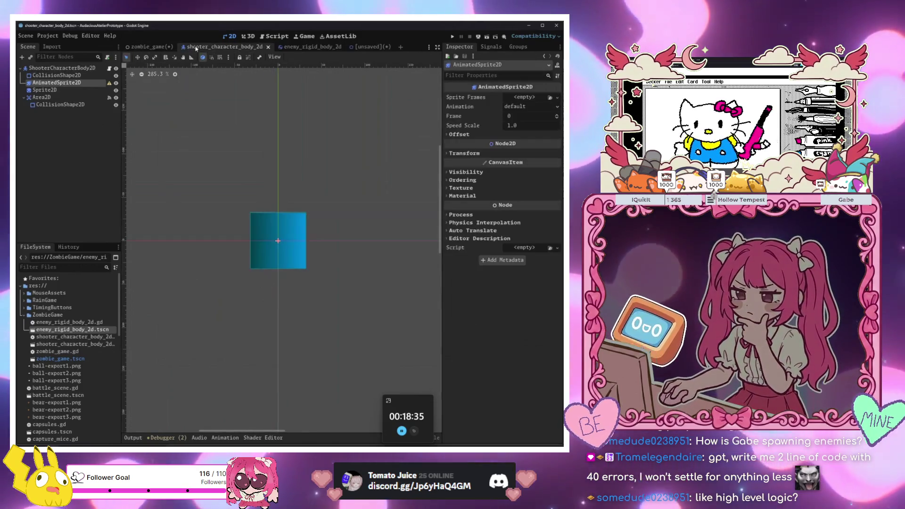
# - Look over the enemy spawning loop in spawn_enemies(), briefly toggling to the 2D view
pyautogui.click(115, 69)
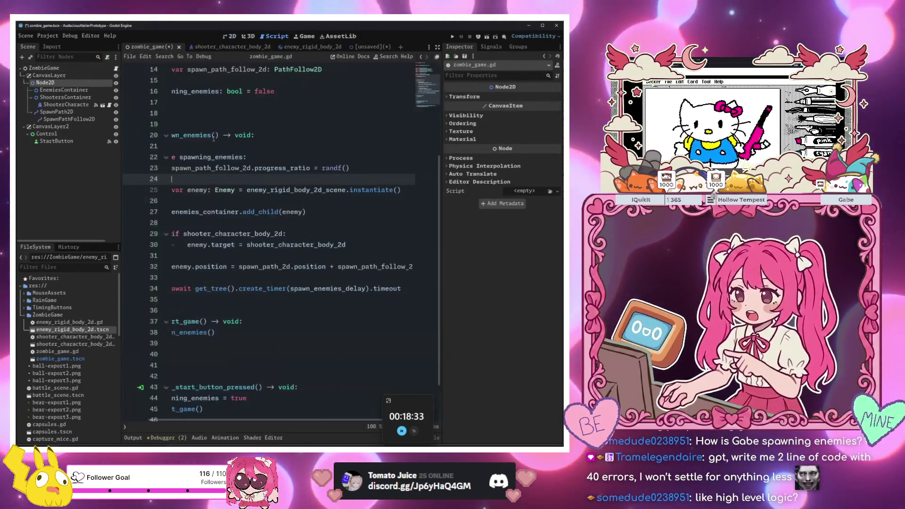
pyautogui.scroll(-3, 236, 189)
pyautogui.click(201, 200)
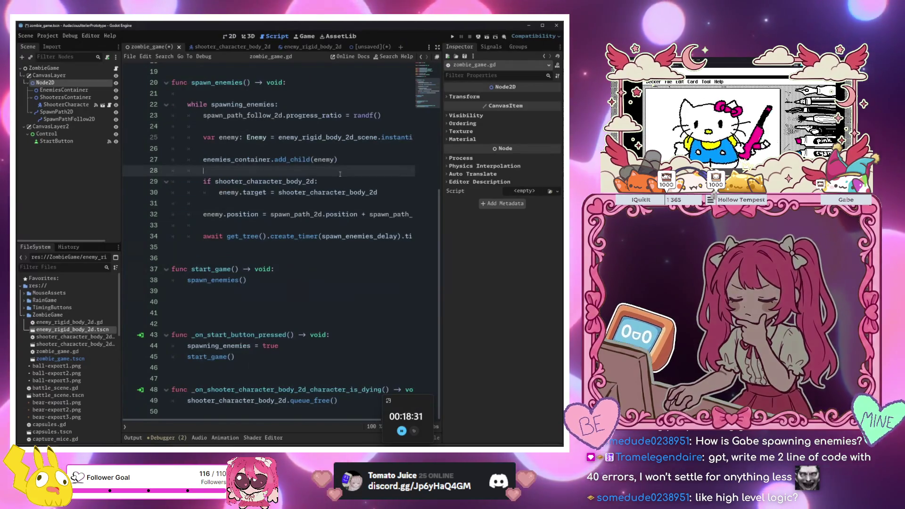
pyautogui.scroll(2, 235, 198)
pyautogui.click(279, 190)
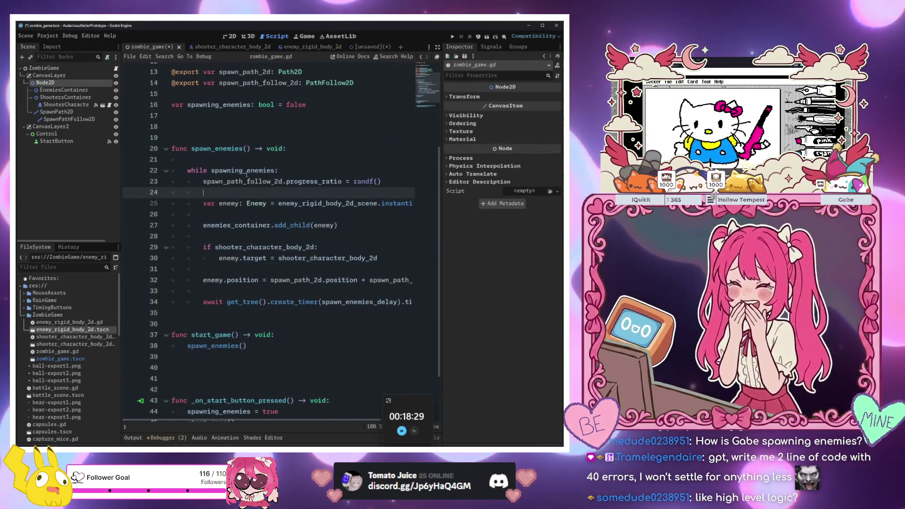
pyautogui.click(238, 36)
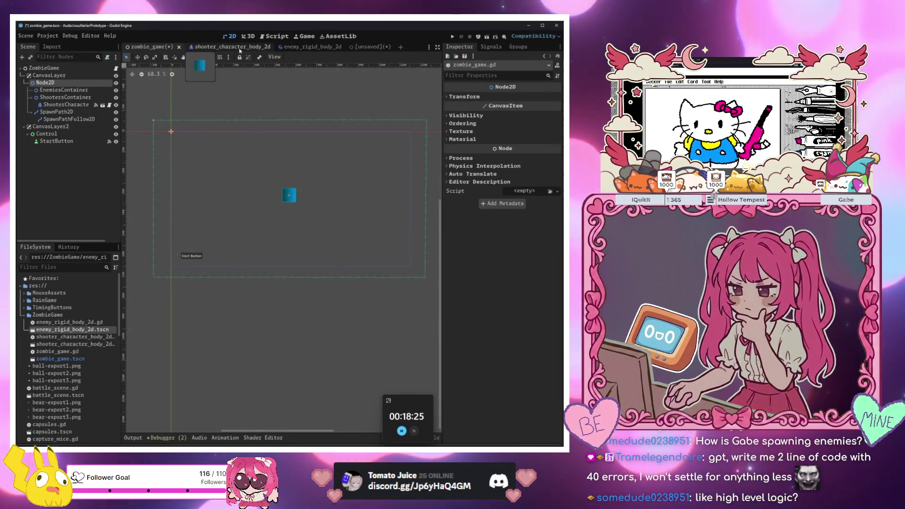
pyautogui.click(115, 69)
# - Highlight the add_child call and enemy position lines, then go to the unsaved Cursor scene
pyautogui.scroll(-2, 282, 212)
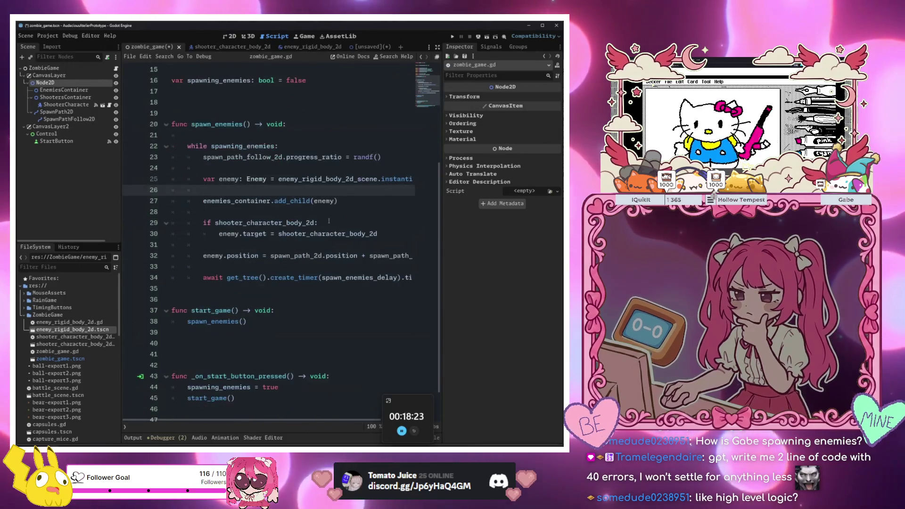
pyautogui.moveTo(218, 179); pyautogui.dragTo(413, 179)
pyautogui.click(252, 171)
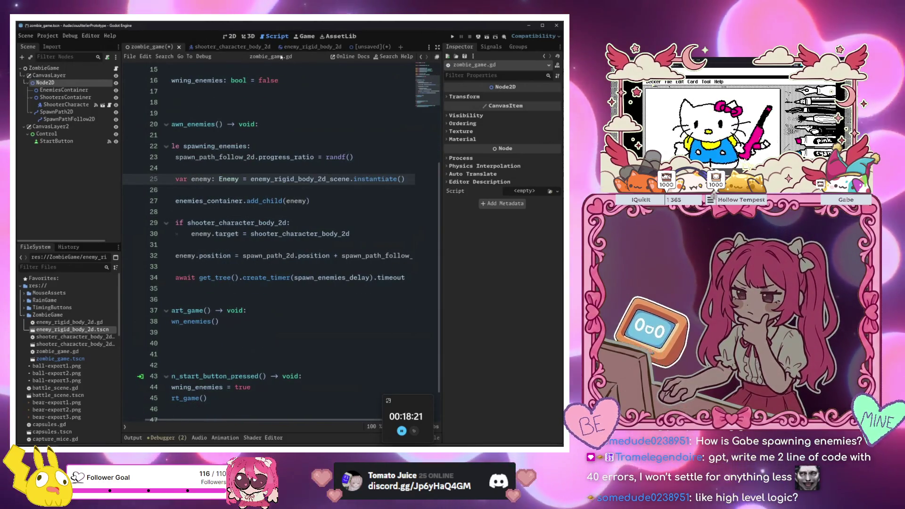
pyautogui.moveTo(191, 200); pyautogui.dragTo(320, 198)
pyautogui.click(200, 257)
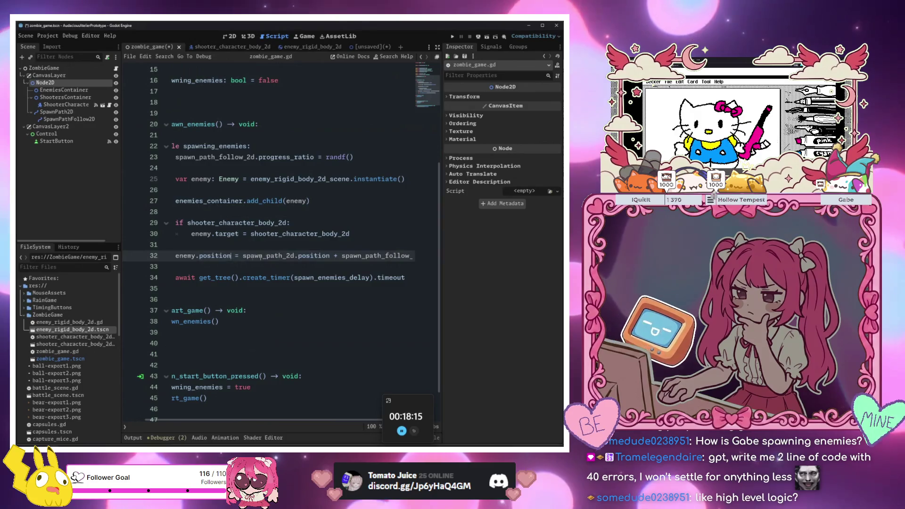
pyautogui.moveTo(302, 256); pyautogui.dragTo(427, 256)
pyautogui.moveTo(196, 258); pyautogui.dragTo(259, 256)
pyautogui.click(259, 158)
pyautogui.click(283, 288)
pyautogui.click(283, 266)
pyautogui.click(355, 224)
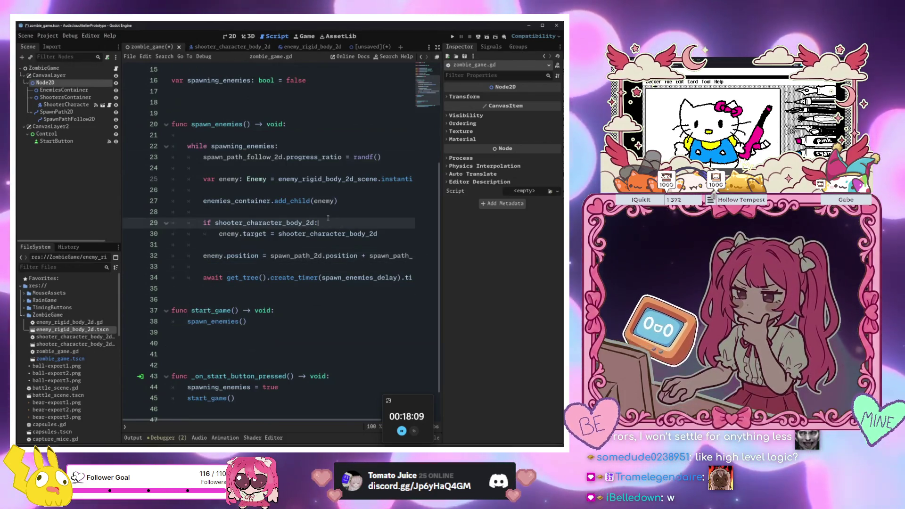
pyautogui.scroll(5, 234, 164)
pyautogui.click(365, 46)
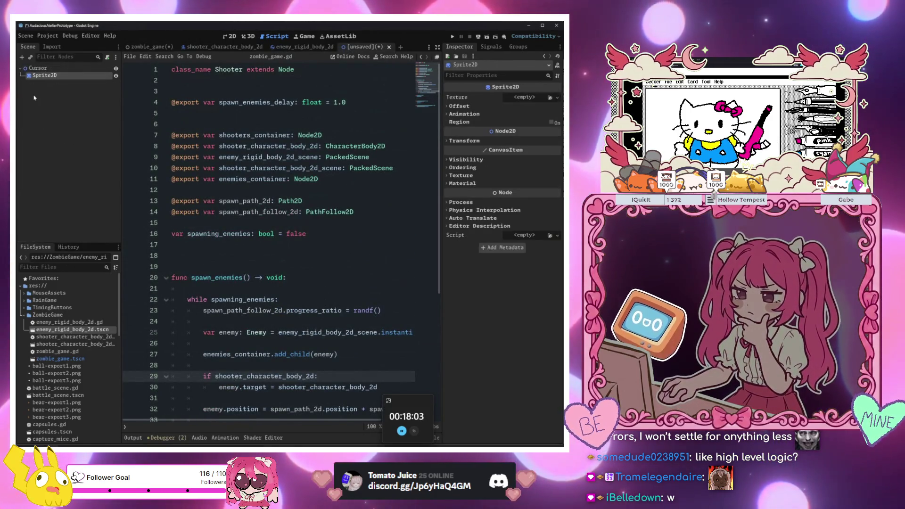
# - Save the Cursor scene as gun_cursor.tscn
pyautogui.click(105, 70)
pyautogui.click(107, 56)
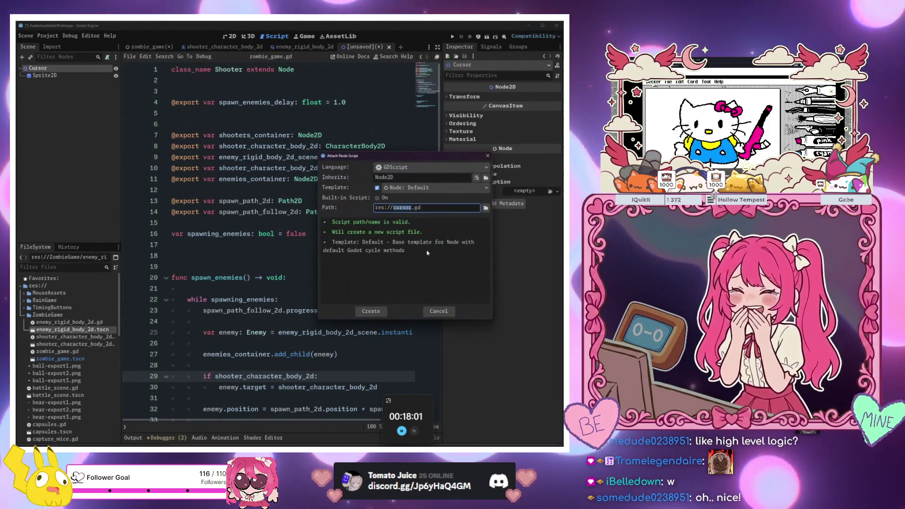
pyautogui.click(370, 311)
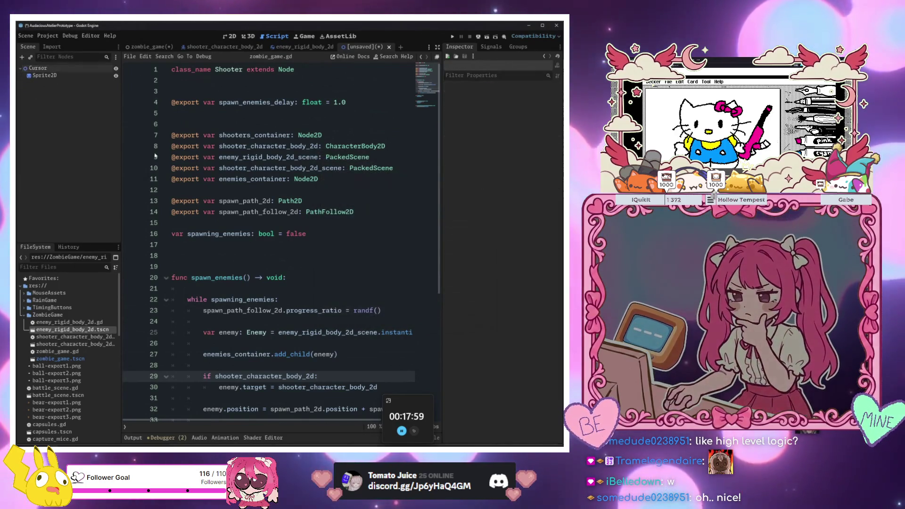
pyautogui.hotkey('ctrl', 's')
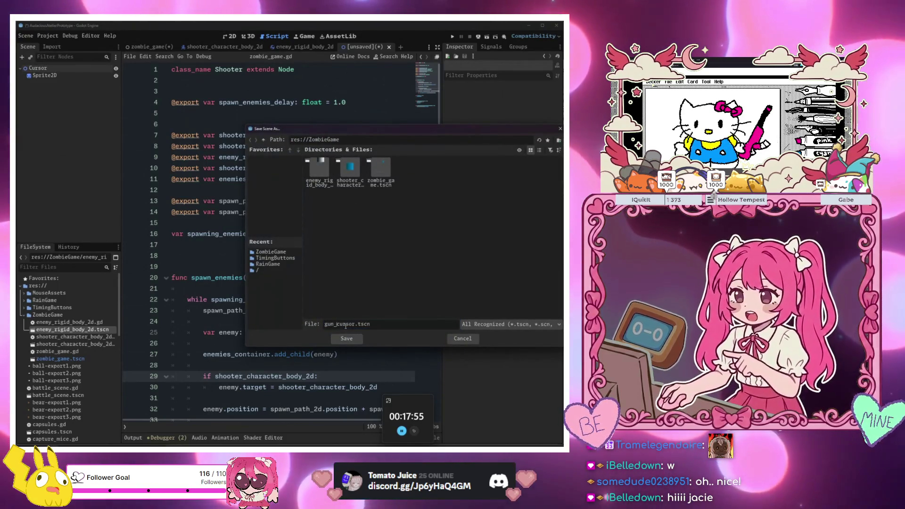
pyautogui.press('Return')
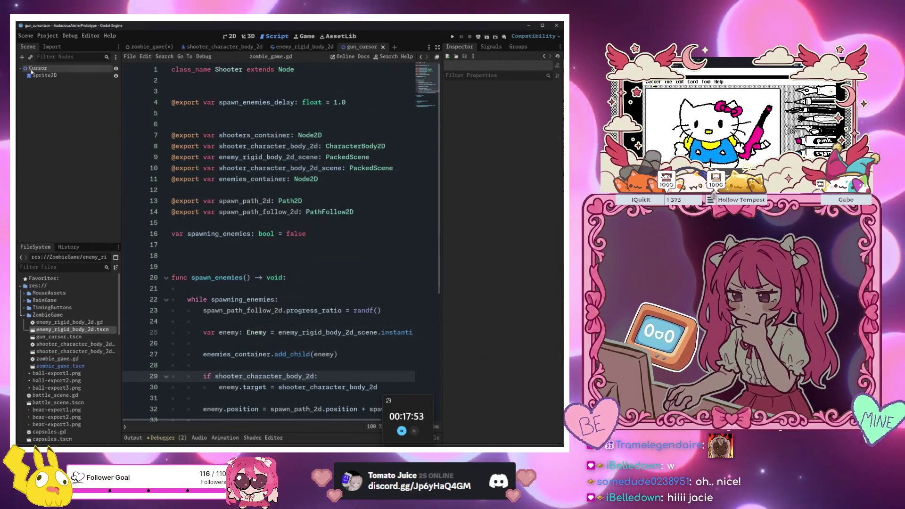
# - Rename the root node to GunCursor and attach a new gun_cursor.gd script
pyautogui.click(31, 69)
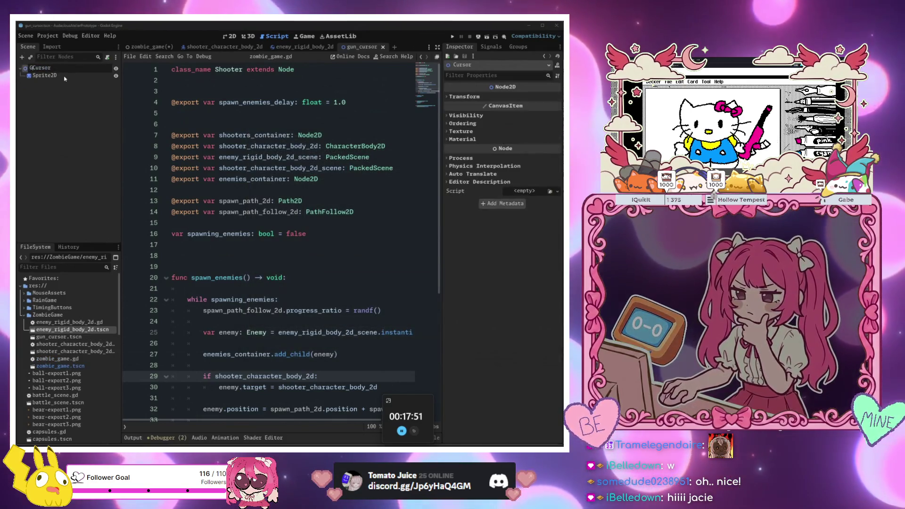
pyautogui.write('un')
pyautogui.press('Return')
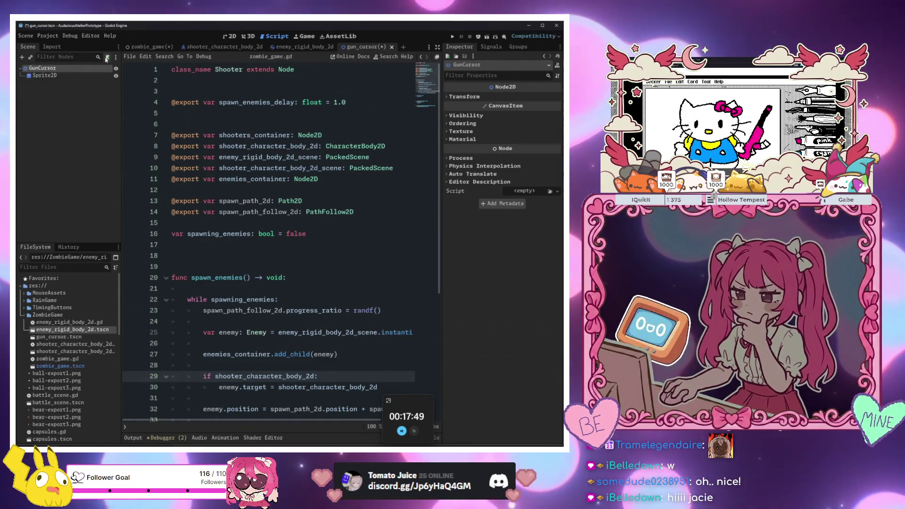
pyautogui.click(107, 58)
pyautogui.click(371, 311)
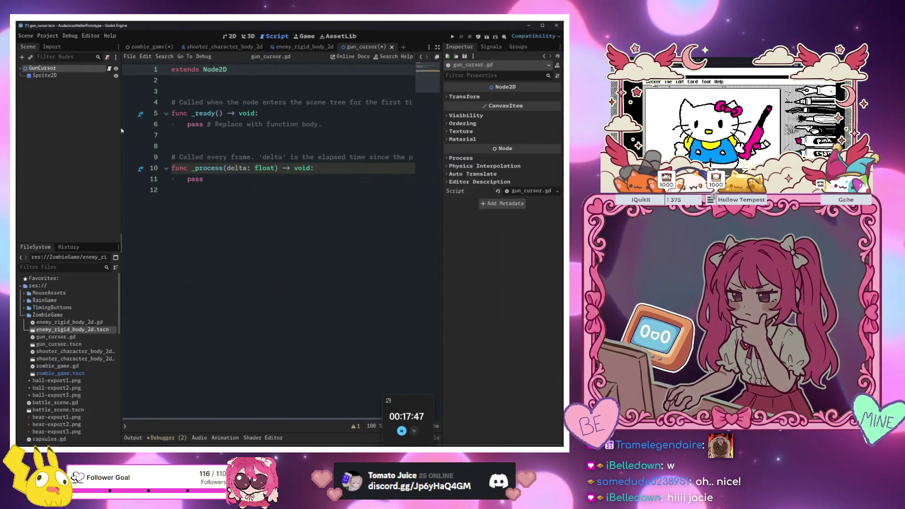
# - Replace pass in _process with 'position = get_global_mouse_position()'
pyautogui.click(80, 75)
pyautogui.moveTo(315, 247)
pyautogui.mouseDown()
pyautogui.moveTo(169, 157)
pyautogui.moveTo(148, 78)
pyautogui.mouseUp()
pyautogui.press('BackSpace')
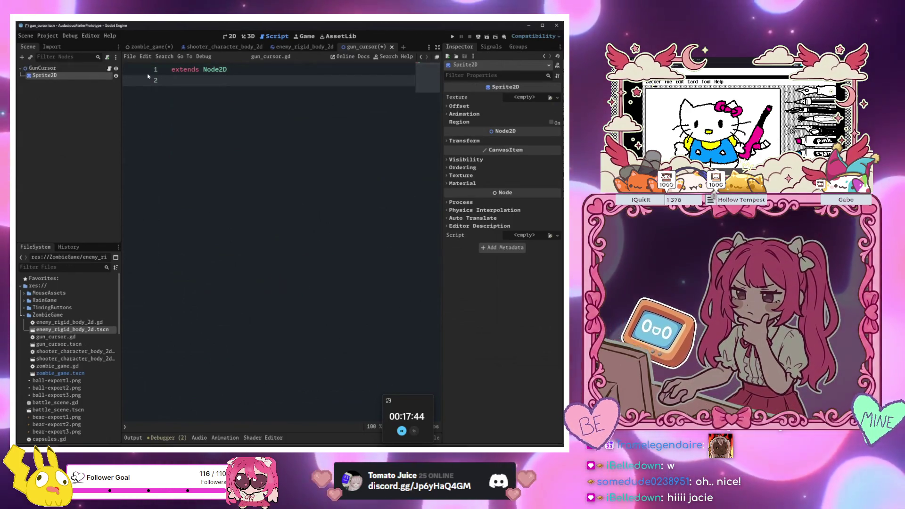
pyautogui.hotkey('ctrl', 'z')
pyautogui.click(239, 179)
pyautogui.press('BackSpace')
pyautogui.press('BackSpace')
pyautogui.press('BackSpace')
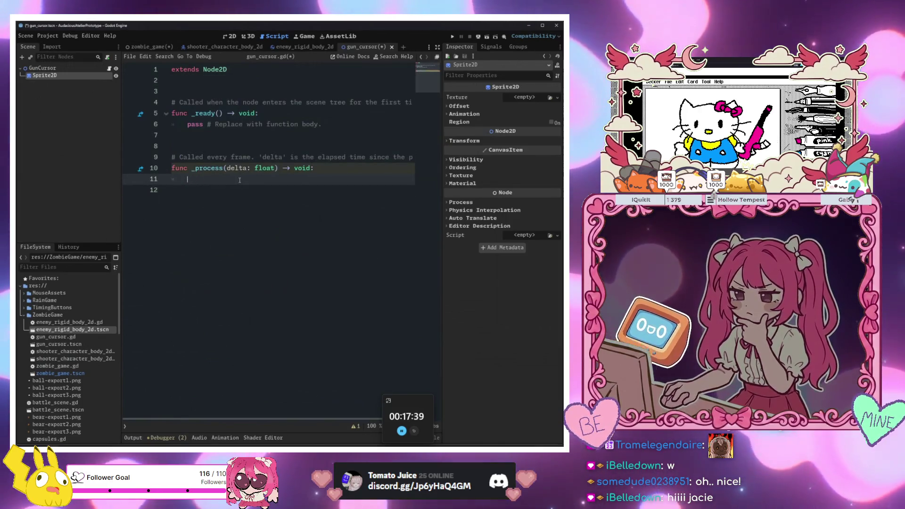
pyautogui.write('position')
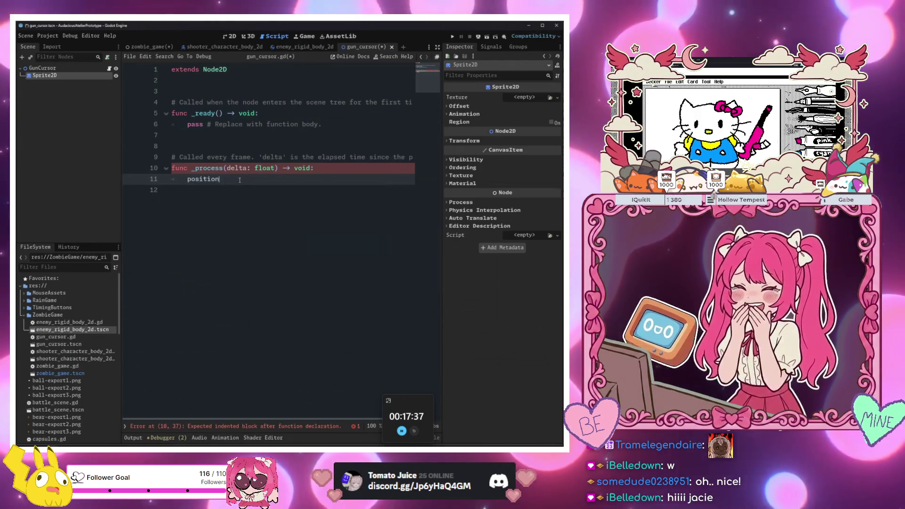
pyautogui.write(' = get_global_m')
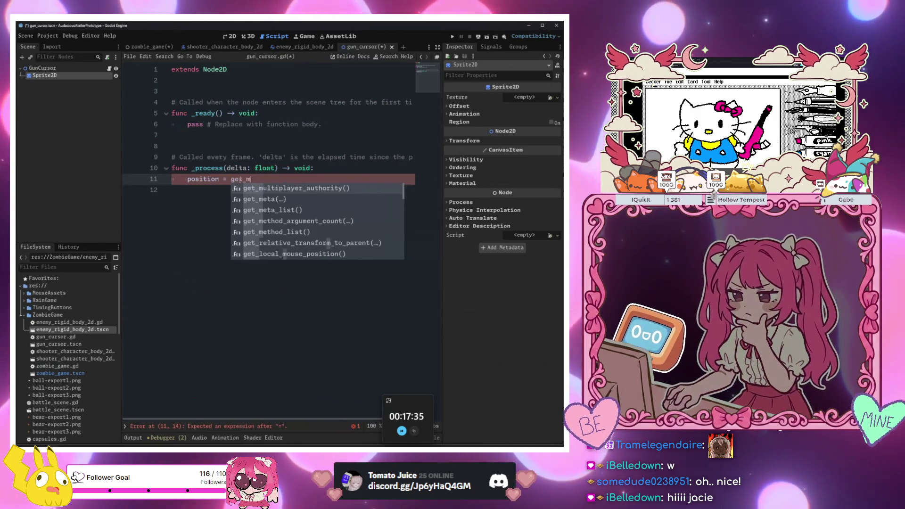
pyautogui.write('ouse')
pyautogui.press('Return')
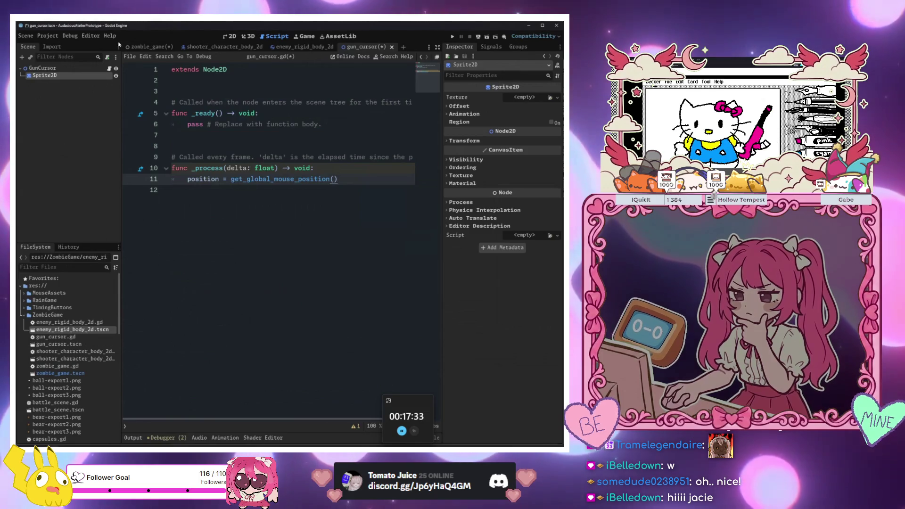
# - Give the Sprite2D a new GradientTexture2D and switch to Aseprite
pyautogui.click(518, 97)
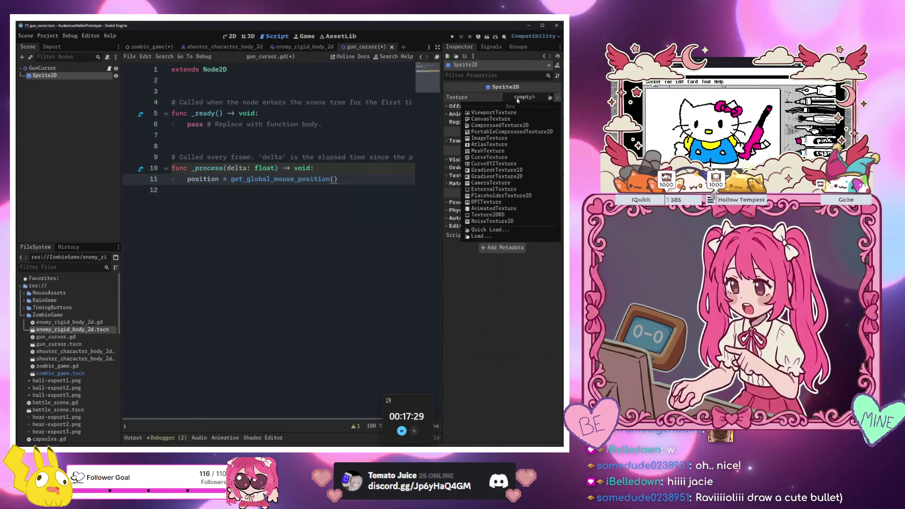
pyautogui.click(497, 177)
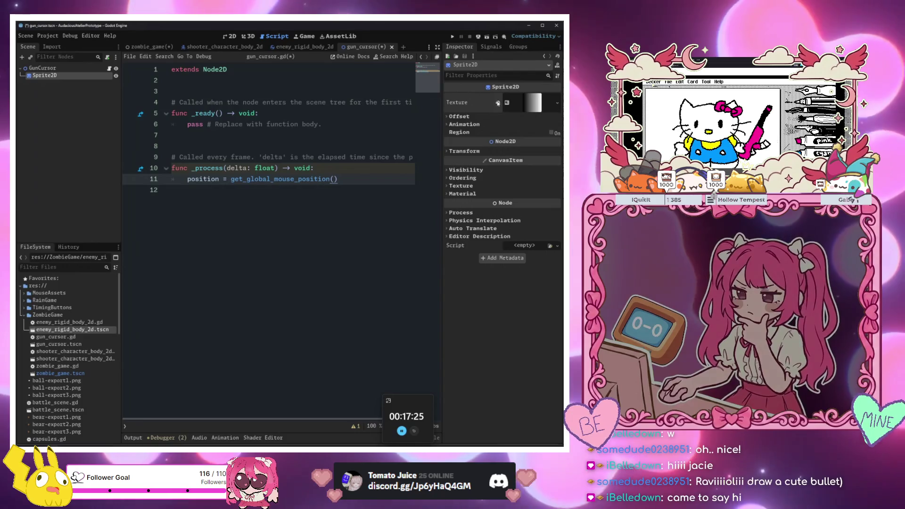
pyautogui.hotkey('alt', 'Tab')
pyautogui.scroll(1, 302, 209)
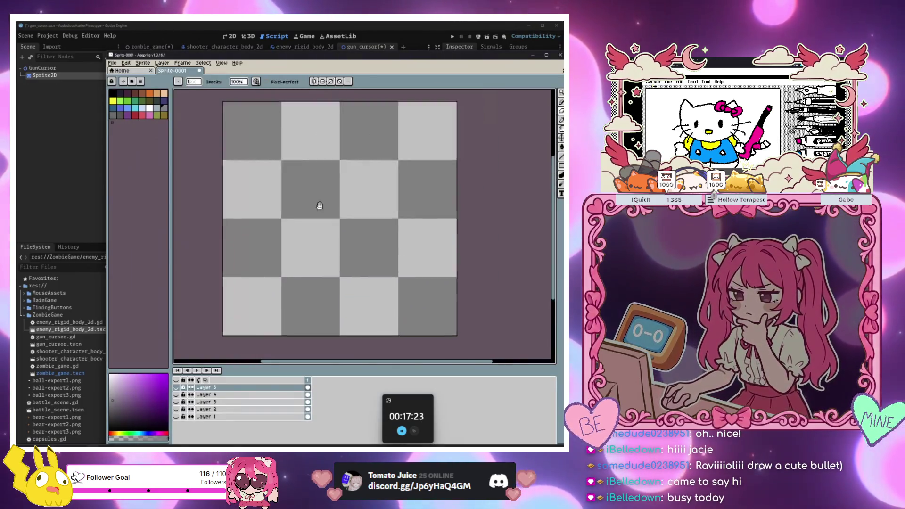
# - Add Layer 6 and draw a white plus-shaped crosshair at the canvas centre
pyautogui.scroll(-2, 282, 259)
pyautogui.rightClick(215, 391)
pyautogui.moveTo(241, 403)
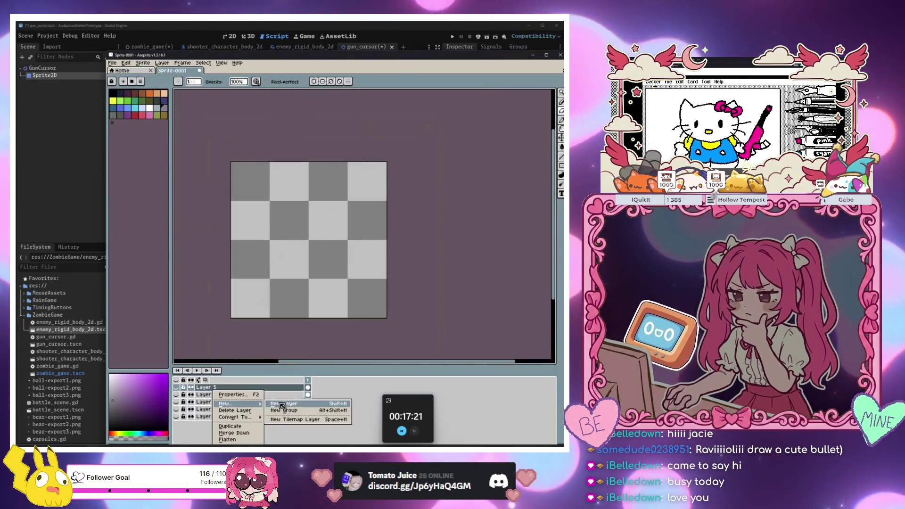
pyautogui.click(279, 404)
pyautogui.scroll(1, 299, 287)
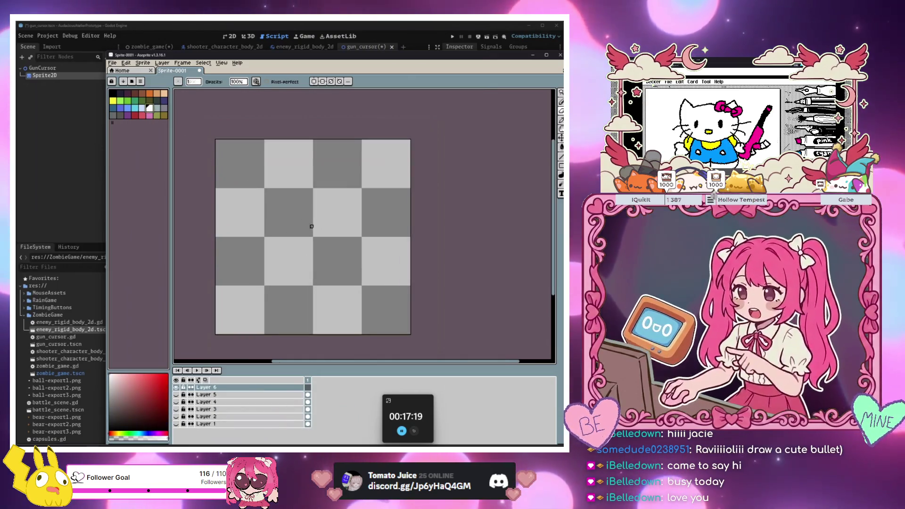
pyautogui.press('e')
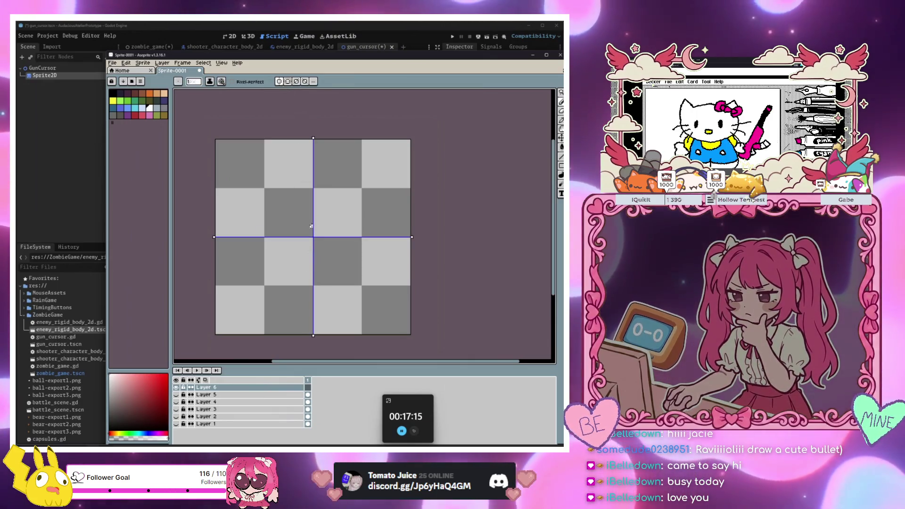
pyautogui.moveTo(313, 215)
pyautogui.mouseDown()
pyautogui.moveTo(313, 259)
pyautogui.moveTo(302, 237)
pyautogui.moveTo(337, 237)
pyautogui.mouseUp()
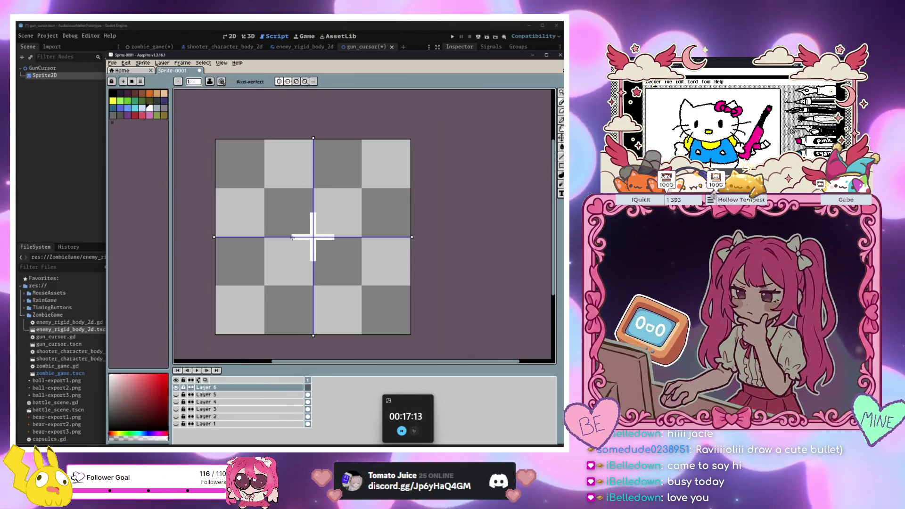
# - Begin exporting the crosshair, clear 'rock' from the file name, cancel, and return to Godot
pyautogui.click(113, 63)
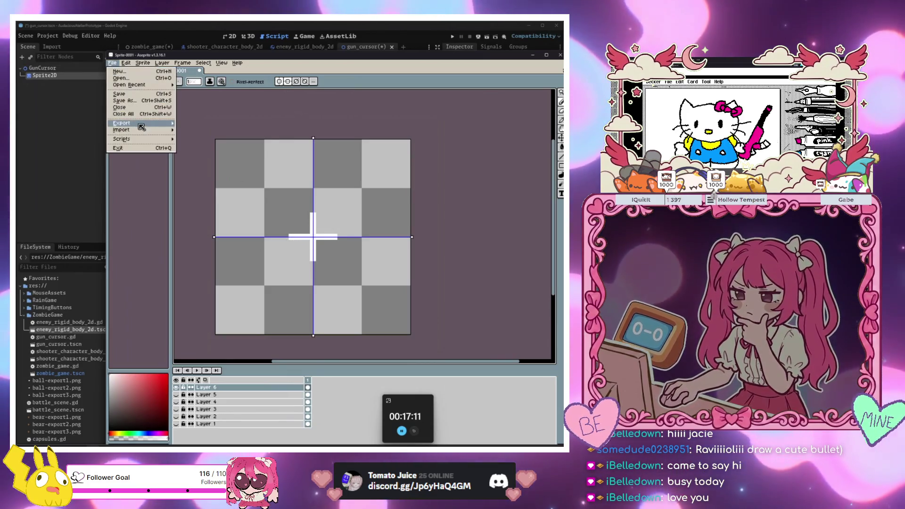
pyautogui.moveTo(124, 118)
pyautogui.click(203, 119)
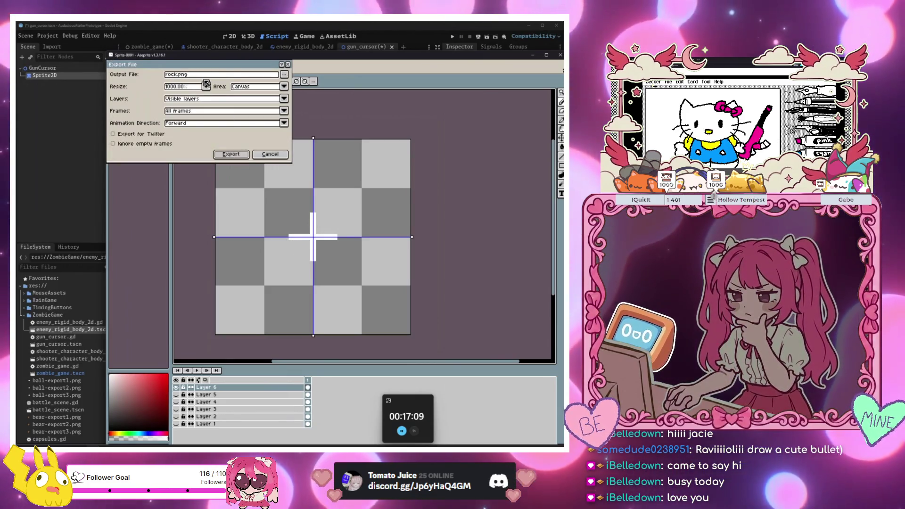
pyautogui.click(177, 75)
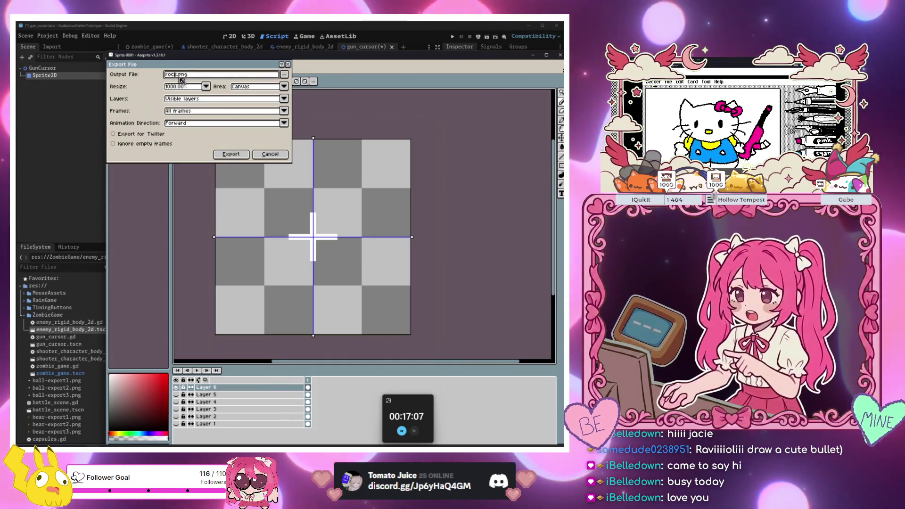
pyautogui.press('BackSpace')
pyautogui.press('BackSpace')
pyautogui.press('BackSpace')
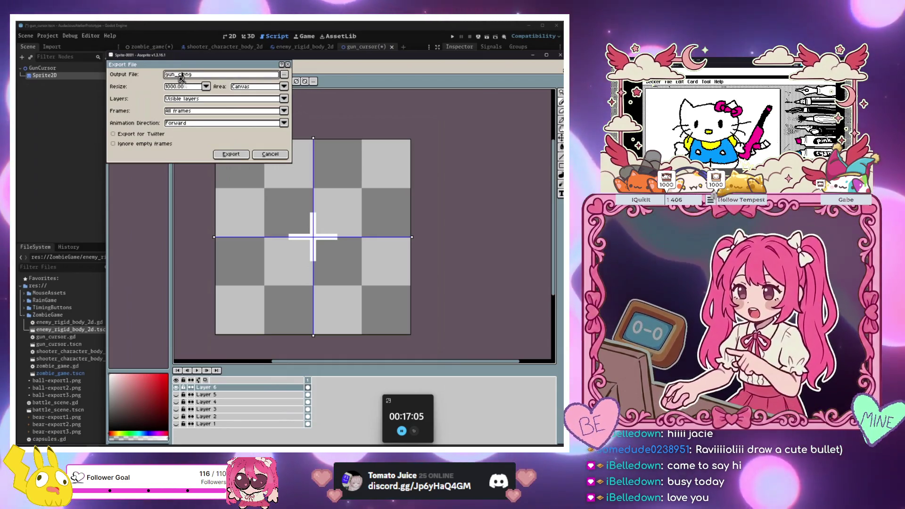
pyautogui.press('Return')
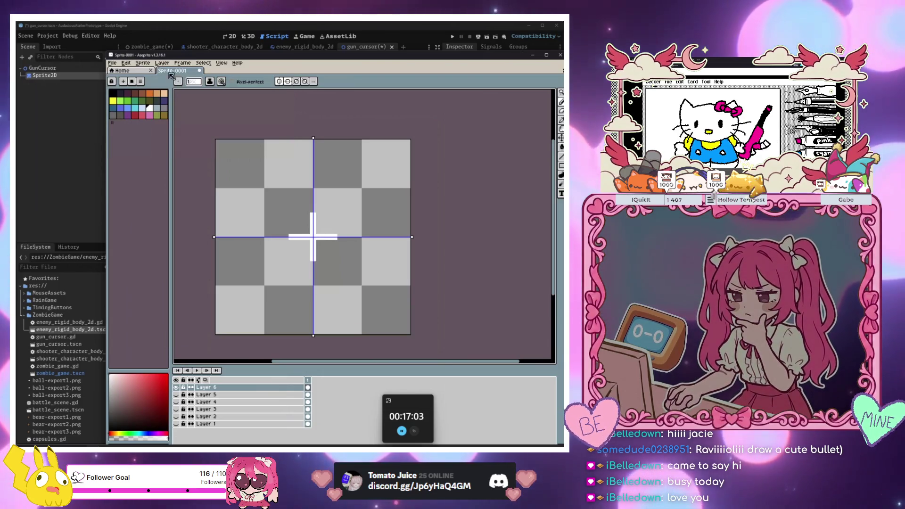
pyautogui.click(113, 63)
pyautogui.moveTo(154, 125)
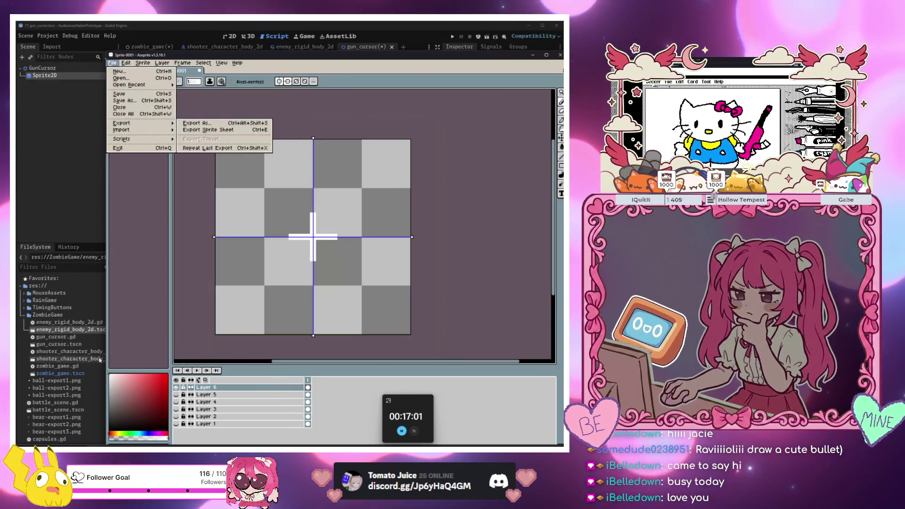
pyautogui.click(97, 352)
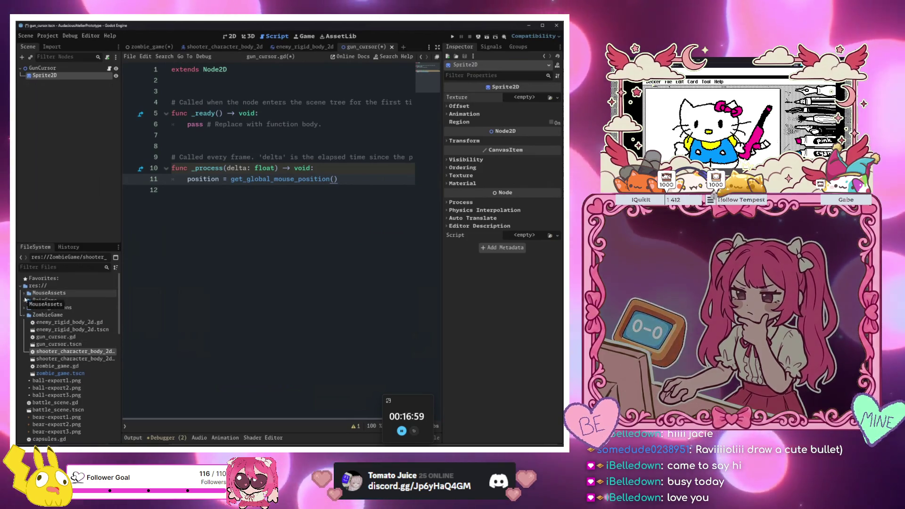
# - Move gun_cursor.png from the RainGame folder into the ZombieGame folder
pyautogui.click(23, 301)
pyautogui.moveTo(55, 315)
pyautogui.mouseDown()
pyautogui.moveTo(66, 407)
pyautogui.moveTo(48, 409)
pyautogui.mouseUp()
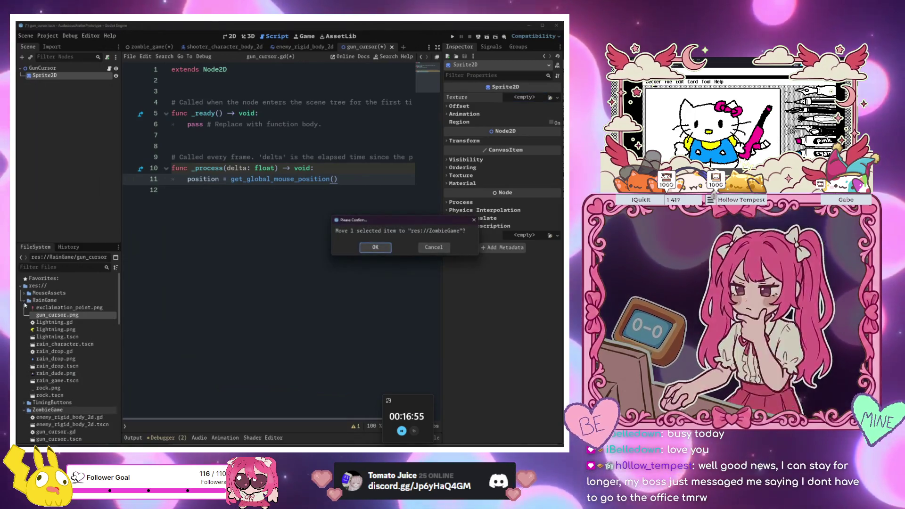
pyautogui.click(375, 248)
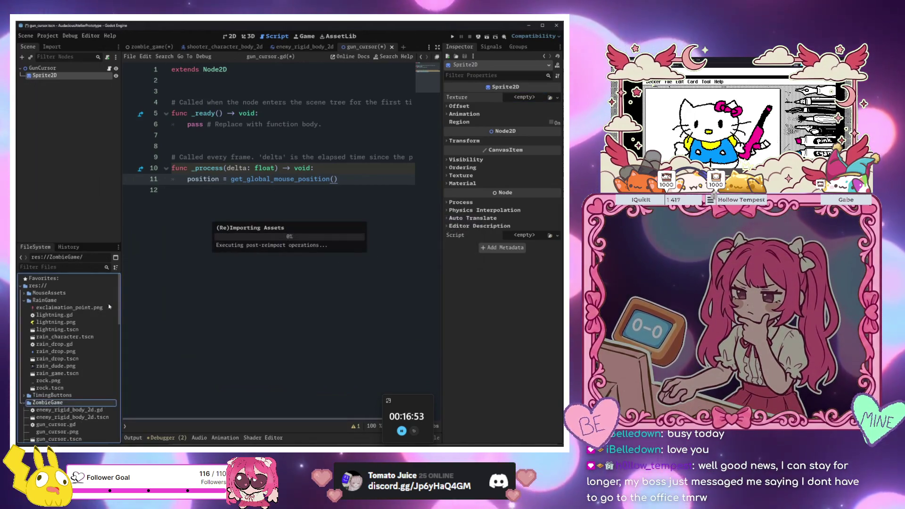
pyautogui.click(24, 300)
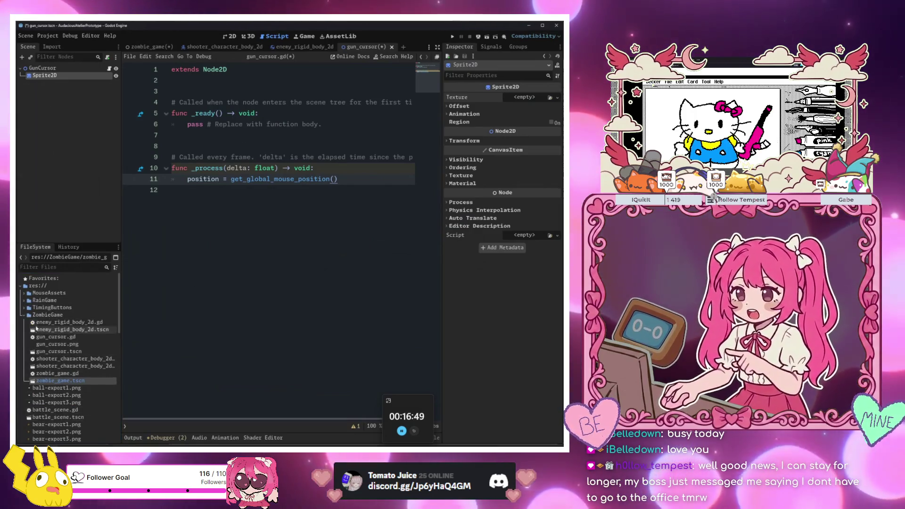
# - Assign gun_cursor.png as the Sprite2D's texture
pyautogui.click(68, 345)
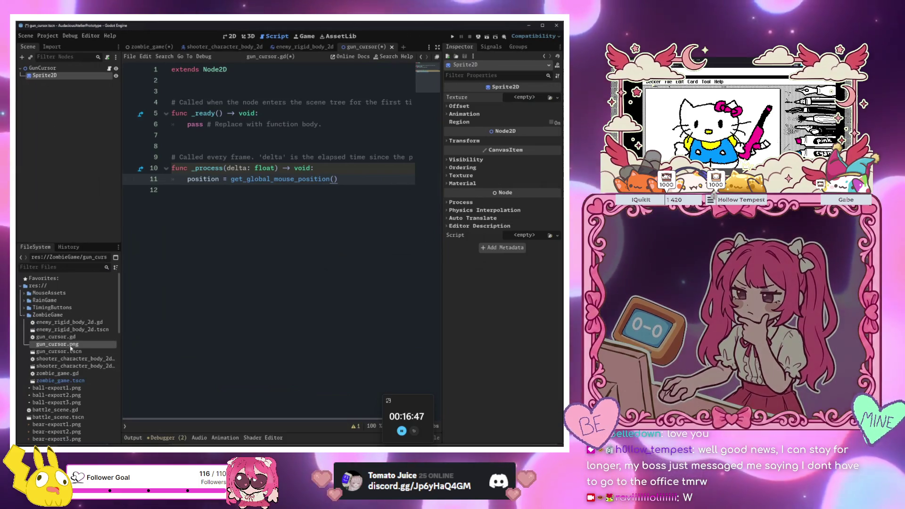
pyautogui.moveTo(68, 346)
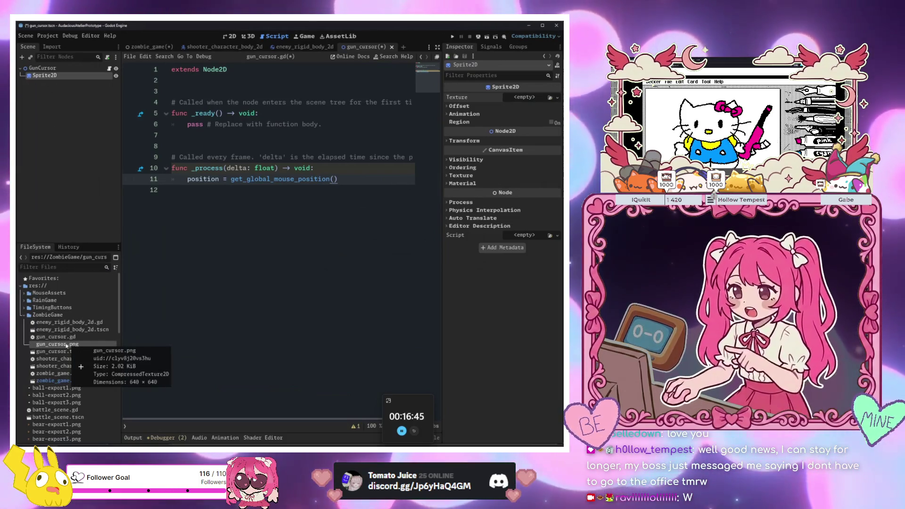
pyautogui.moveTo(67, 346)
pyautogui.mouseDown()
pyautogui.moveTo(202, 339)
pyautogui.moveTo(524, 97)
pyautogui.mouseUp()
# - Set the cursor sprite's scale to 0.6, save and run, then open the zombie_game scene
pyautogui.click(230, 36)
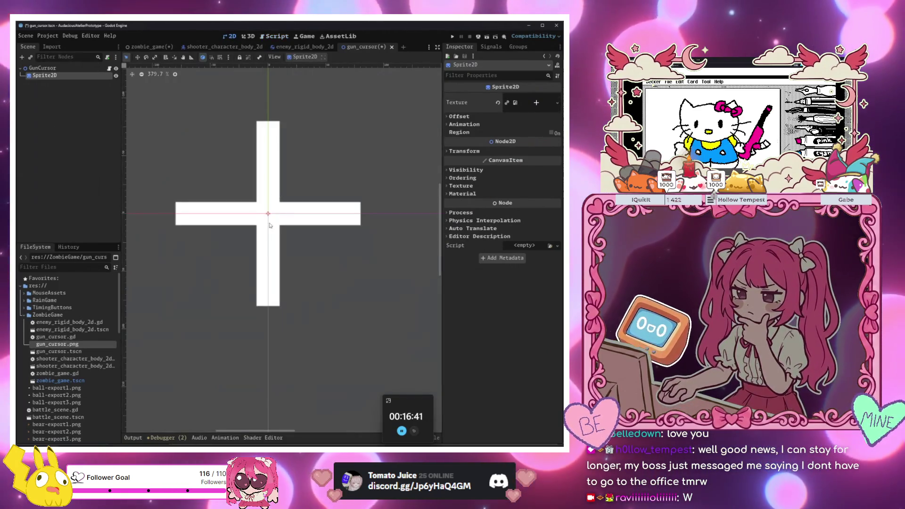
pyautogui.scroll(-4, 283, 226)
pyautogui.scroll(-4, 301, 274)
pyautogui.scroll(4, 309, 295)
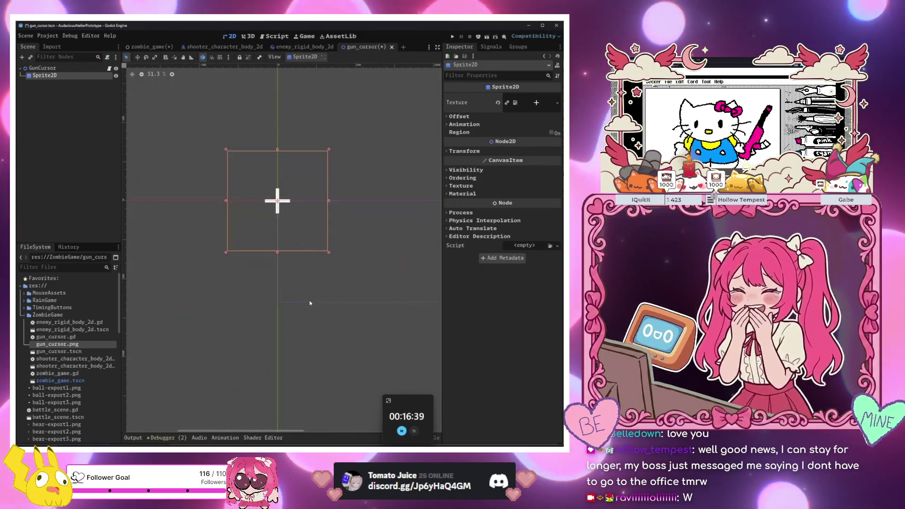
pyautogui.scroll(3, 371, 115)
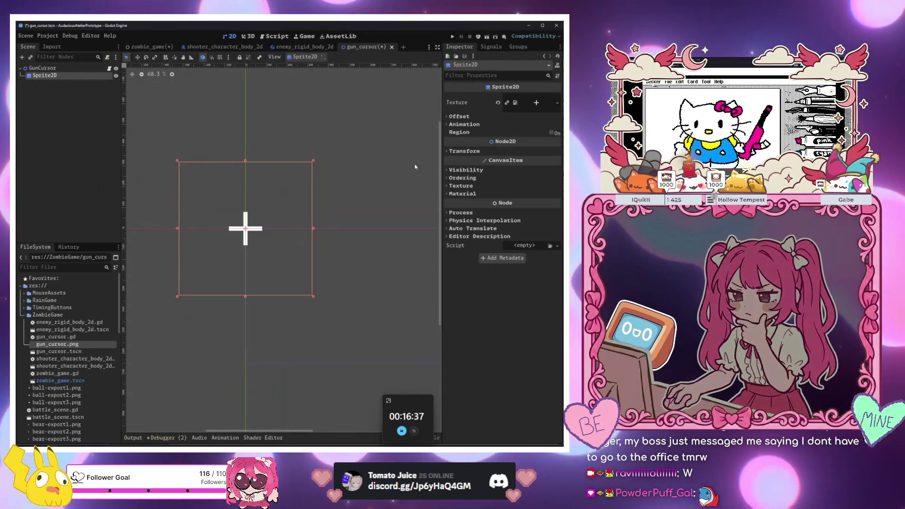
pyautogui.click(464, 151)
pyautogui.click(518, 188)
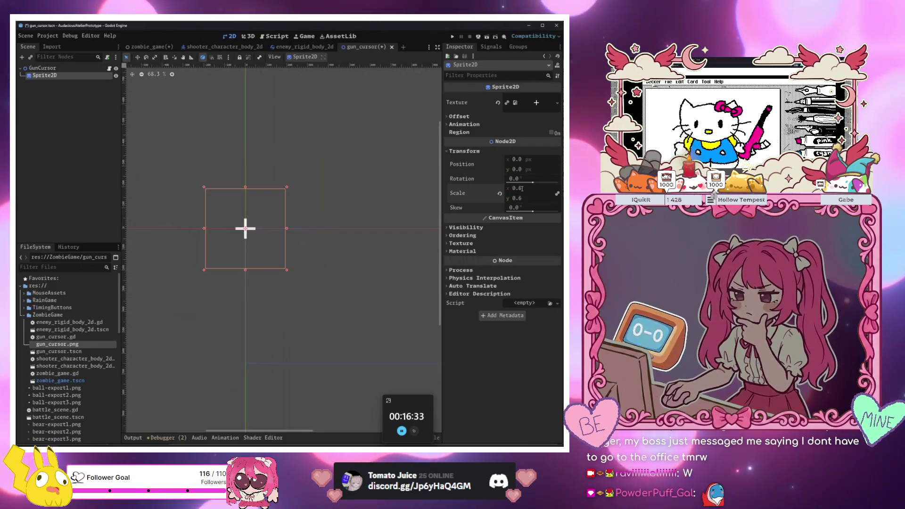
pyautogui.press('F5')
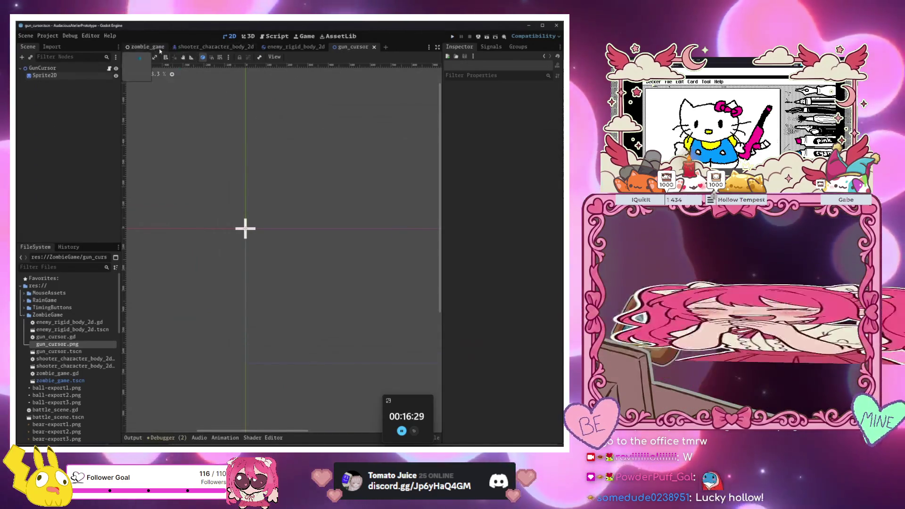
pyautogui.click(212, 47)
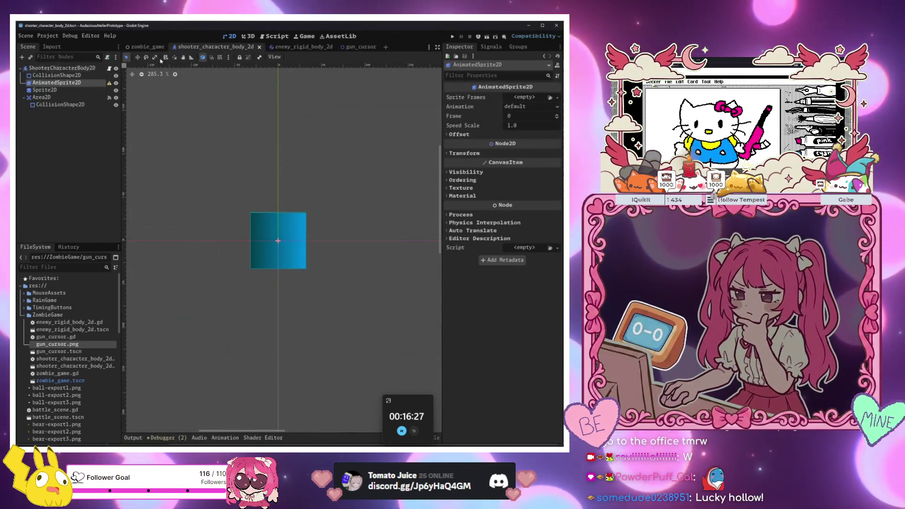
pyautogui.click(153, 49)
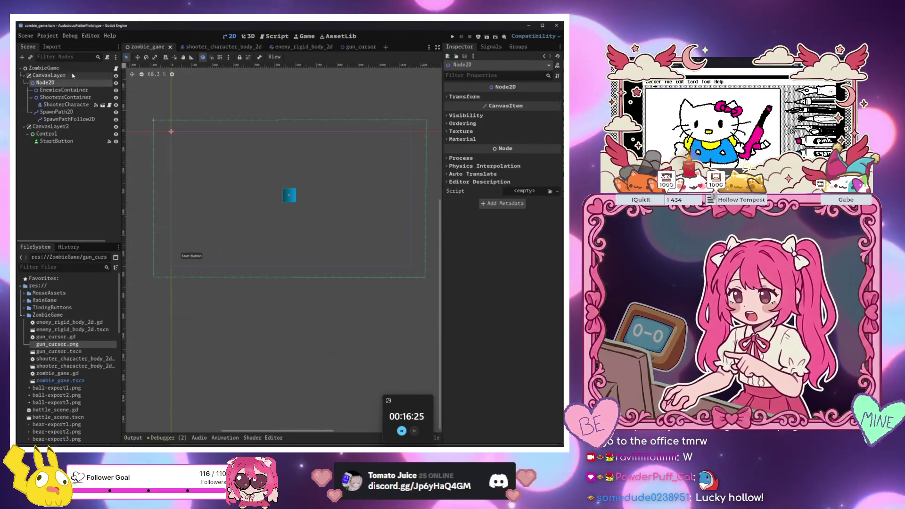
# - Instance the GunCursor scene into the zombie game and test-run it
pyautogui.click(30, 57)
pyautogui.write('gun')
pyautogui.press('Return')
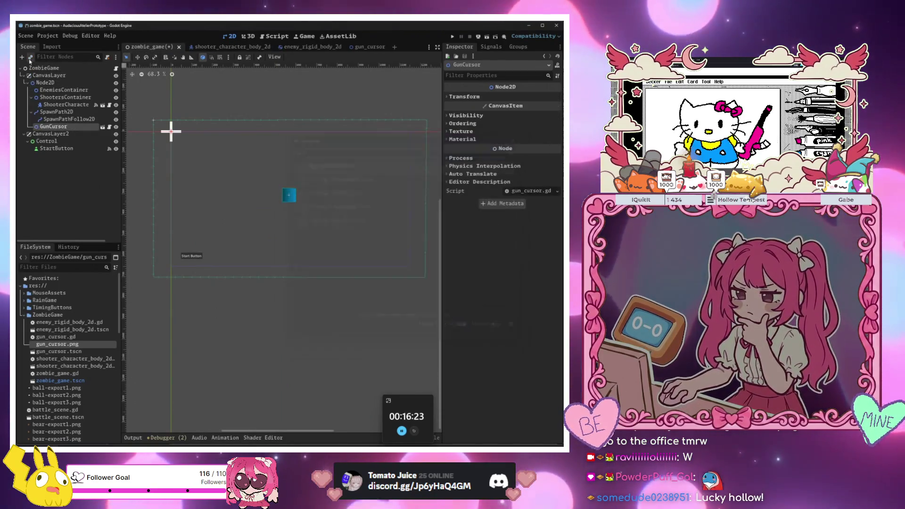
pyautogui.press('F5')
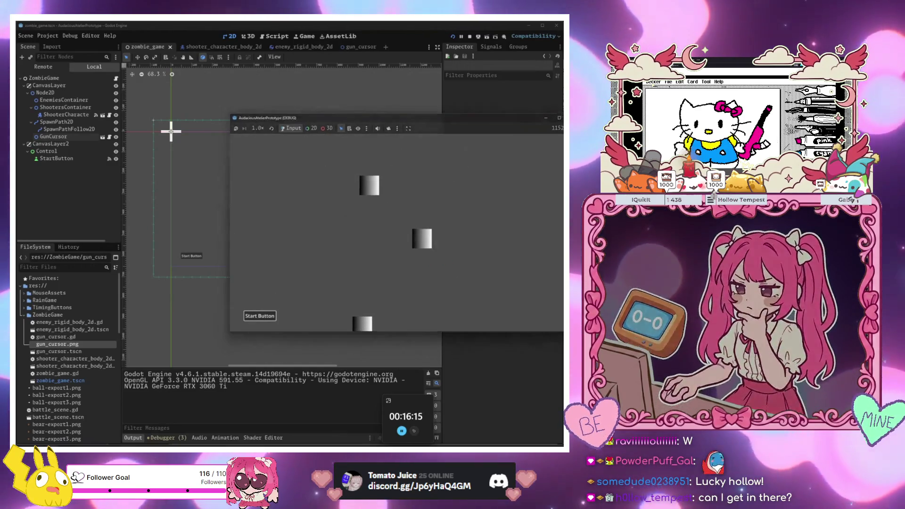
pyautogui.press('F8')
# - Reduce the gun cursor sprite's scale x to 0.3, run the game again, and close it
pyautogui.click(353, 47)
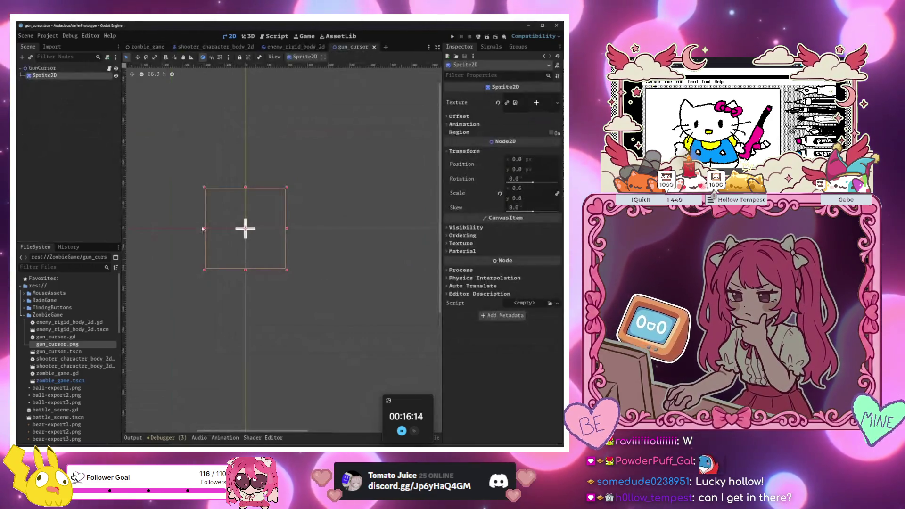
pyautogui.click(517, 187)
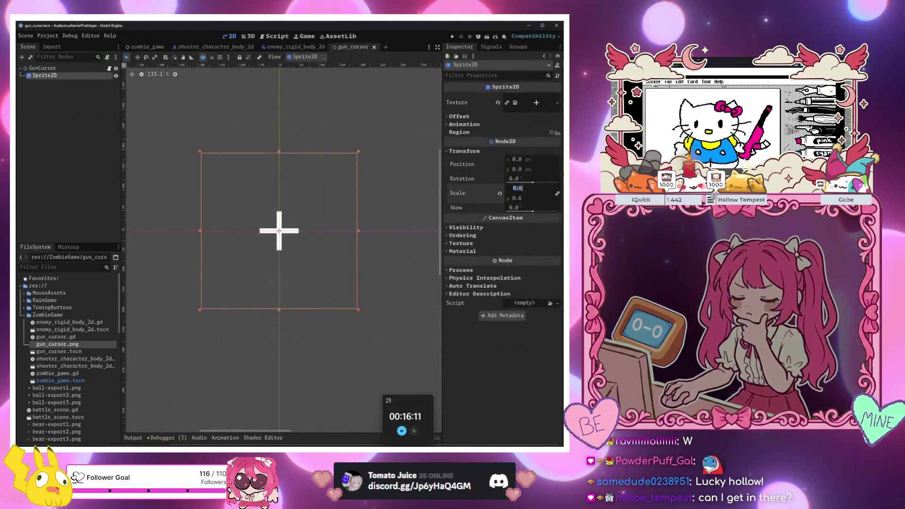
pyautogui.write('3')
pyautogui.press('Return')
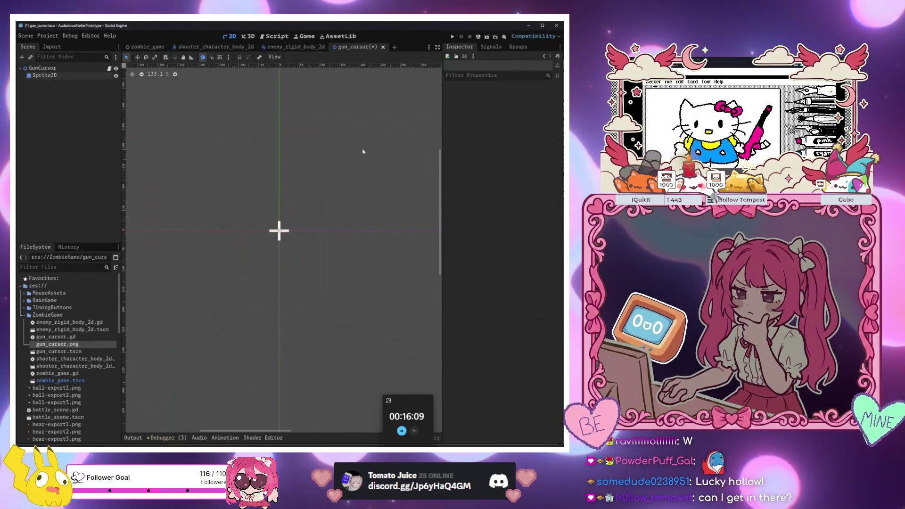
pyautogui.press('F5')
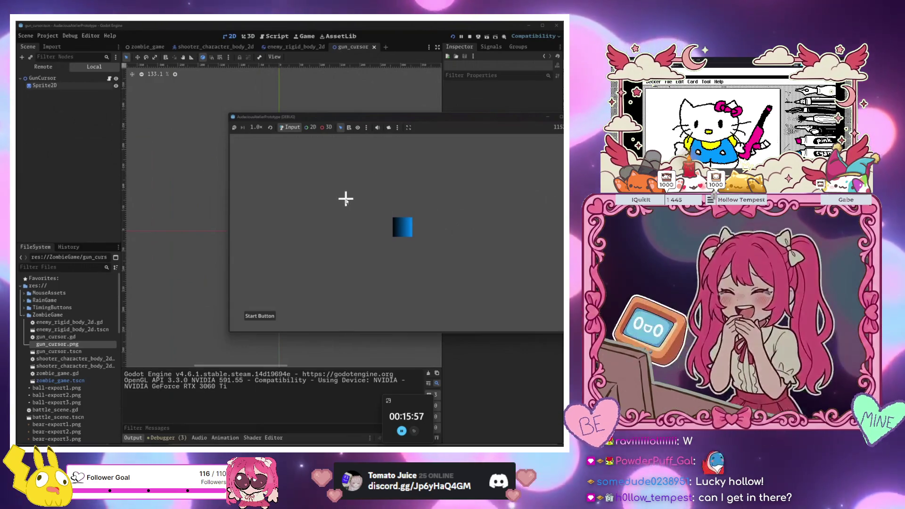
pyautogui.moveTo(508, 126); pyautogui.dragTo(418, 122)
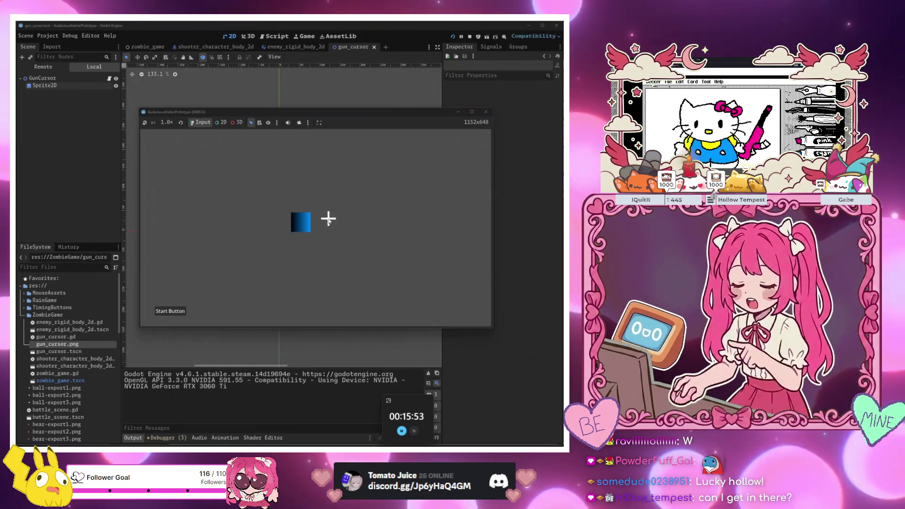
pyautogui.click(482, 113)
pyautogui.click(212, 47)
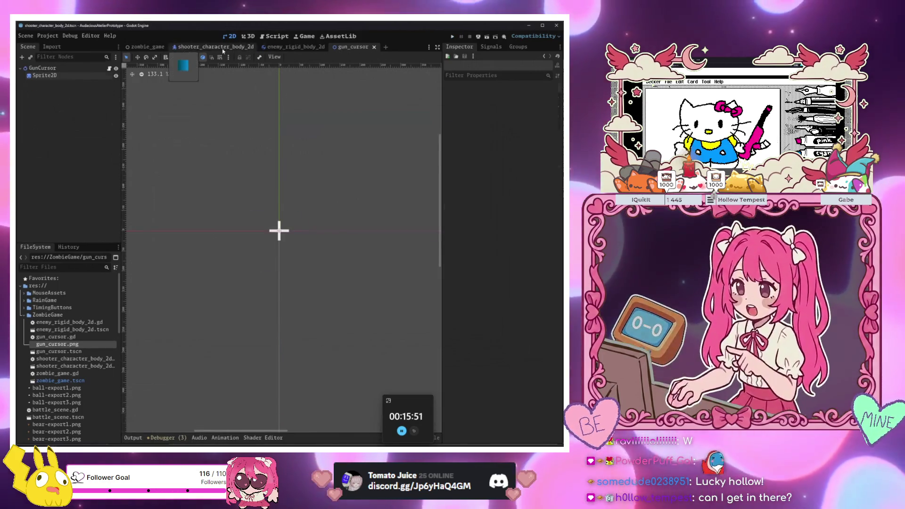
pyautogui.click(109, 68)
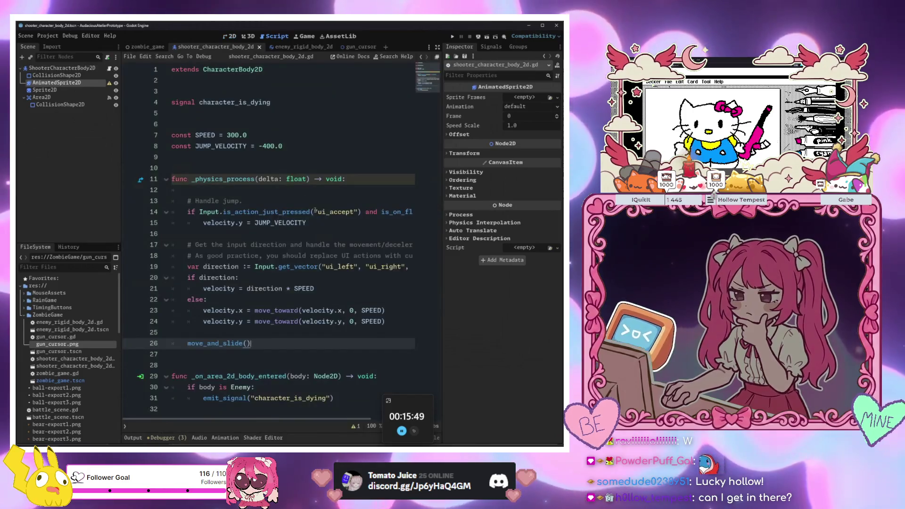
pyautogui.click(307, 280)
pyautogui.click(307, 288)
pyautogui.click(297, 168)
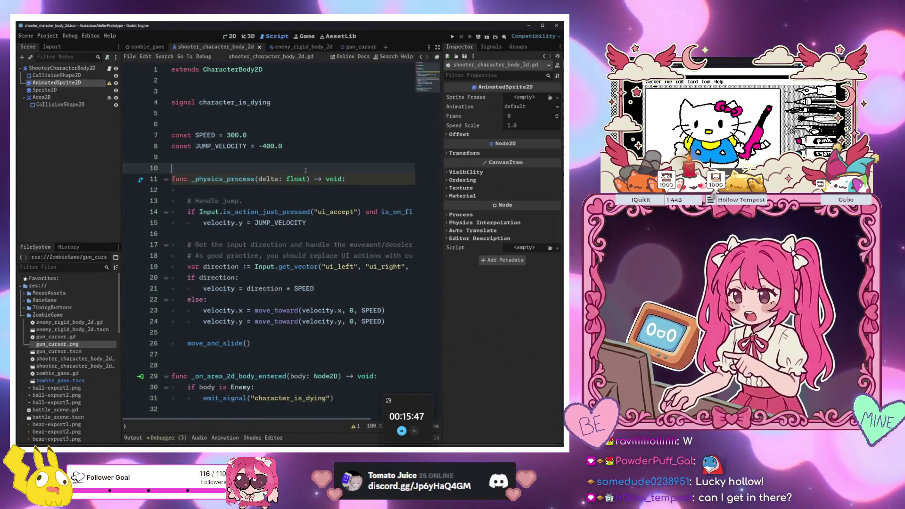
pyautogui.click(290, 124)
pyautogui.click(289, 97)
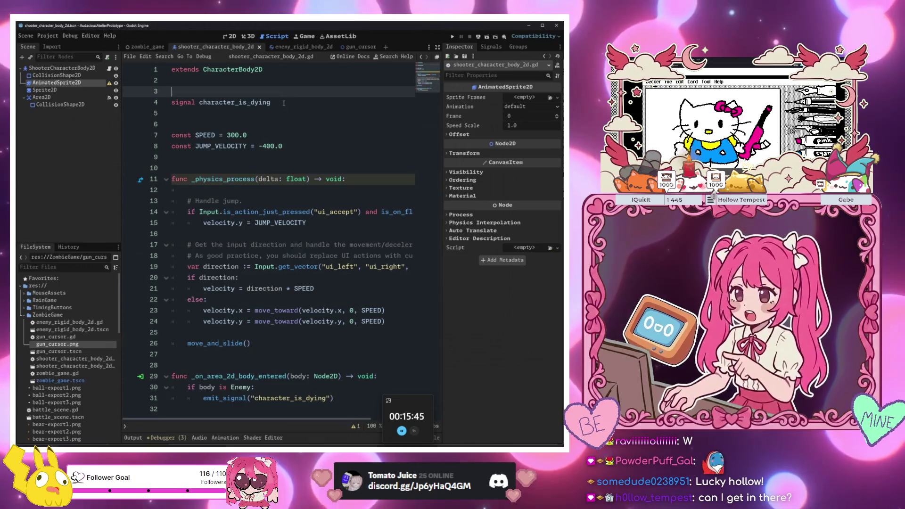
pyautogui.press('Down')
pyautogui.press('Return')
pyautogui.press('Return')
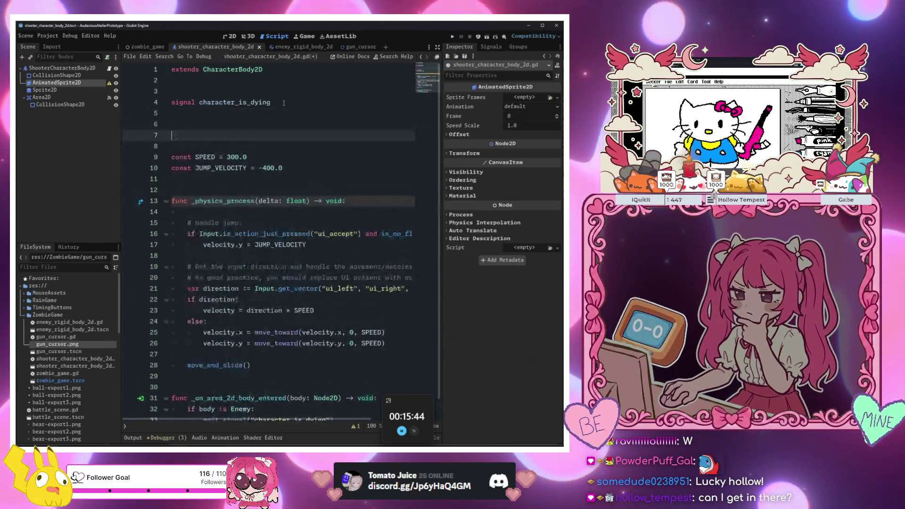
pyautogui.press('Return')
pyautogui.press('Up')
pyautogui.write('@export')
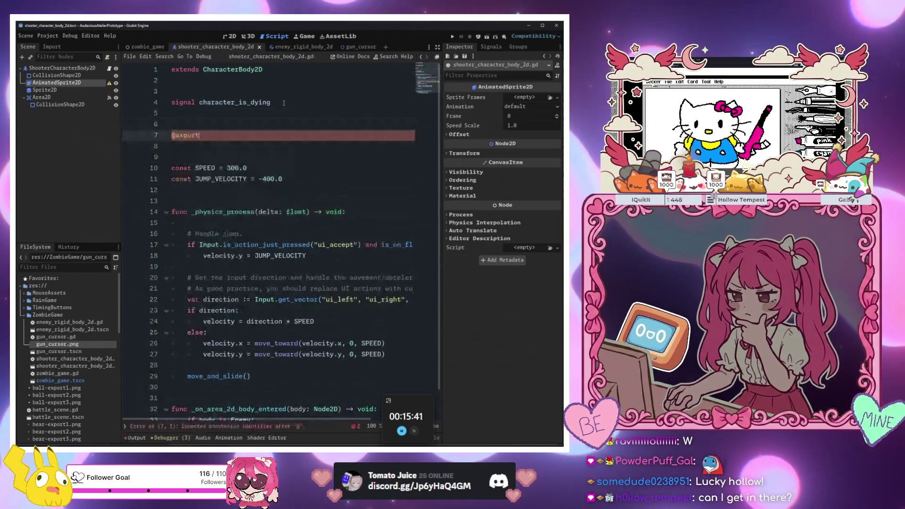
pyautogui.write(' var')
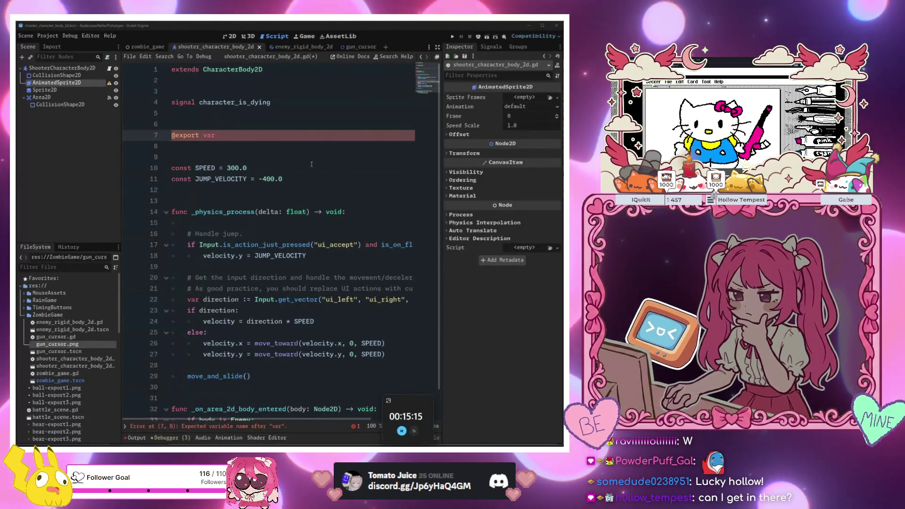
pyautogui.click(266, 137)
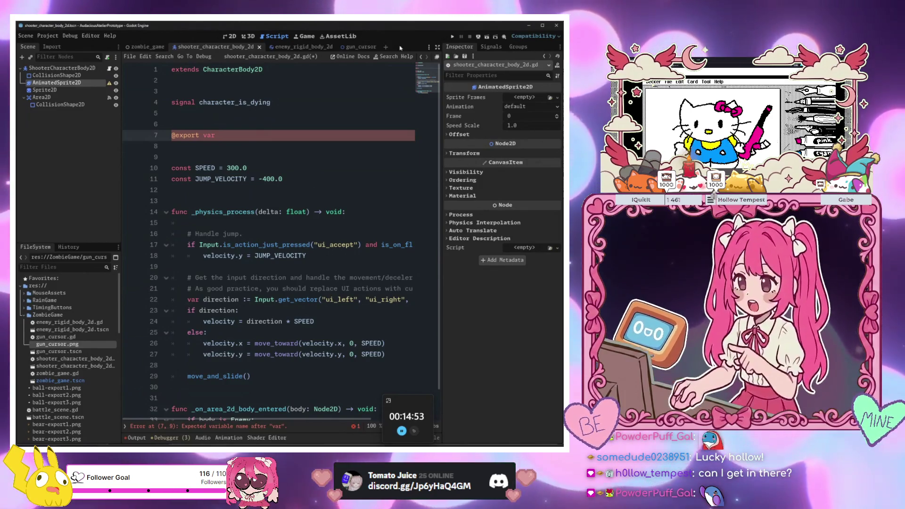
pyautogui.click(239, 146)
pyautogui.click(242, 136)
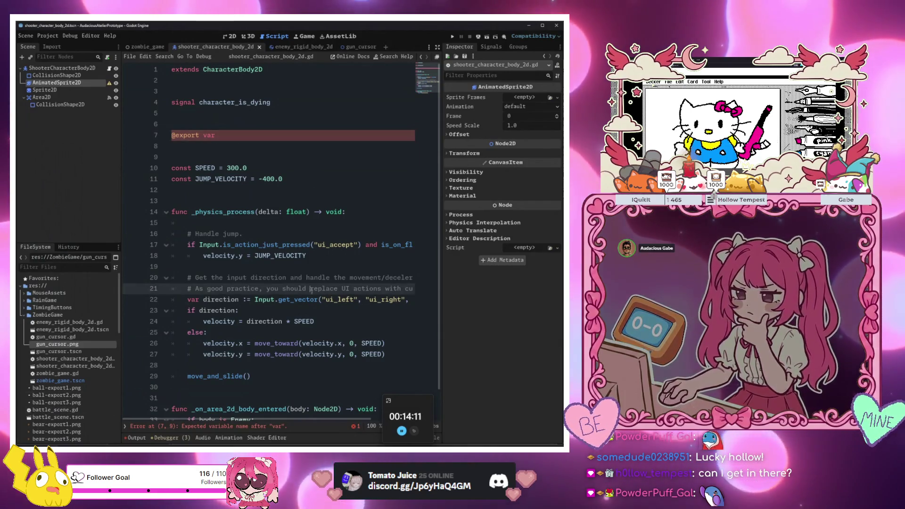
pyautogui.click(271, 137)
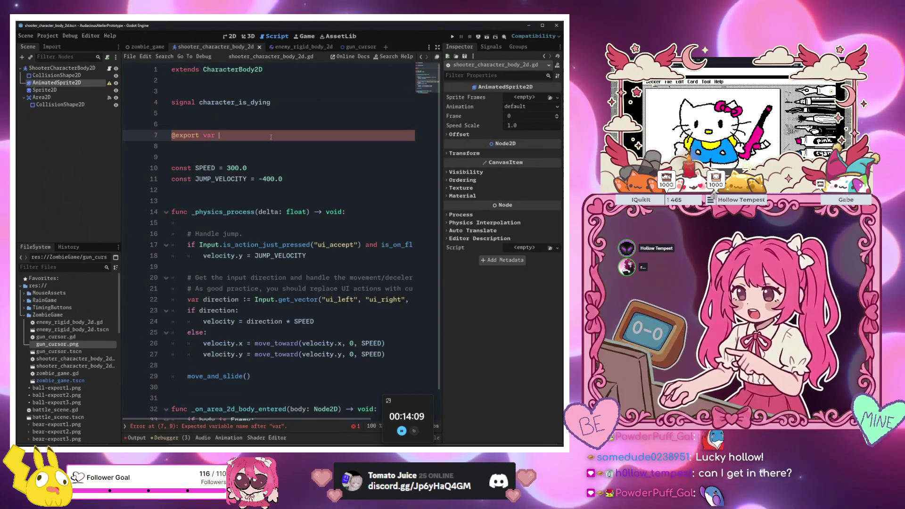
pyautogui.write('new_')
pyautogui.press('BackSpace')
pyautogui.press('BackSpace')
pyautogui.press('BackSpace')
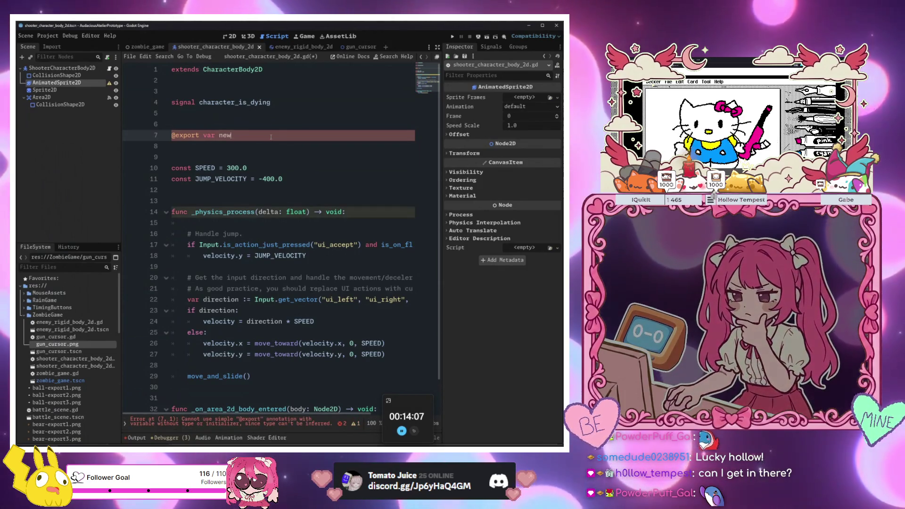
pyautogui.write('sprint_speed:')
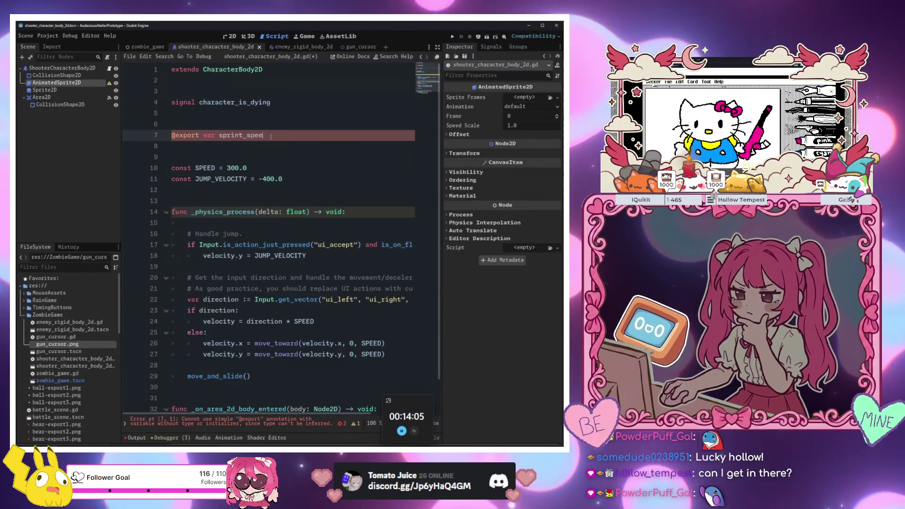
pyautogui.write(' =')
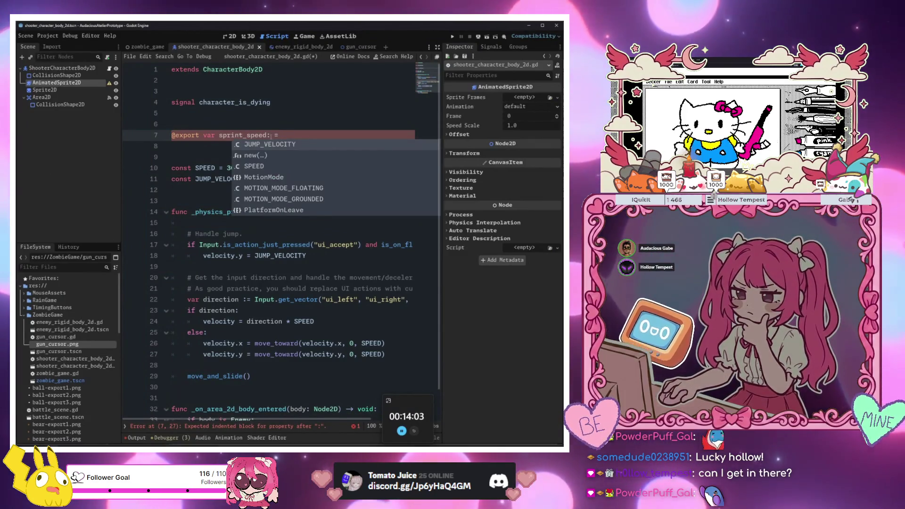
pyautogui.press('BackSpace')
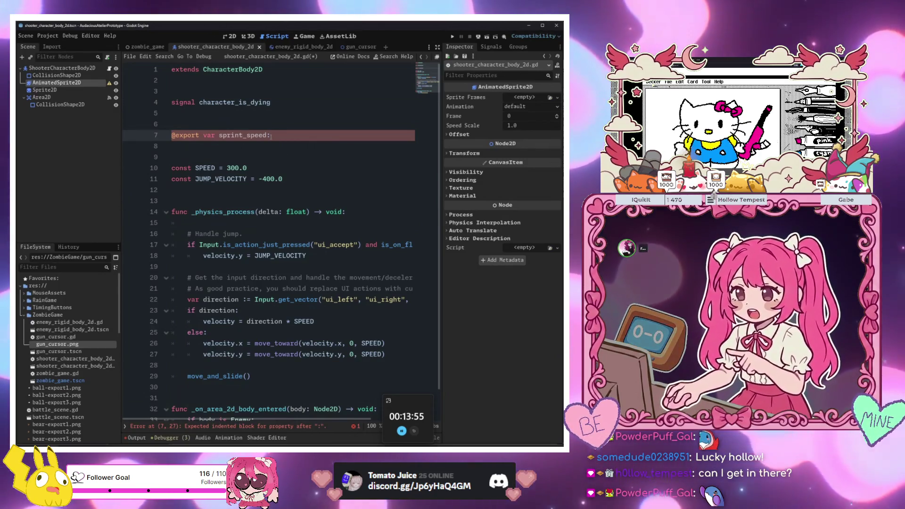
pyautogui.write('float = ')
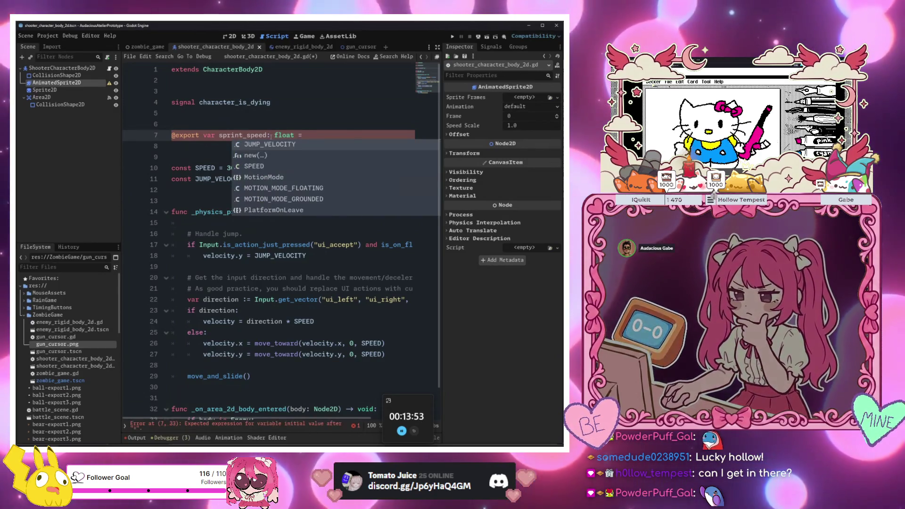
pyautogui.write('600')
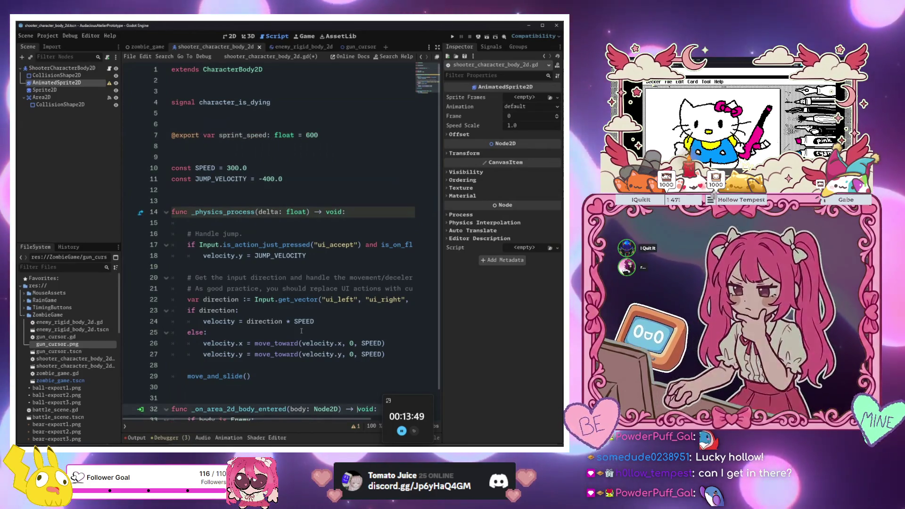
# - Declare 'var current_speed: float = SPEED' inside the direction block, then run the game
pyautogui.click(303, 311)
pyautogui.press('Return')
pyautogui.press('Return')
pyautogui.press('Return')
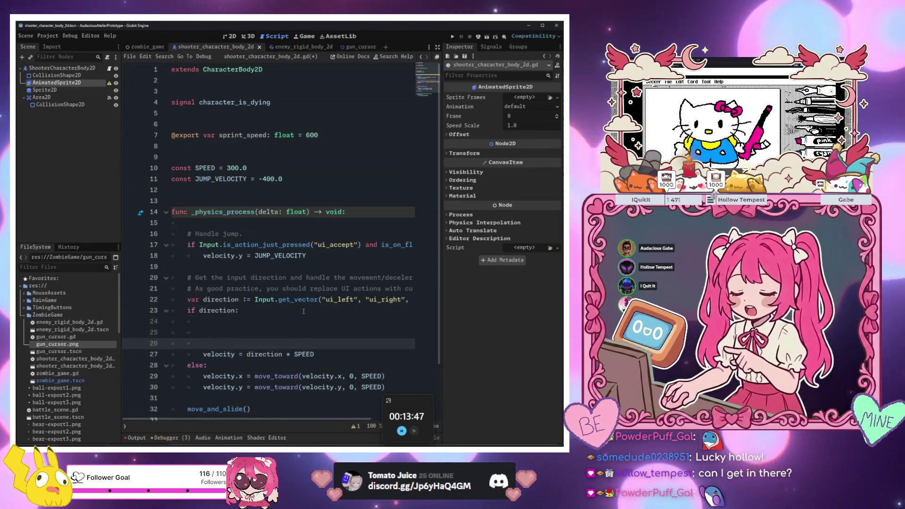
pyautogui.press('Up')
pyautogui.press('Up')
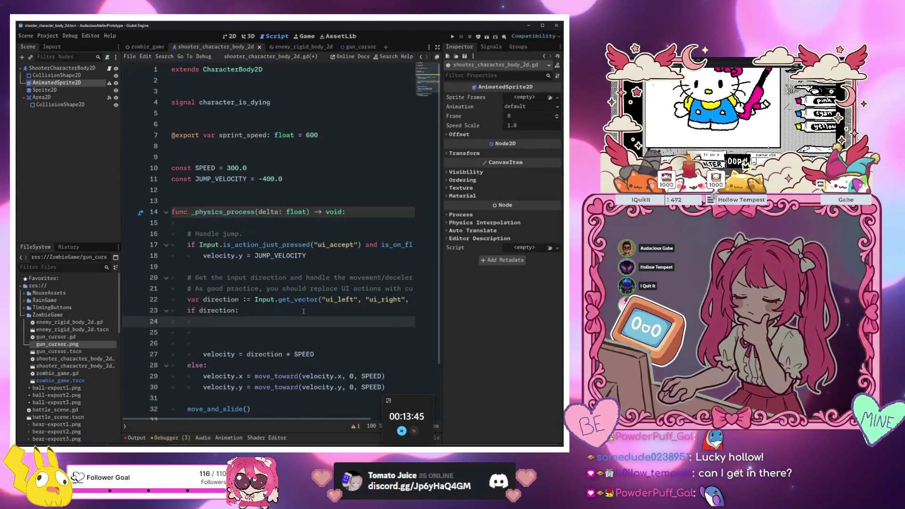
pyautogui.write('var curren')
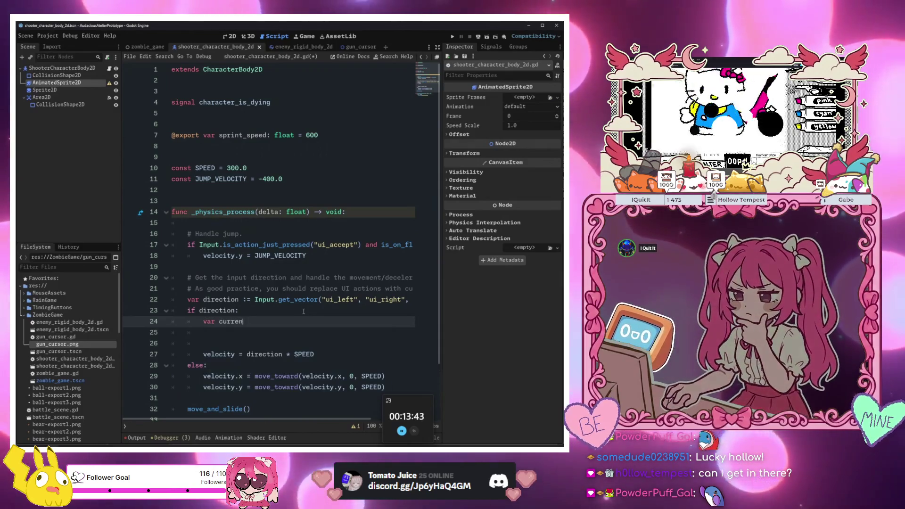
pyautogui.write('t_speed: ')
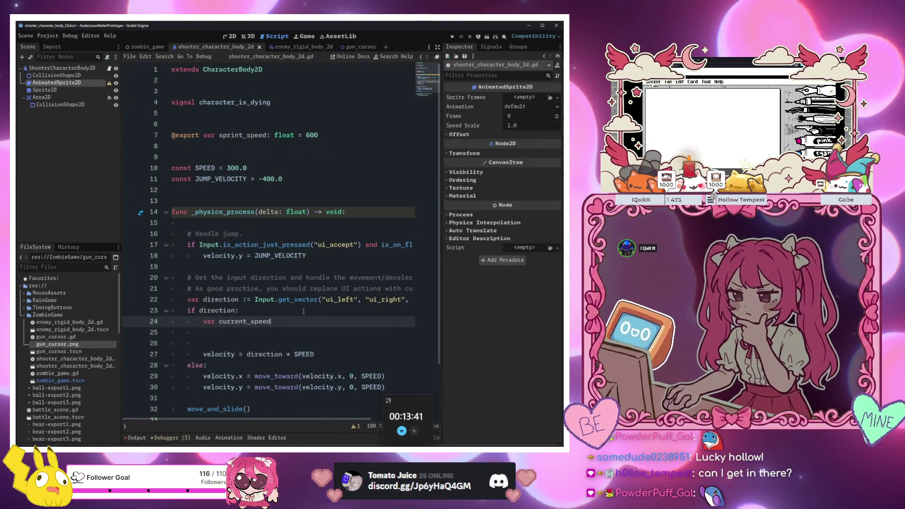
pyautogui.write('float')
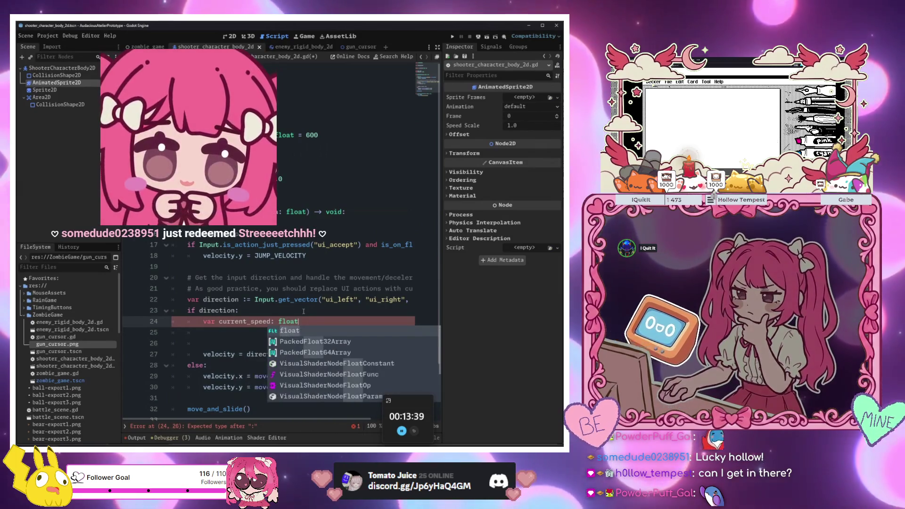
pyautogui.press('Return')
pyautogui.press('Return')
pyautogui.press('Return')
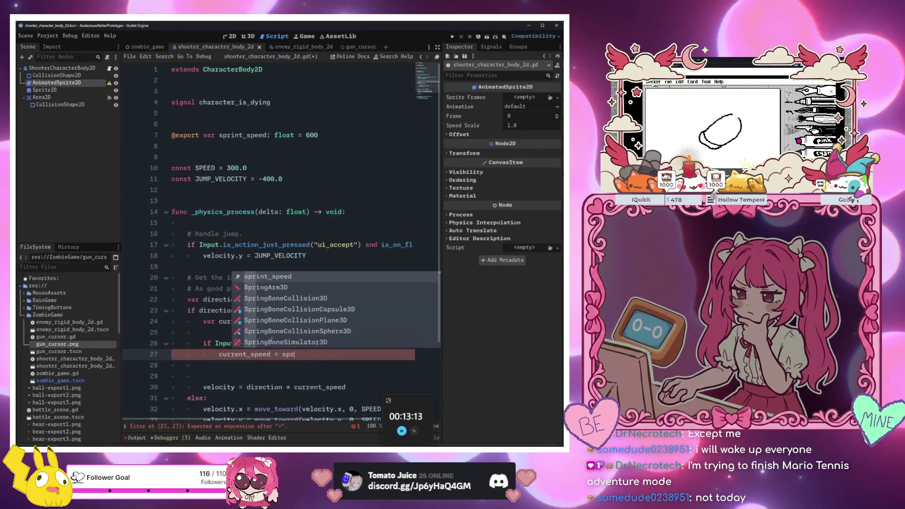
pyautogui.press('BackSpace')
pyautogui.write('else:')
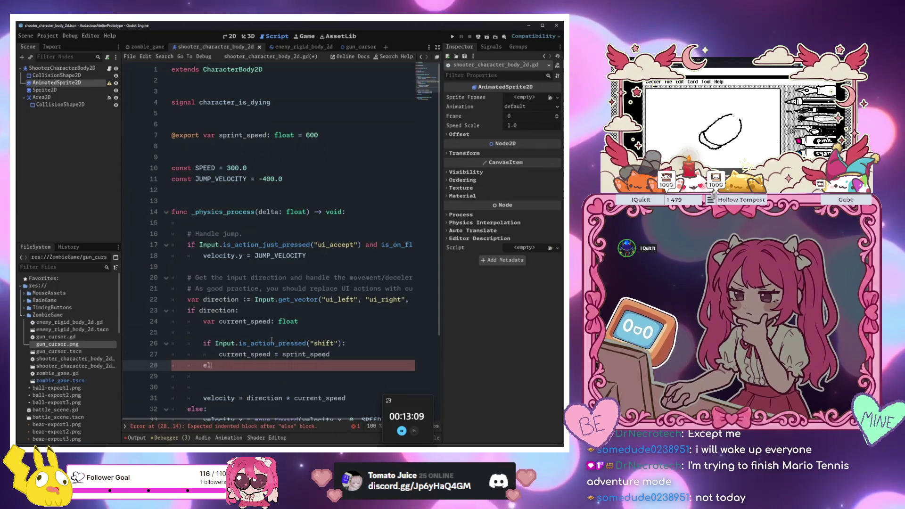
pyautogui.press('Delete')
pyautogui.press('Delete')
pyautogui.click(326, 323)
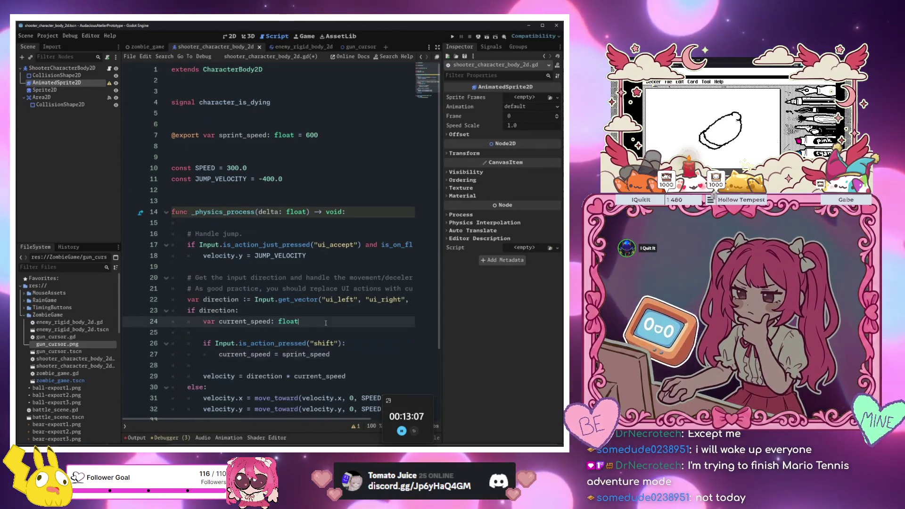
pyautogui.write('= SPEED')
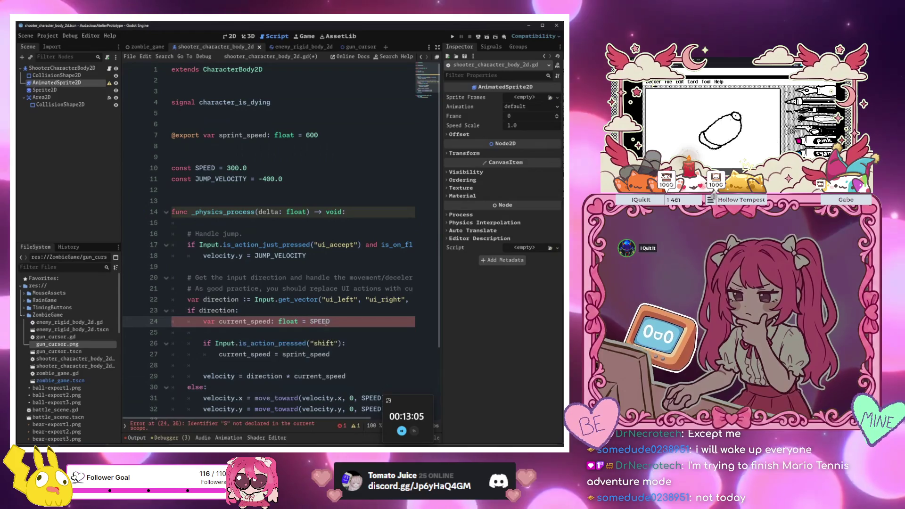
pyautogui.click(359, 361)
pyautogui.press('F5')
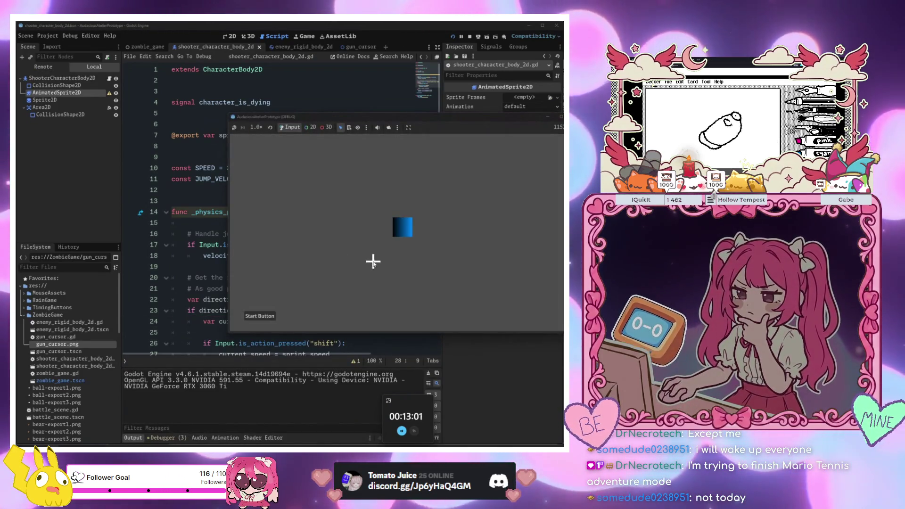
# - Start a round to watch enemies spawn, stop the game with F8, and return to the player script's line 19
pyautogui.click(273, 314)
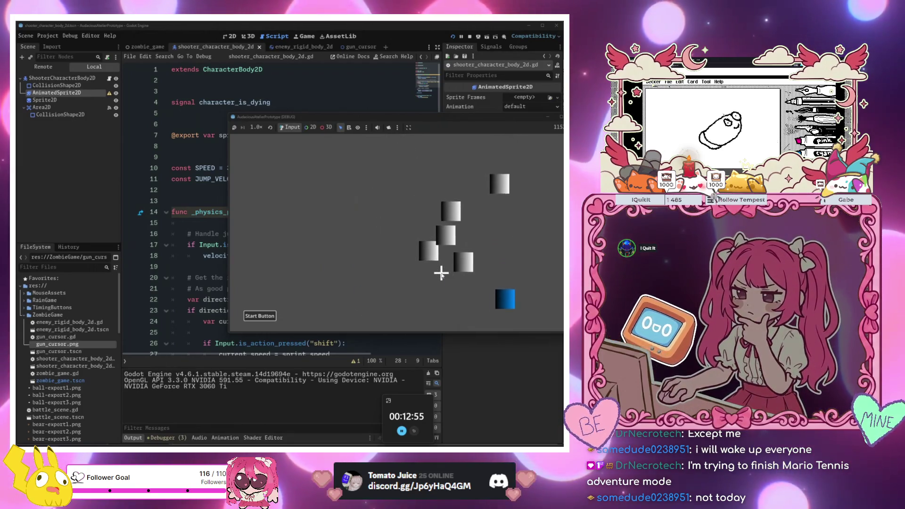
pyautogui.press('F8')
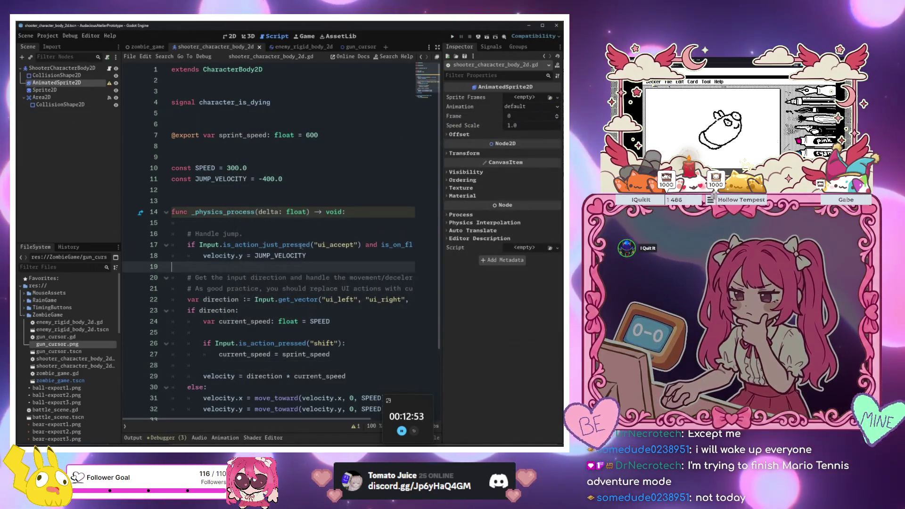
pyautogui.scroll(-2, 282, 236)
pyautogui.click(361, 179)
pyautogui.click(345, 205)
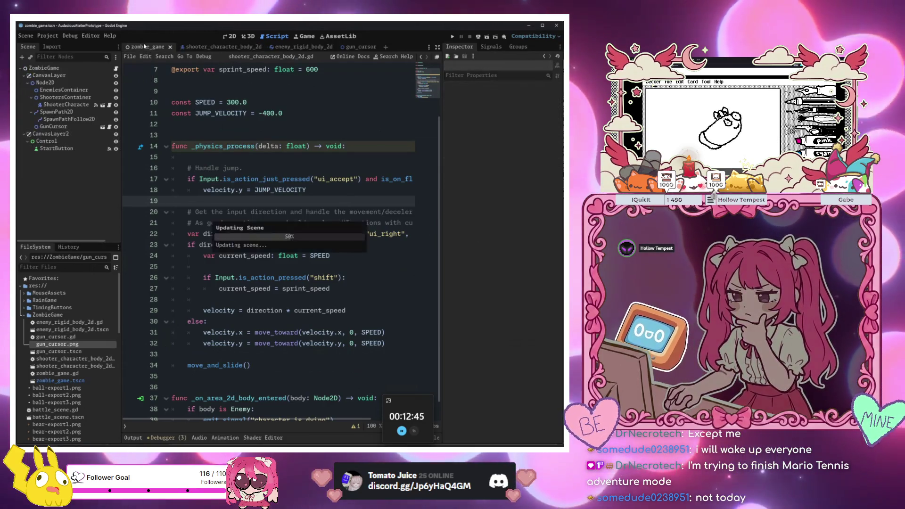
# - Open the zombie_game script, remove extra empty lines, and make room above spawn_enemies
pyautogui.click(145, 45)
pyautogui.scroll(-6, 284, 236)
pyautogui.click(277, 302)
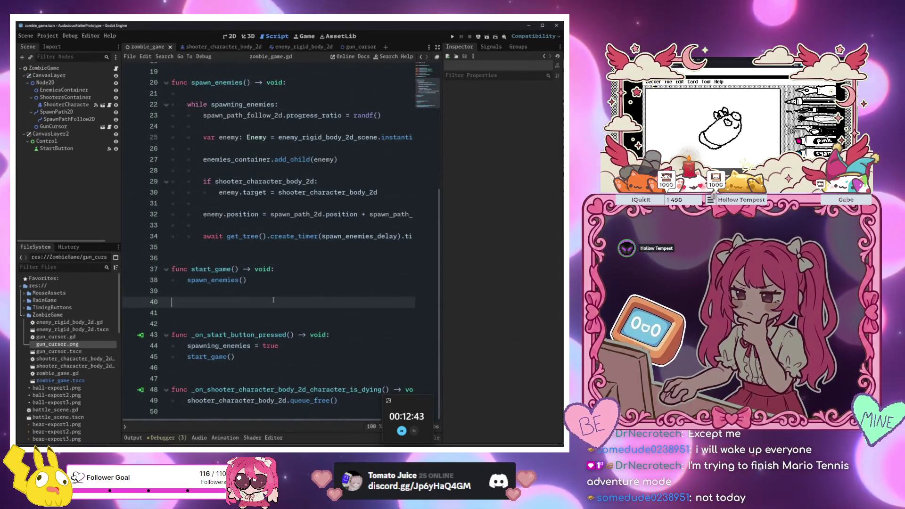
pyautogui.press('BackSpace')
pyautogui.press('Down')
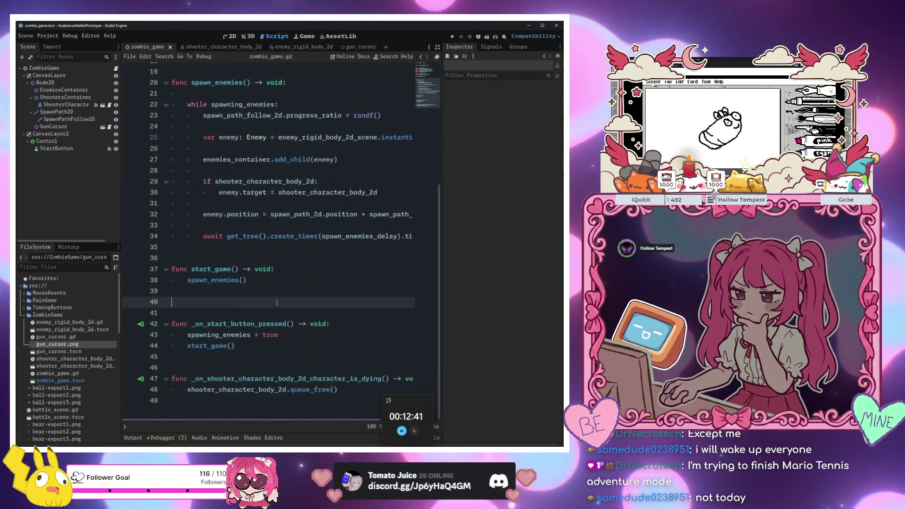
pyautogui.scroll(6, 277, 302)
pyautogui.click(216, 270)
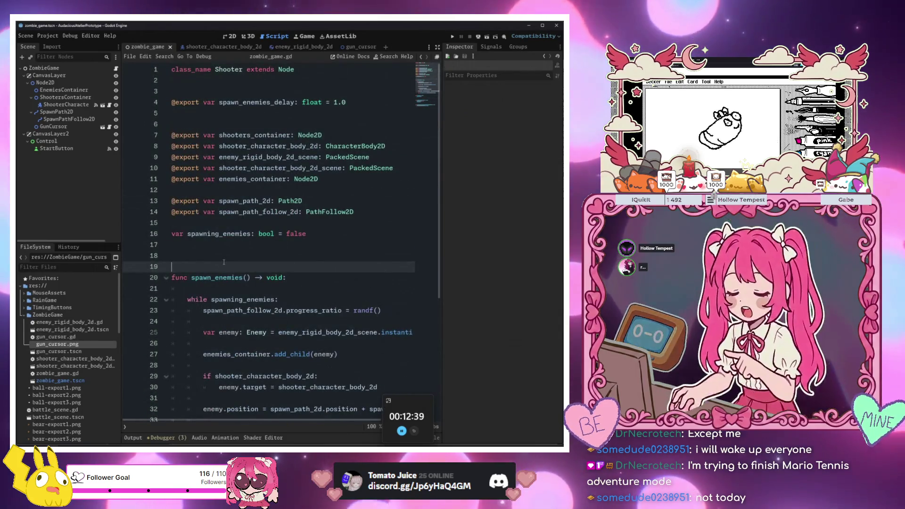
pyautogui.press('Return')
pyautogui.press('Return')
pyautogui.press('Return')
pyautogui.press('Up')
pyautogui.press('Up')
pyautogui.press('Up')
# - Add an _input function that checks 'if event is InputEventMouseButton:'
pyautogui.write('func ')
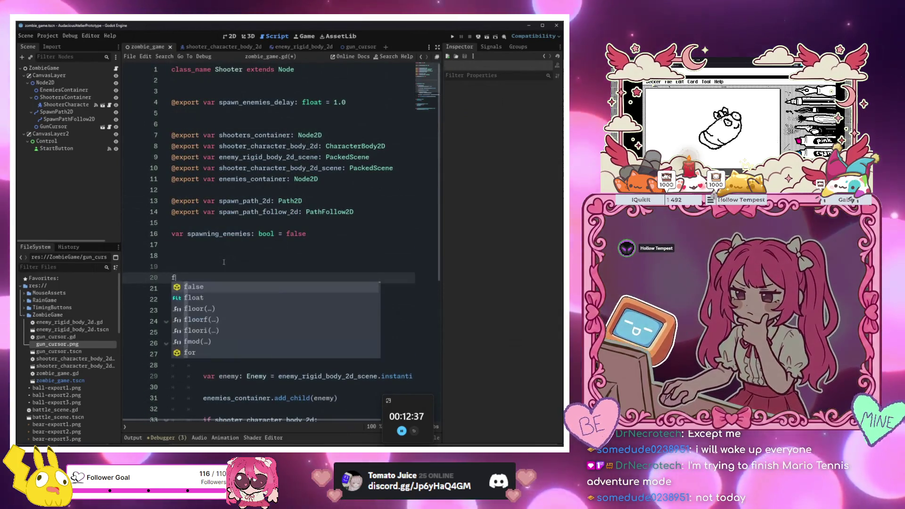
pyautogui.write('_')
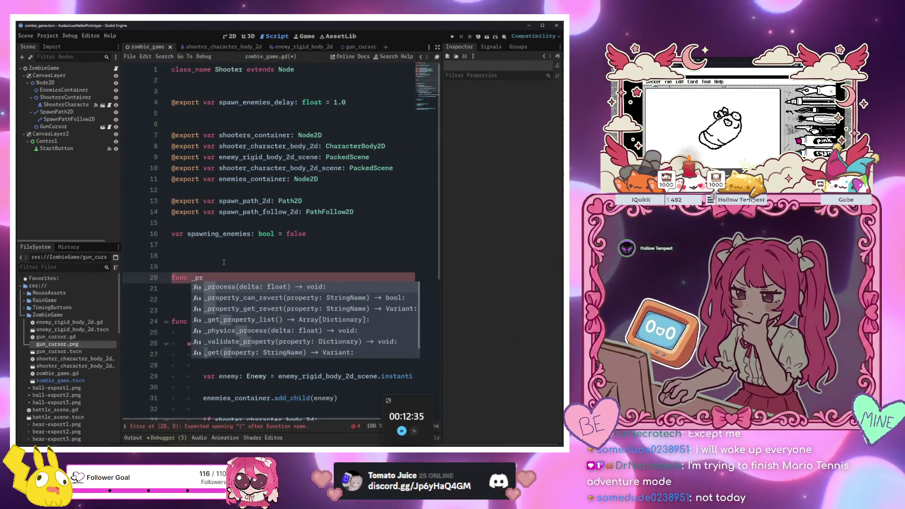
pyautogui.write('inp')
pyautogui.press('Return')
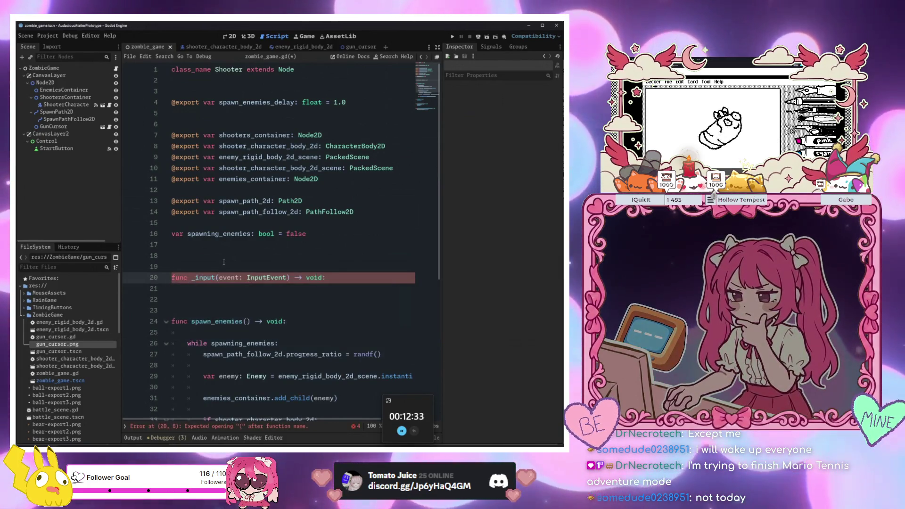
pyautogui.press('Return')
pyautogui.write('if in')
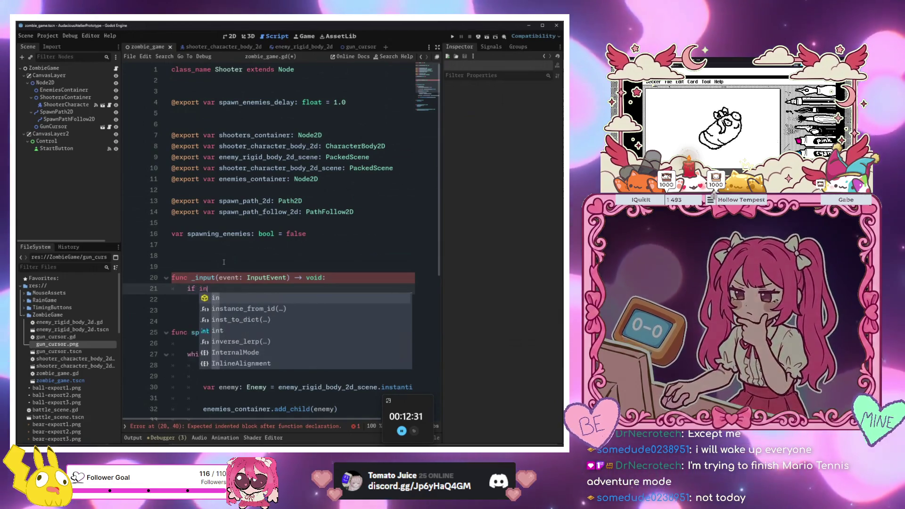
pyautogui.press('BackSpace')
pyautogui.press('BackSpace')
pyautogui.write('event is ')
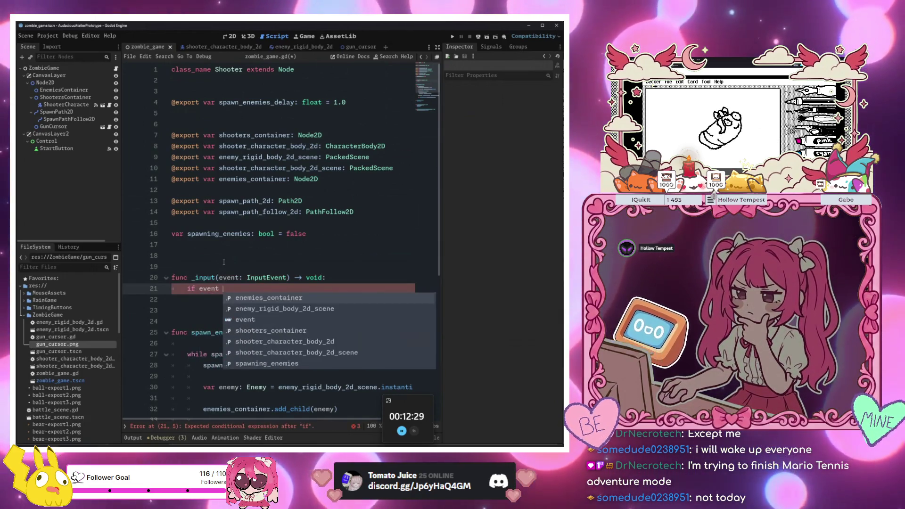
pyautogui.write('InputEv')
pyautogui.press('Return')
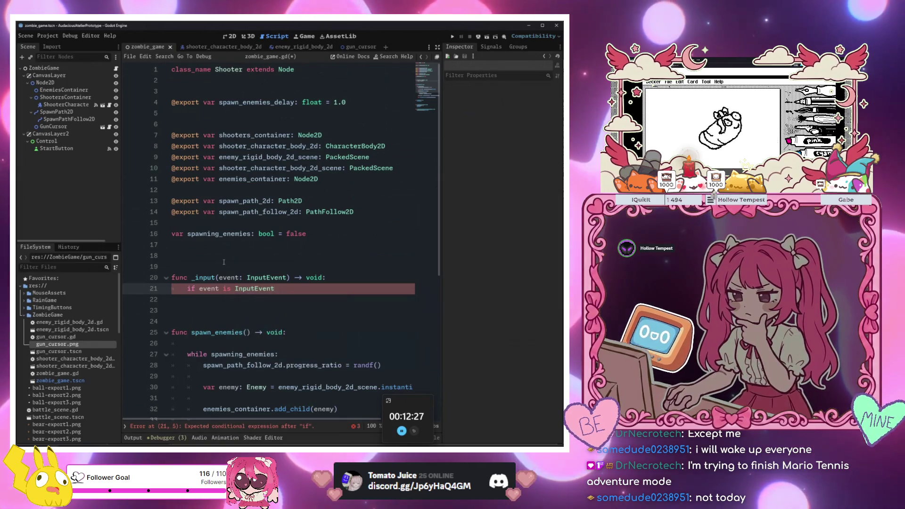
pyautogui.write('Mou')
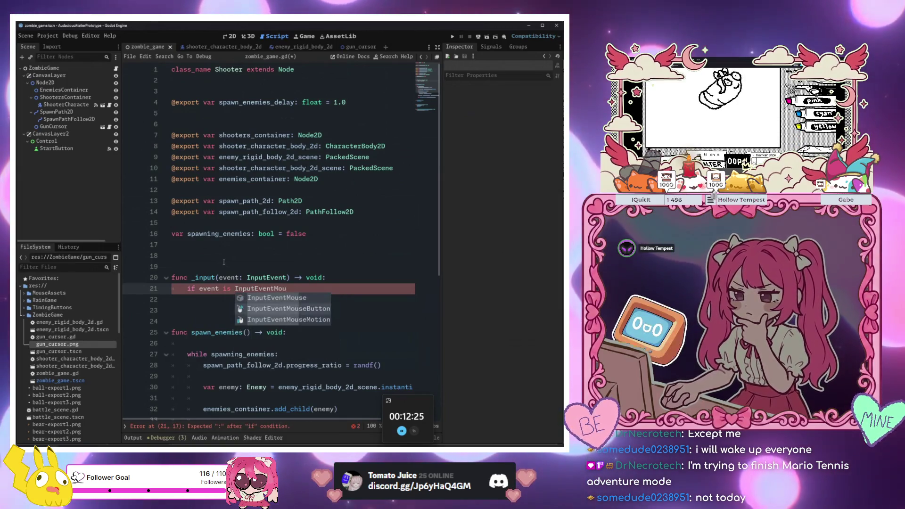
pyautogui.press('Down')
pyautogui.press('Return')
pyautogui.write(':')
pyautogui.press('Return')
# - Nest 'if event.button_index == 0:' and open the InputEventMouseButton reference page
pyautogui.write('if eve')
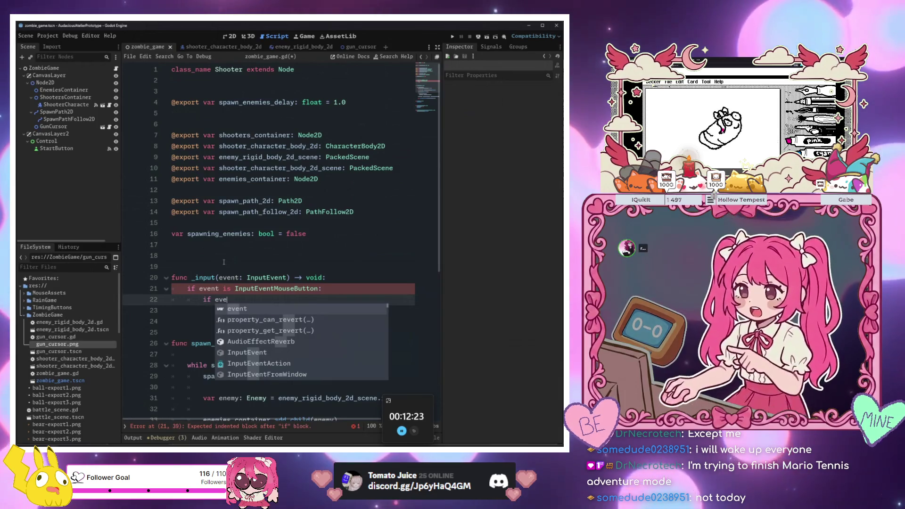
pyautogui.write('nt.button_index is')
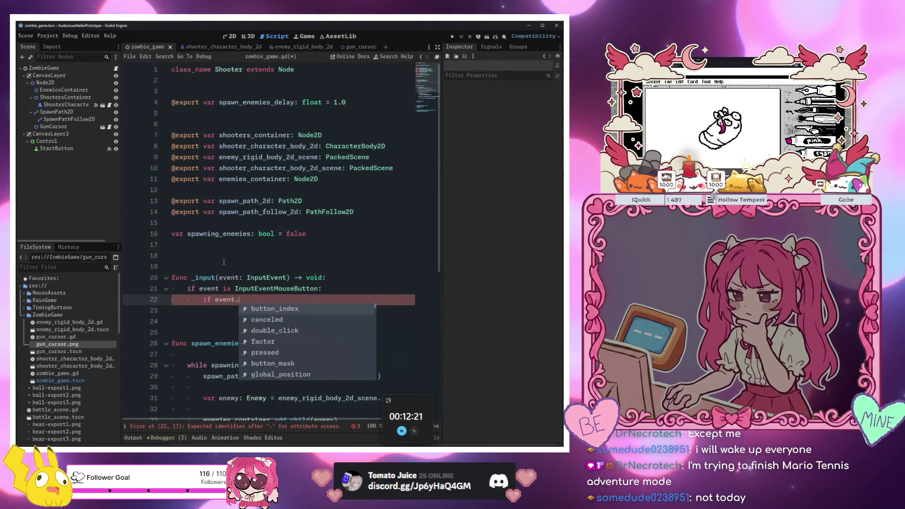
pyautogui.press('Return')
pyautogui.write('is')
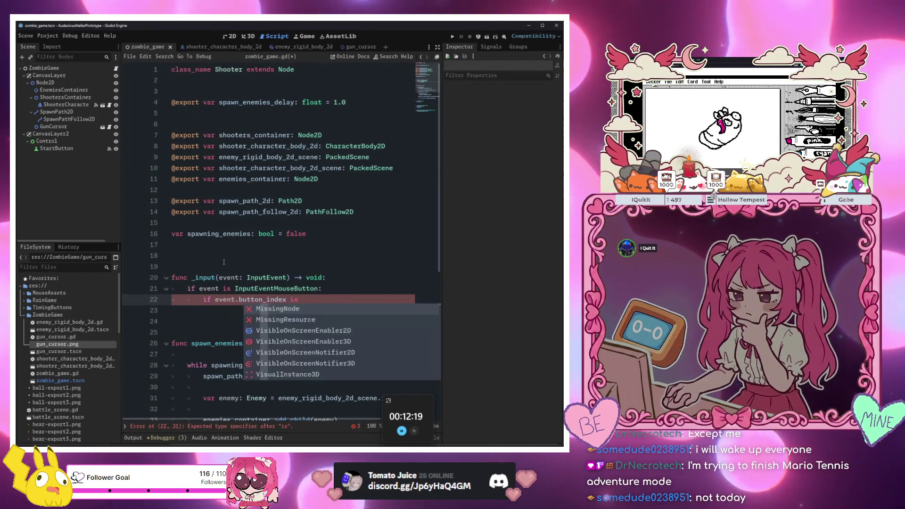
pyautogui.press('BackSpace')
pyautogui.press('BackSpace')
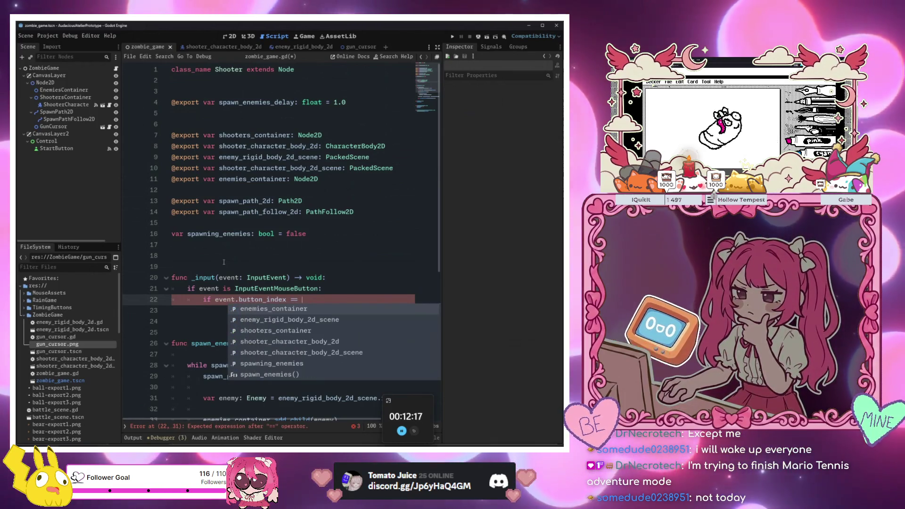
pyautogui.moveTo(269, 293)
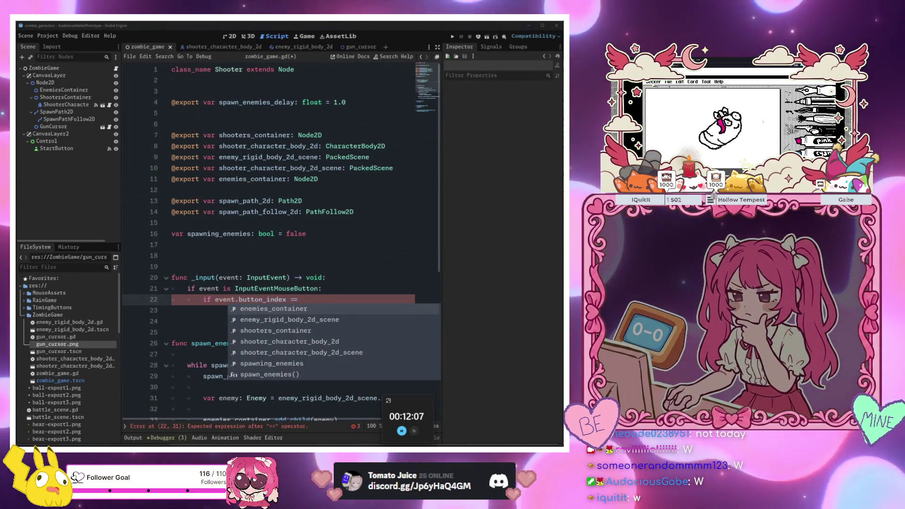
pyautogui.press('Escape')
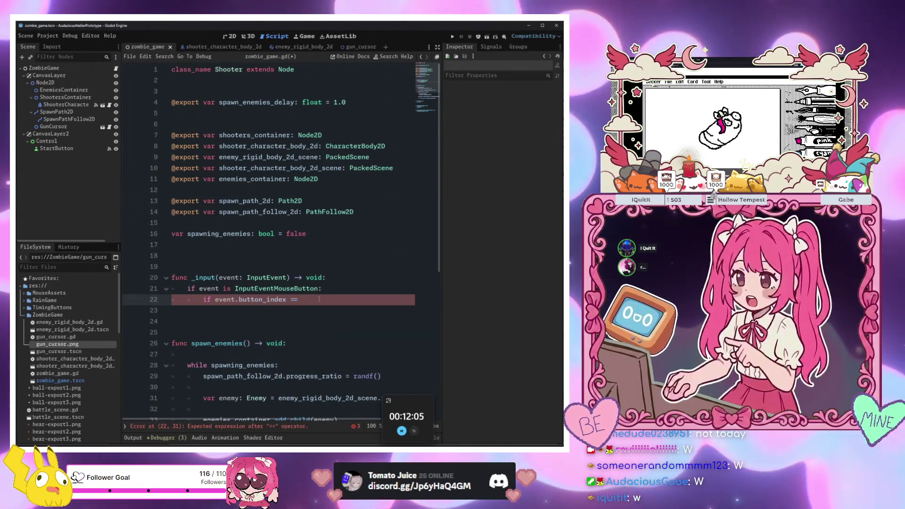
pyautogui.write('0:')
pyautogui.press('Return')
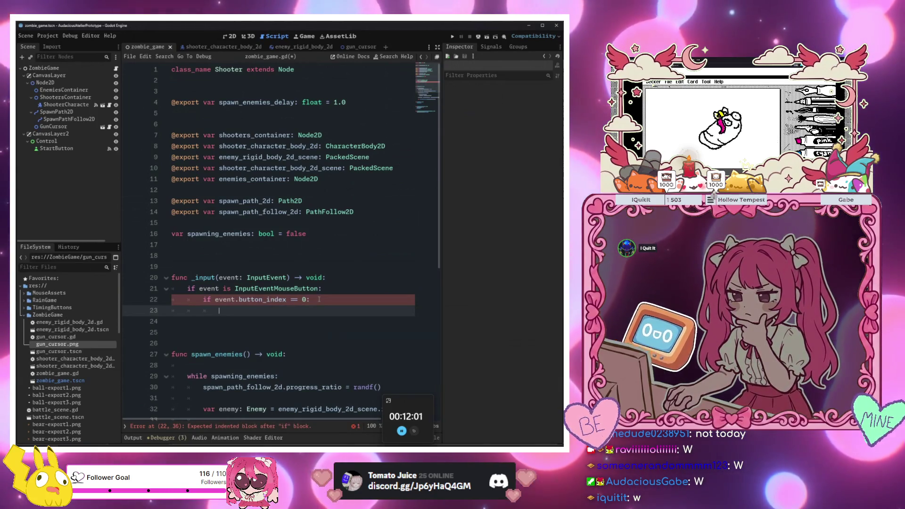
pyautogui.keyDown('ctrl'); pyautogui.click(273, 289); pyautogui.keyUp('ctrl')
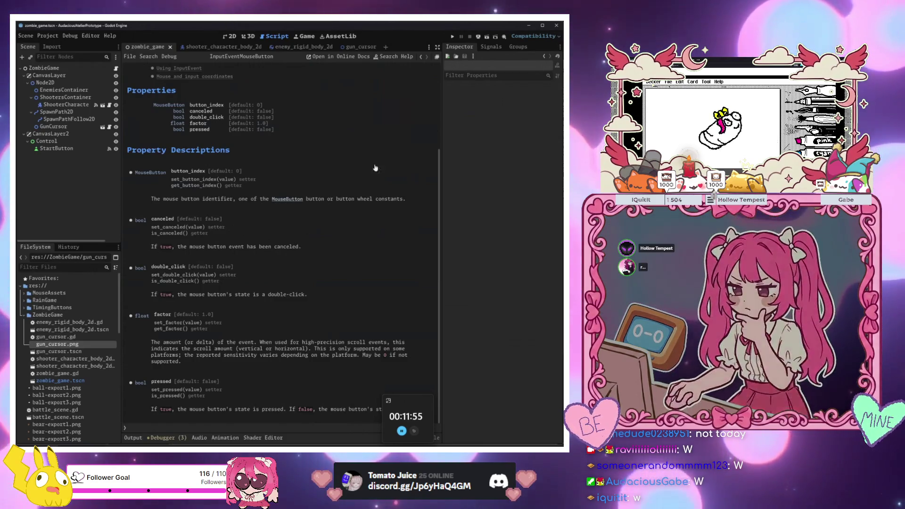
pyautogui.click(134, 172)
pyautogui.click(66, 104)
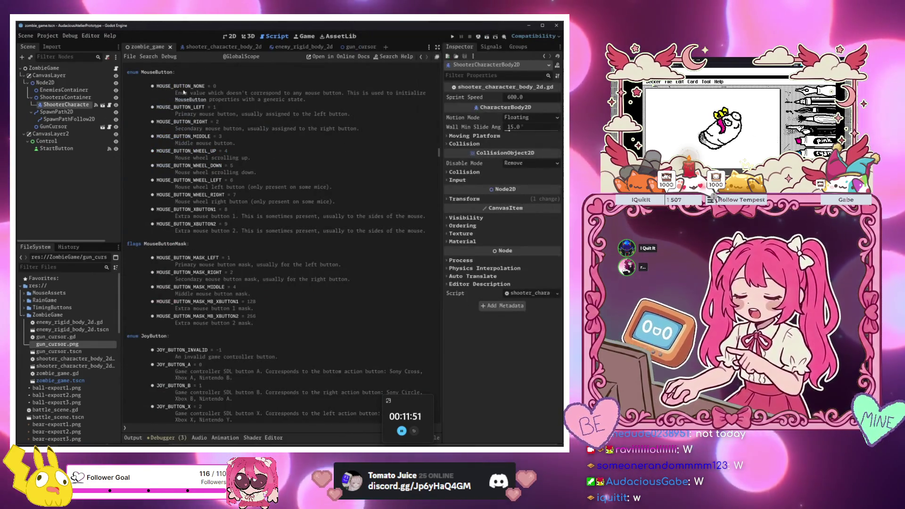
pyautogui.click(115, 67)
pyautogui.click(349, 301)
pyautogui.press('BackSpace')
# - Compare button_index to MOUSE_BUTTON_LEFT with a pass body, and save the script
pyautogui.write('MOUSE_BUTTON_LEFT:')
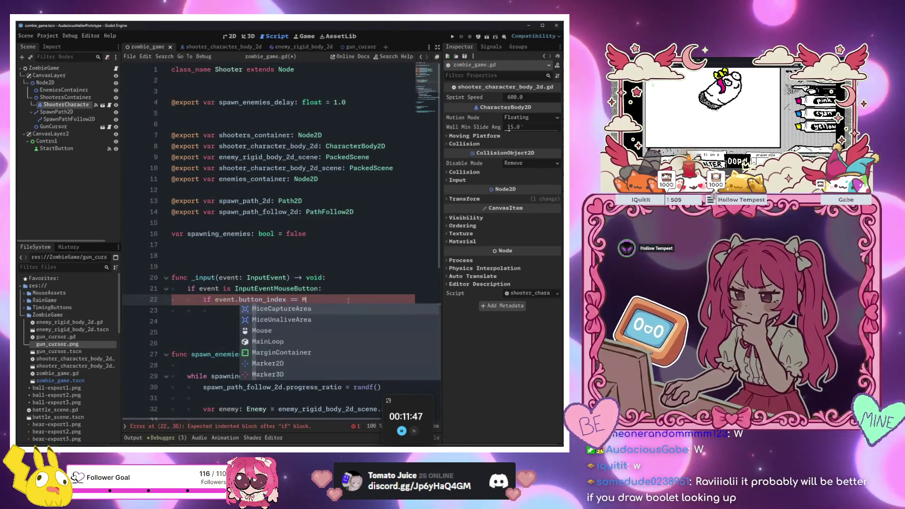
pyautogui.press('Return')
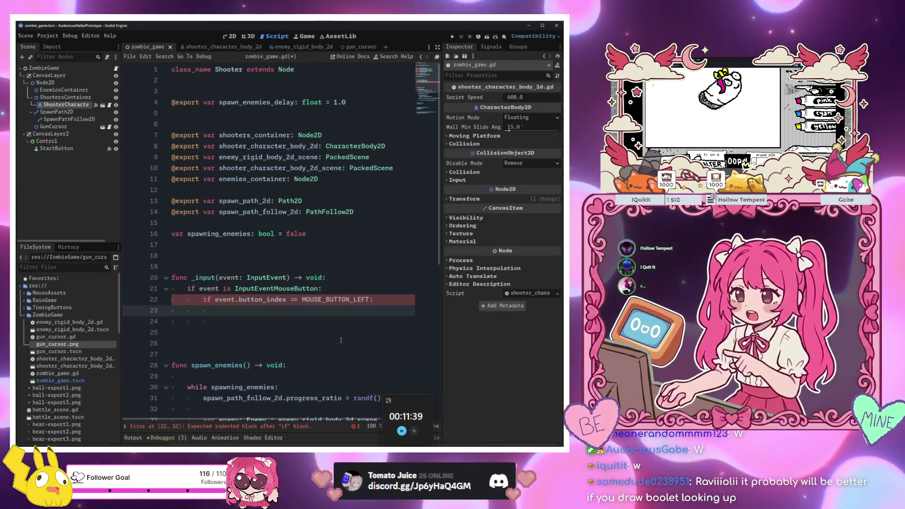
pyautogui.write('pass')
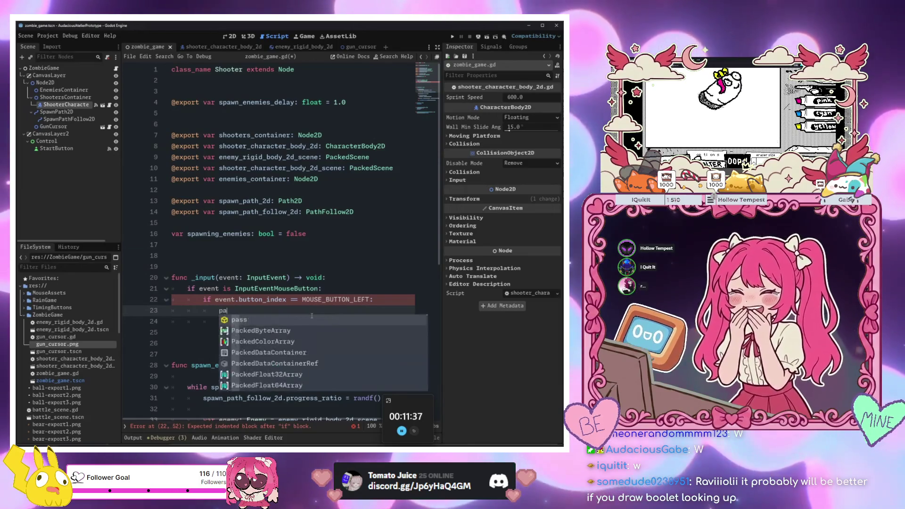
pyautogui.hotkey('ctrl', 's')
# - Add a new void function stub with pass below the if block
pyautogui.press('Down')
pyautogui.press('Down')
pyautogui.press('Return')
pyautogui.press('Return')
pyautogui.press('Return')
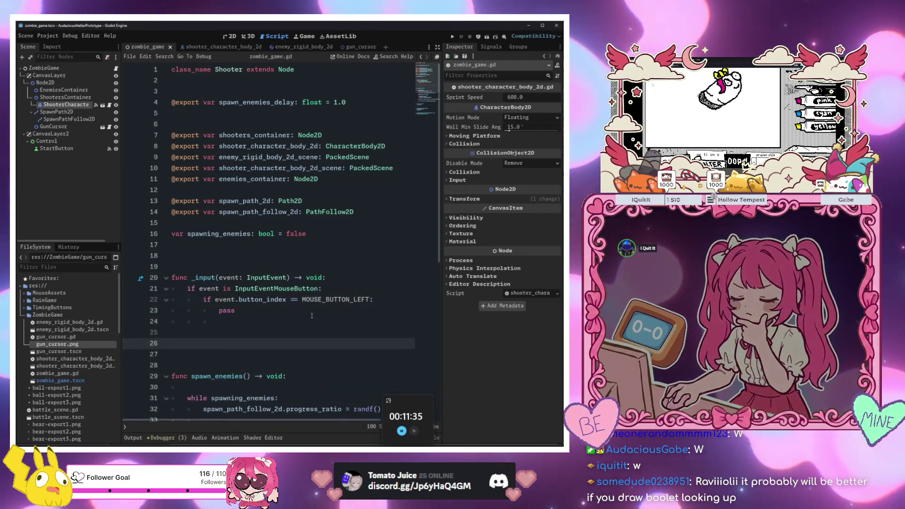
pyautogui.press('Up')
pyautogui.write('func shot_bulle')
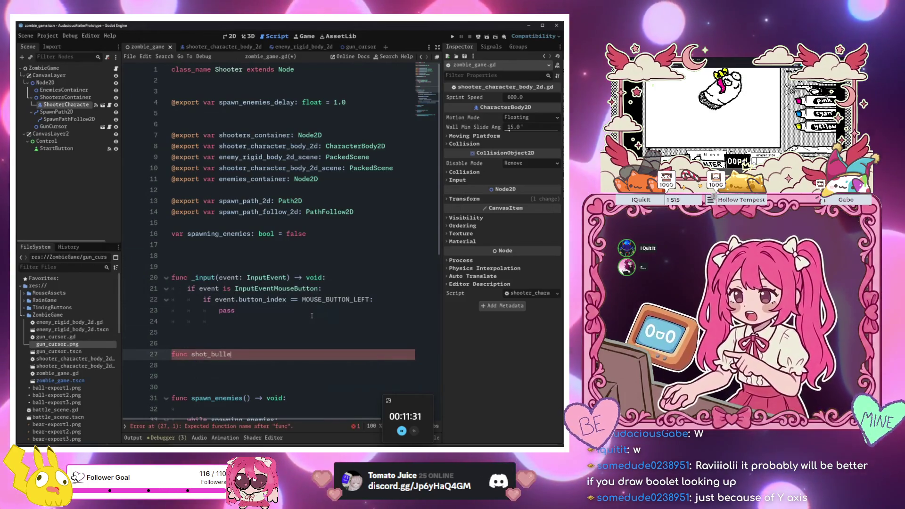
pyautogui.write('void:')
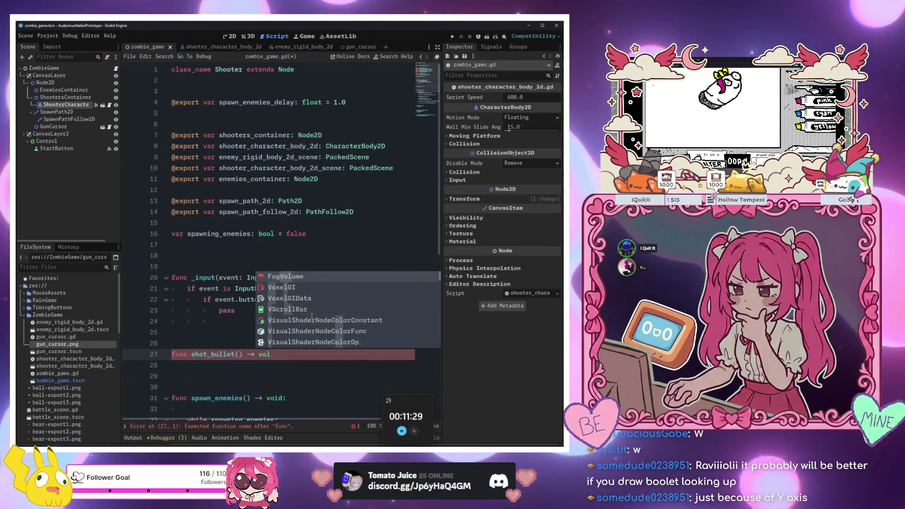
pyautogui.press('Return')
pyautogui.write('pass')
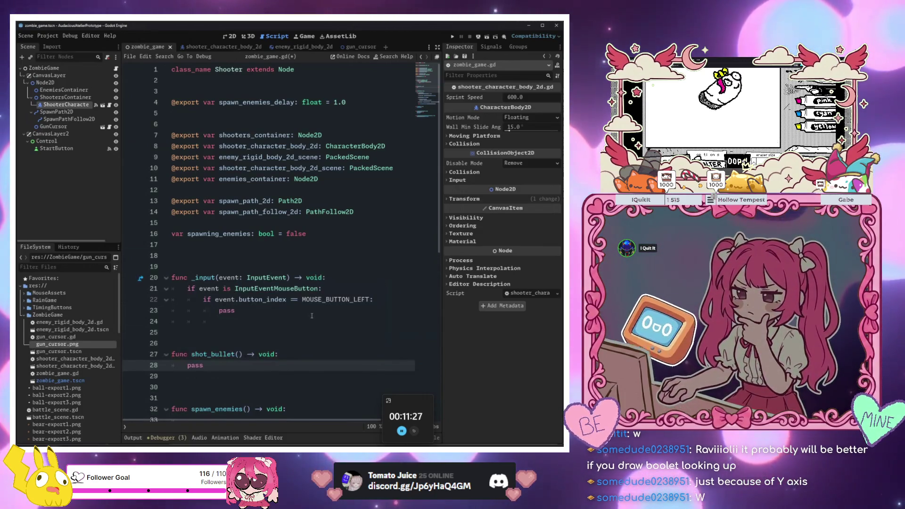
pyautogui.click(324, 308)
pyautogui.write('pass')
# - Fix the function name to shoot_bullet and give it the parameter position: Vector2
pyautogui.scroll(-3, 301, 314)
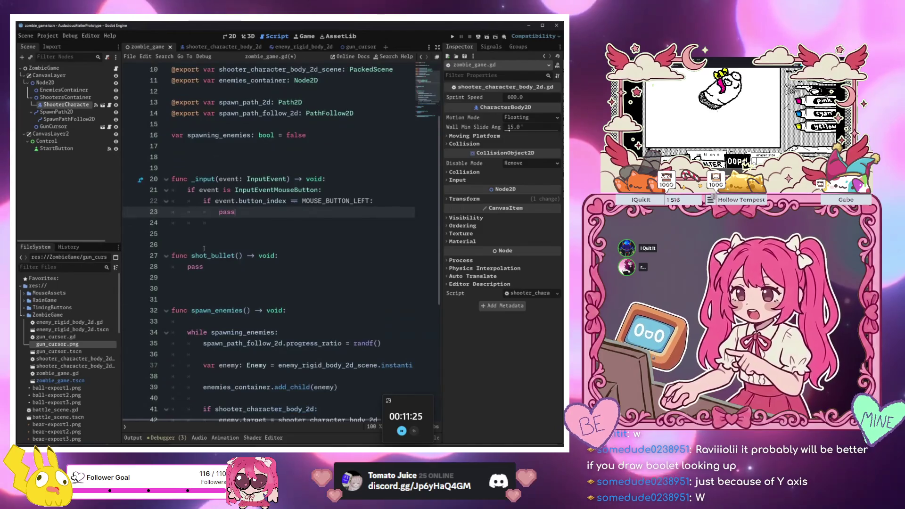
pyautogui.click(202, 256)
pyautogui.write('o')
pyautogui.click(253, 241)
pyautogui.click(243, 256)
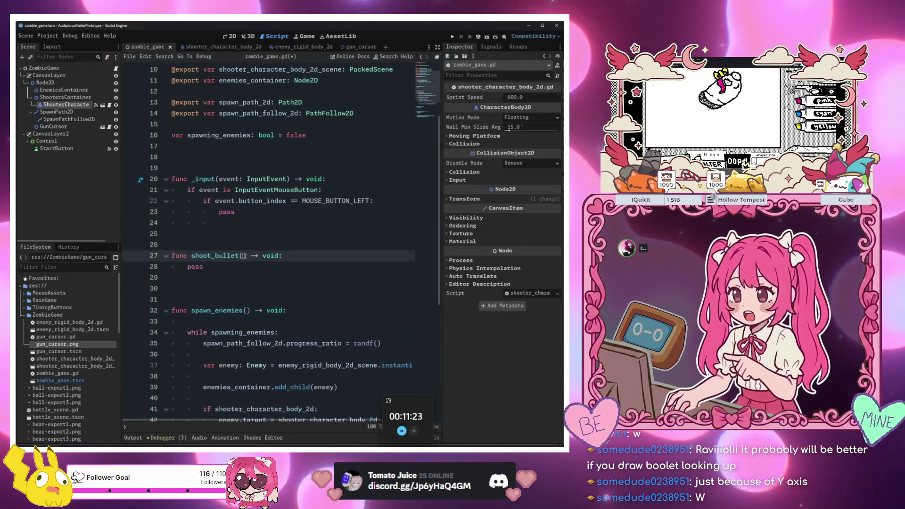
pyautogui.press('BackSpace')
pyautogui.press('BackSpace')
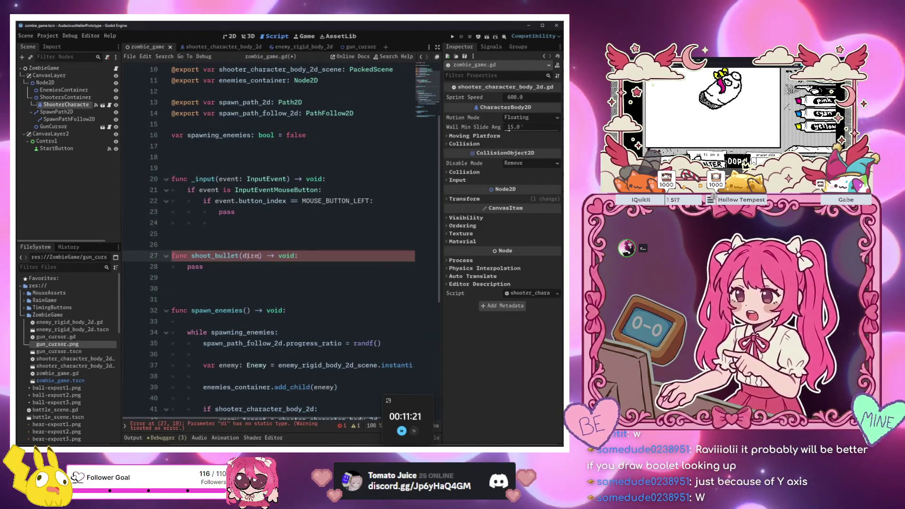
pyautogui.write('mouse_click')
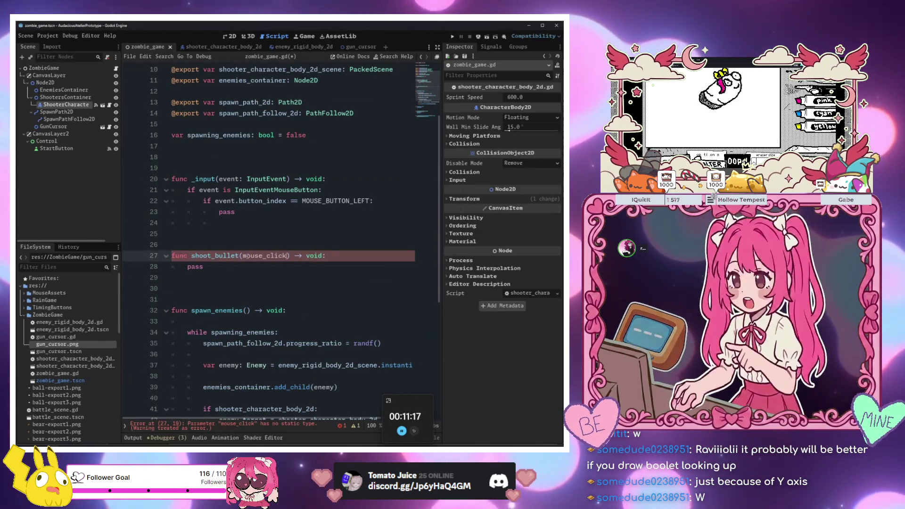
pyautogui.press('BackSpace')
pyautogui.press('BackSpace')
pyautogui.press('BackSpace')
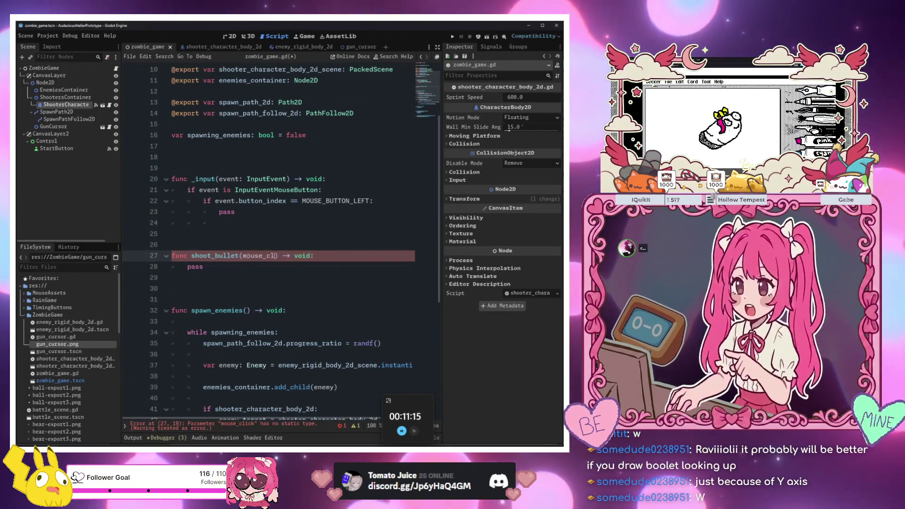
pyautogui.write('Vec')
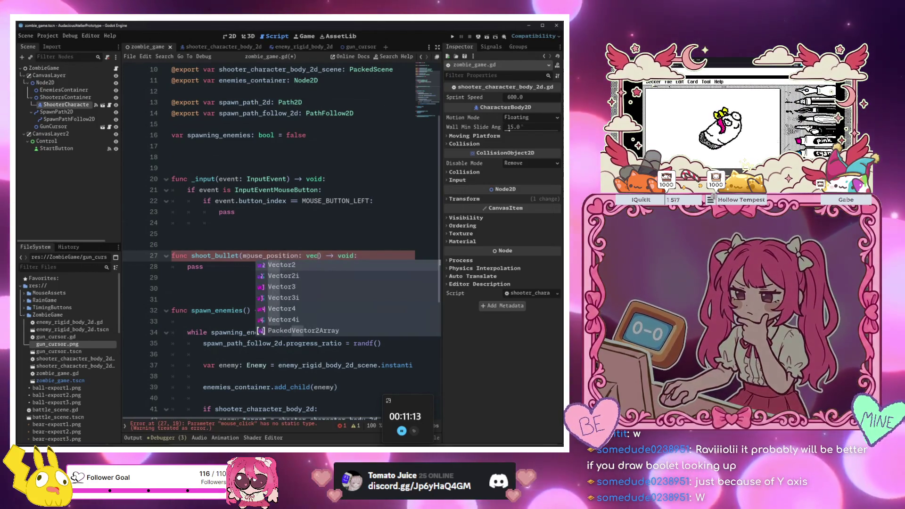
pyautogui.press('Return')
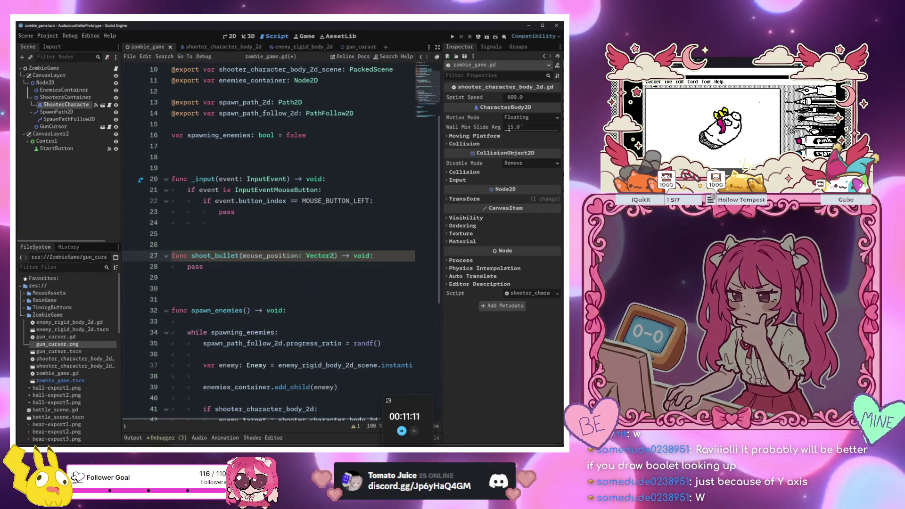
pyautogui.doubleClick(247, 256)
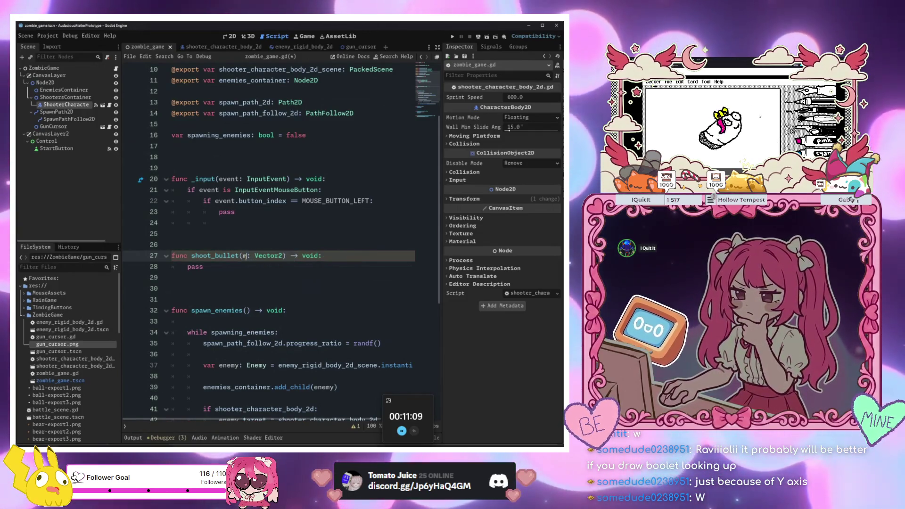
pyautogui.press('BackSpace')
pyautogui.write('position')
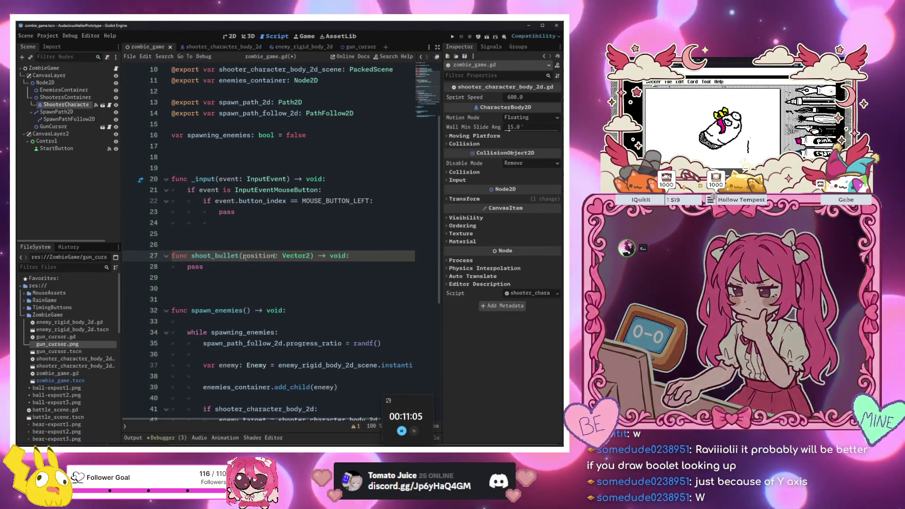
# - Re-enter pass in the shoot_bullet body and create a new empty scene
pyautogui.click(241, 263)
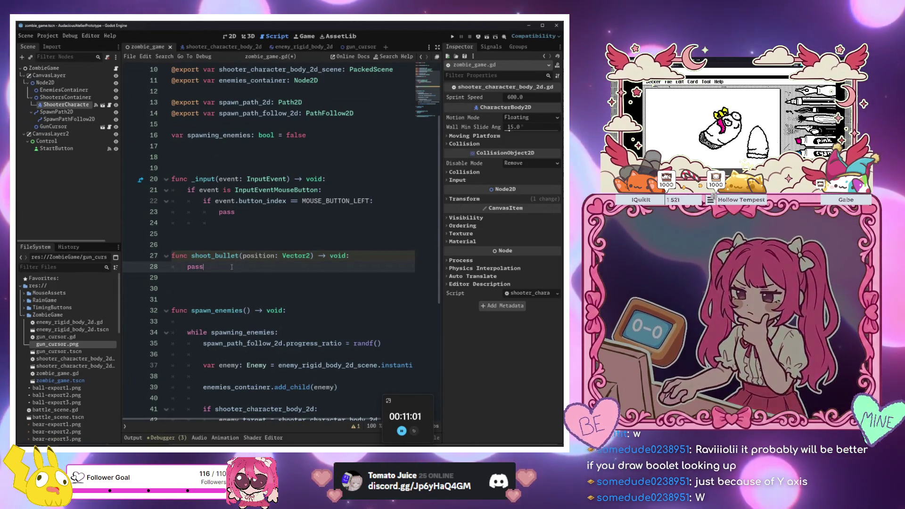
pyautogui.press('BackSpace')
pyautogui.press('BackSpace')
pyautogui.press('BackSpace')
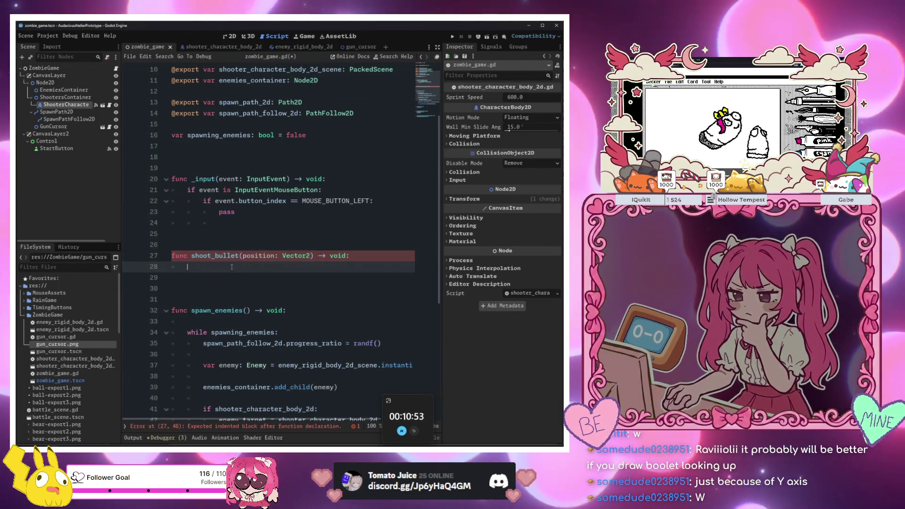
pyautogui.write('pass')
pyautogui.click(271, 243)
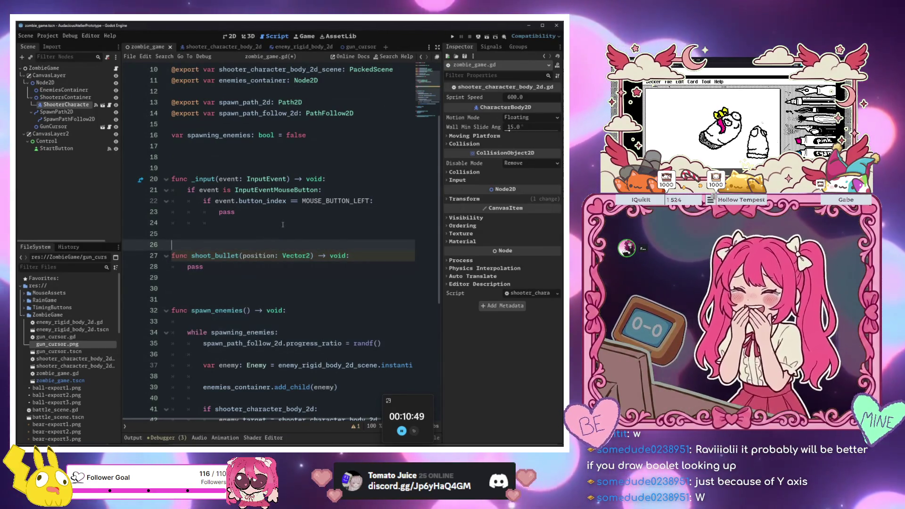
pyautogui.scroll(3, 283, 226)
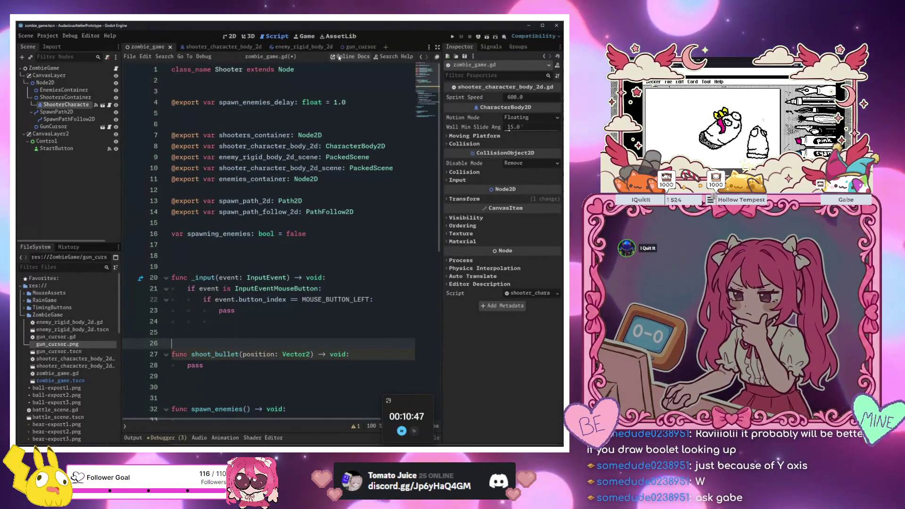
pyautogui.click(322, 181)
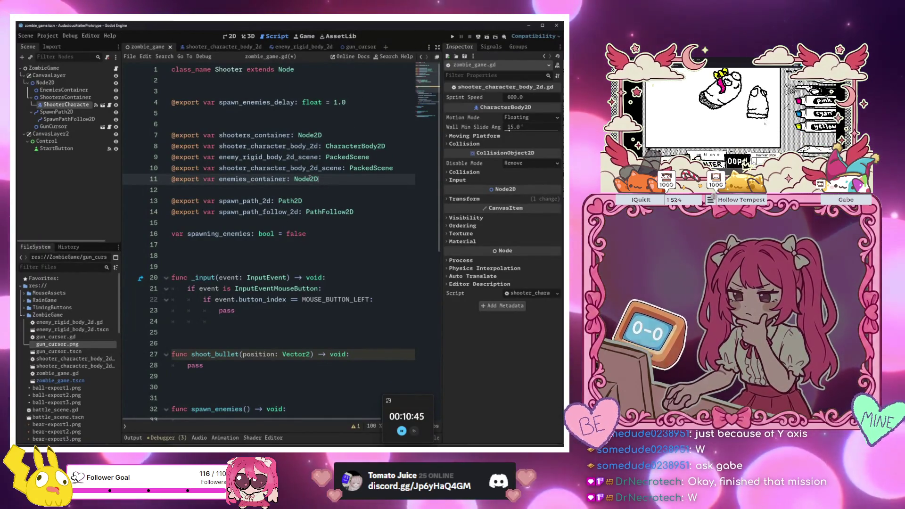
pyautogui.moveTo(311, 179)
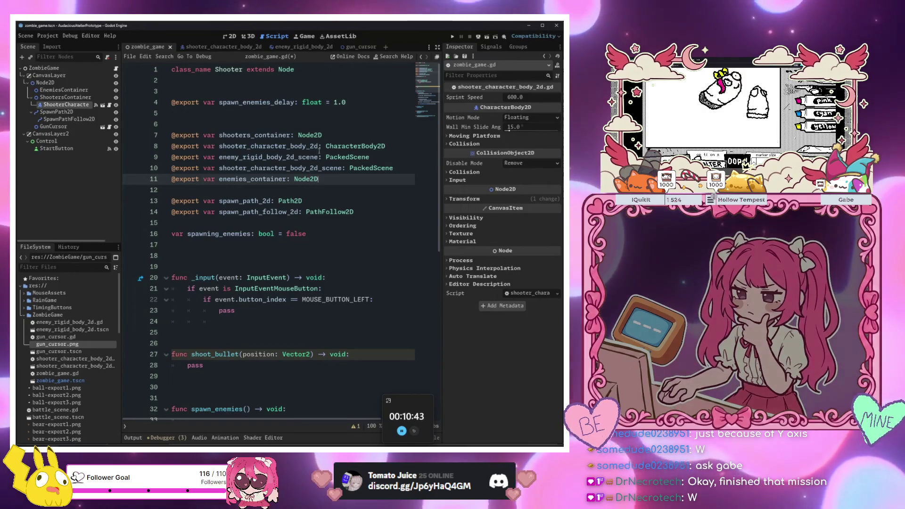
pyautogui.click(279, 146)
pyautogui.hotkey('ctrl', 'n')
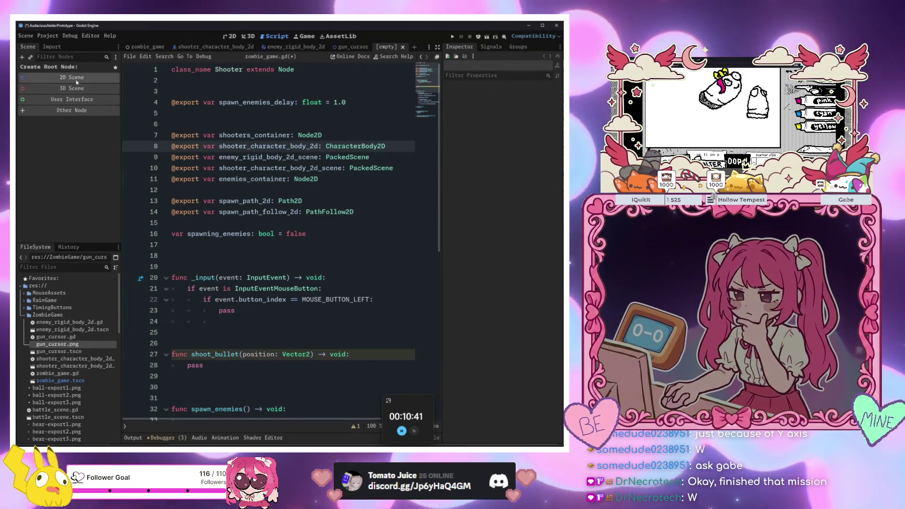
# - Create a 2D scene, rename its root to Bullet, and change the root's type to Area2D
pyautogui.click(66, 78)
pyautogui.write('Bullet')
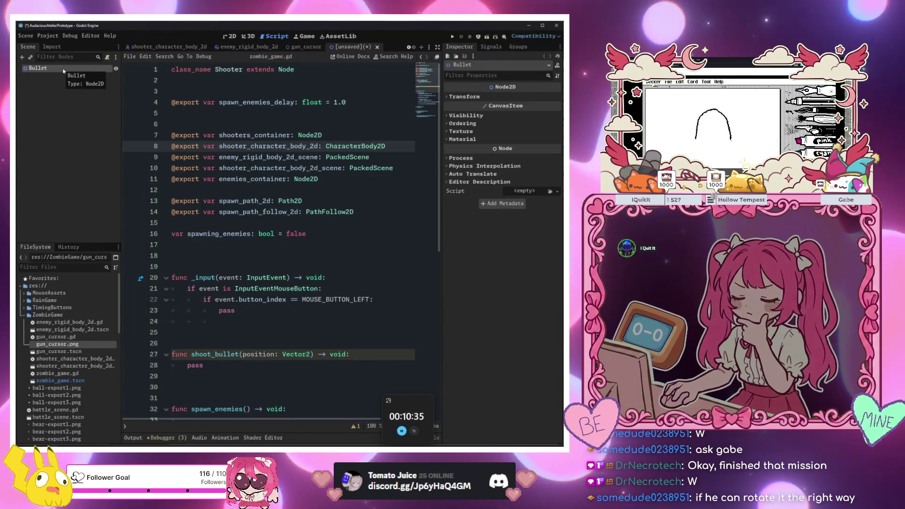
pyautogui.rightClick(64, 70)
pyautogui.click(85, 103)
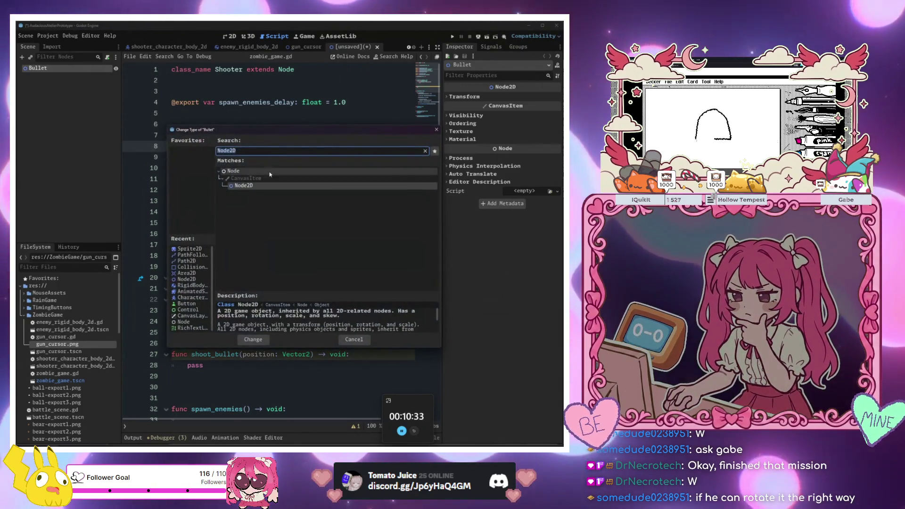
pyautogui.press('Escape')
pyautogui.rightClick(59, 69)
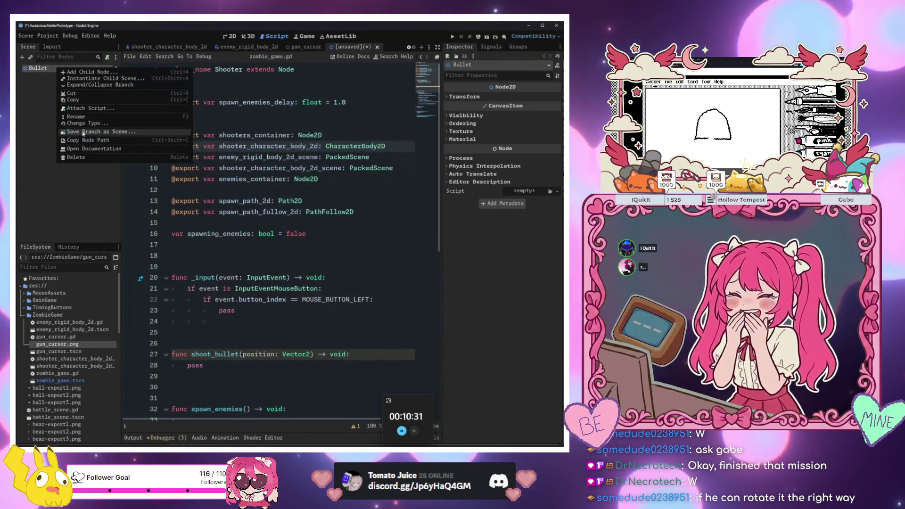
pyautogui.click(87, 123)
pyautogui.write('area')
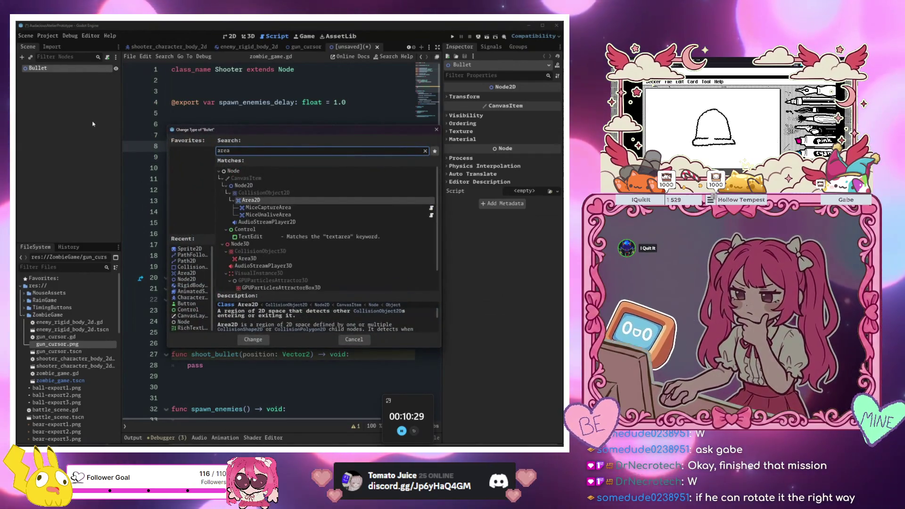
pyautogui.press('Return')
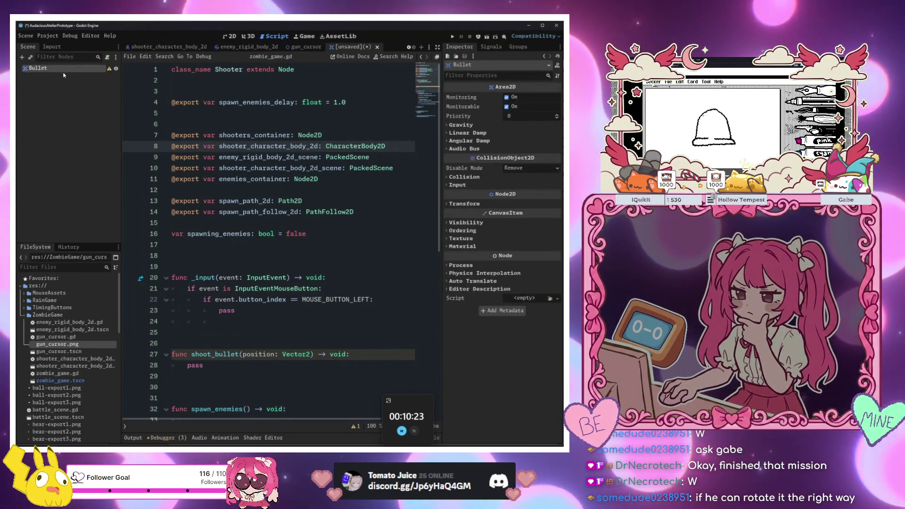
pyautogui.click(57, 76)
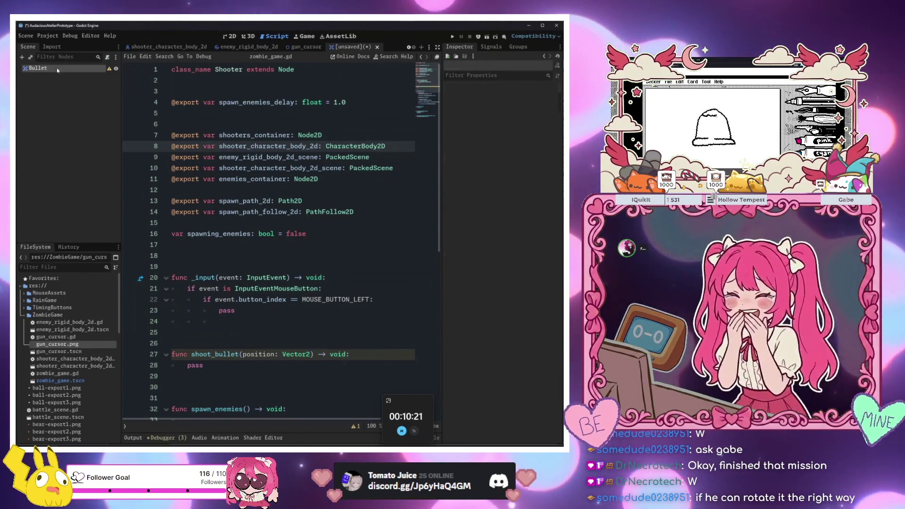
# - Add a CollisionShape2D child to Bullet with a new CapsuleShape2D shape
pyautogui.click(58, 69)
pyautogui.hotkey('ctrl', 'a')
pyautogui.write('coll')
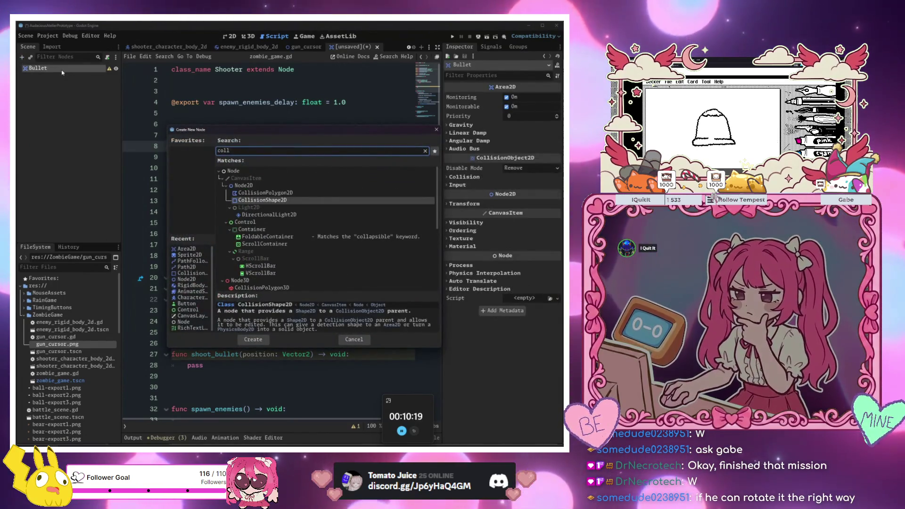
pyautogui.press('Return')
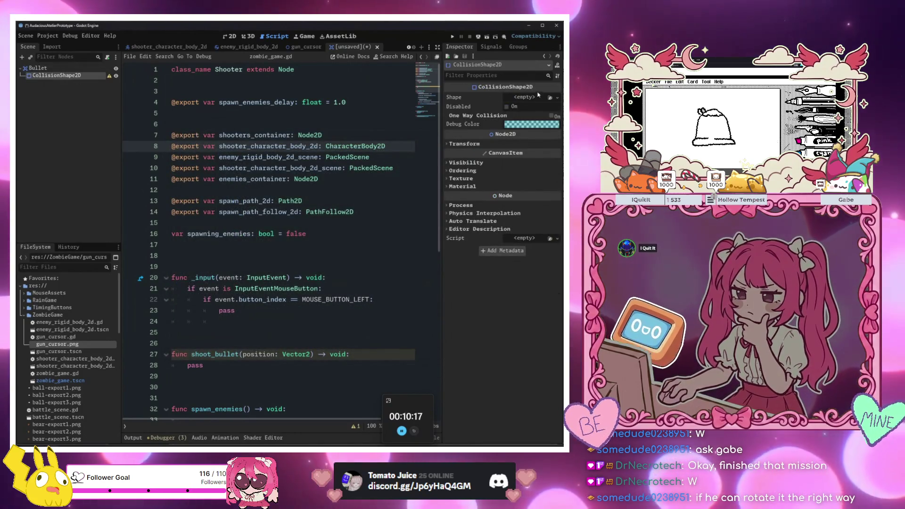
pyautogui.click(535, 96)
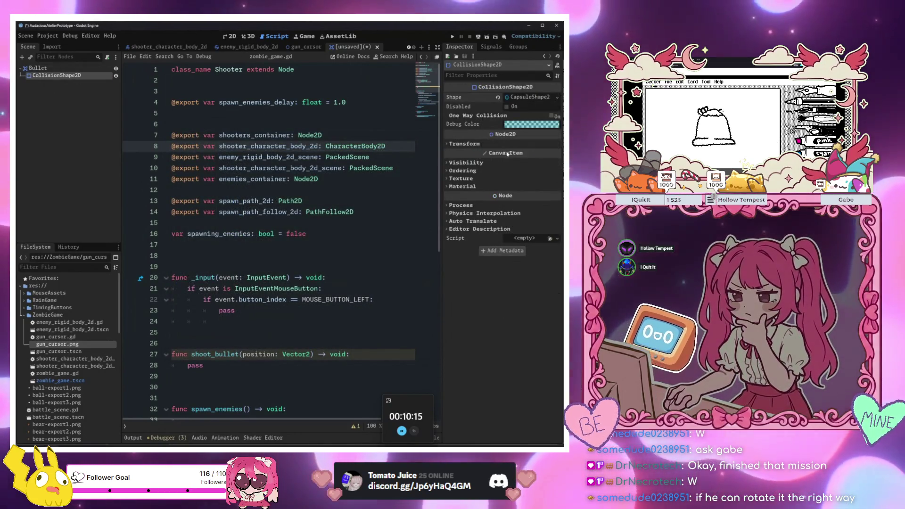
pyautogui.click(509, 144)
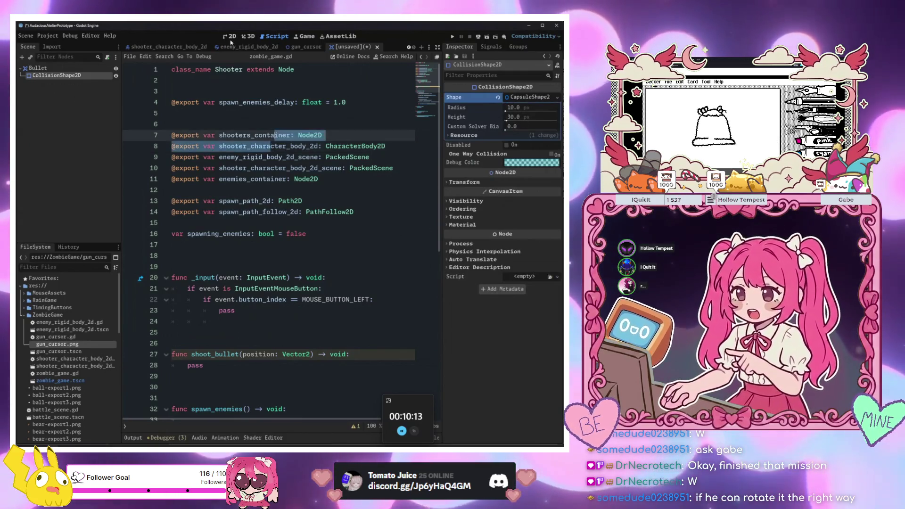
# - Add an AnimatedSprite2D child under Bullet and start adding another child node
pyautogui.click(62, 69)
pyautogui.write('animatedsprite')
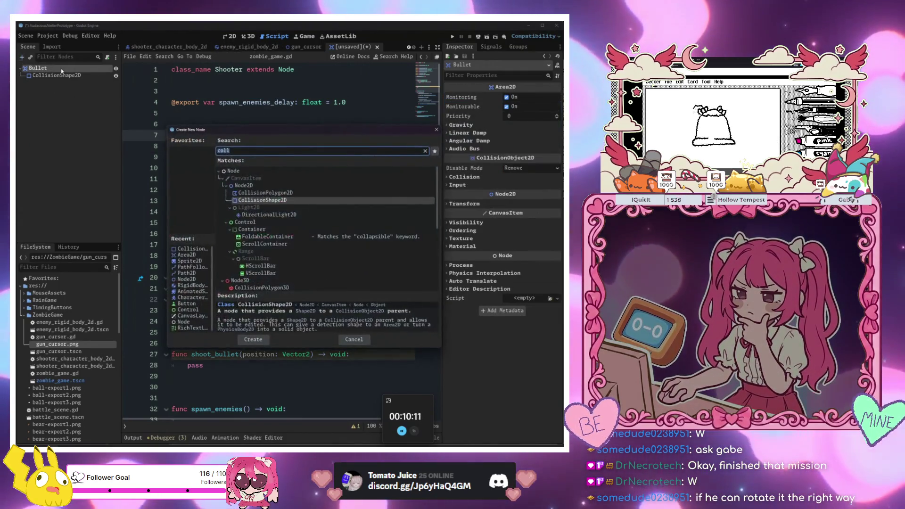
pyautogui.press('Return')
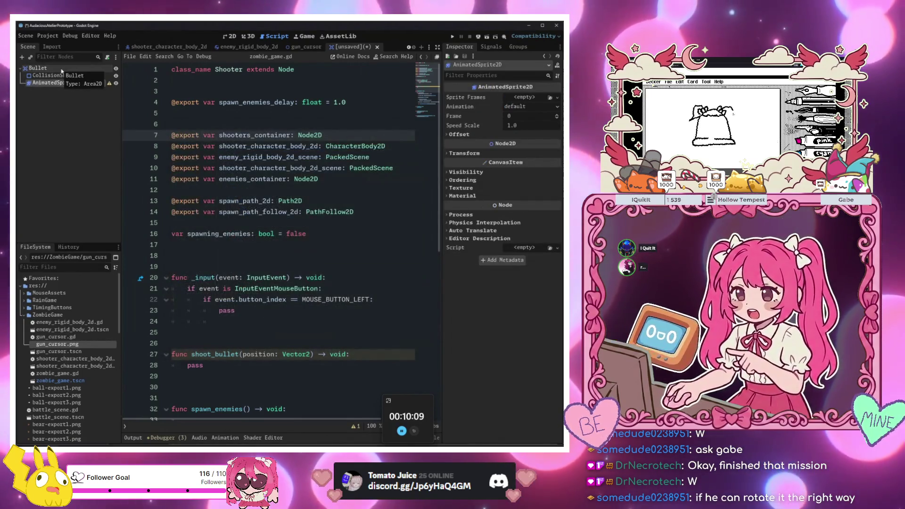
pyautogui.click(62, 69)
pyautogui.hotkey('ctrl', 'a')
pyautogui.write('s')
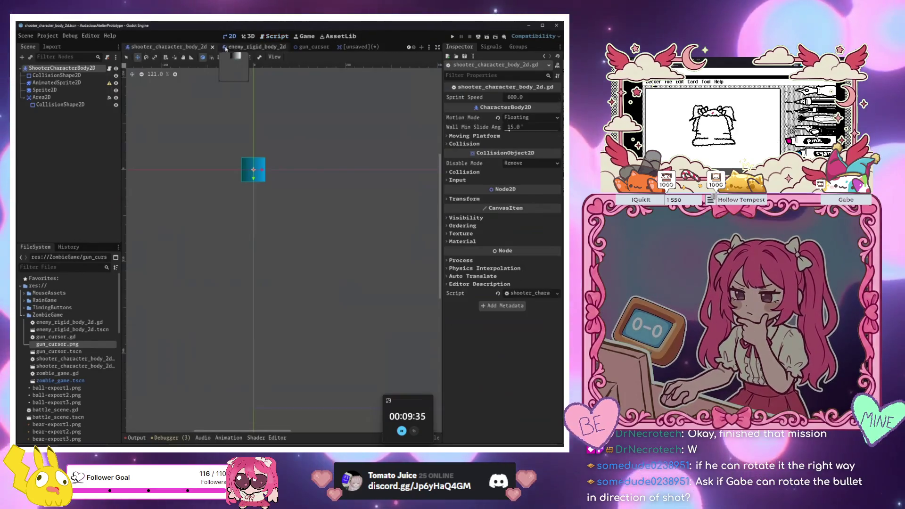
# - View the shooter character's script code
pyautogui.hotkey('ctrl', 'F3')
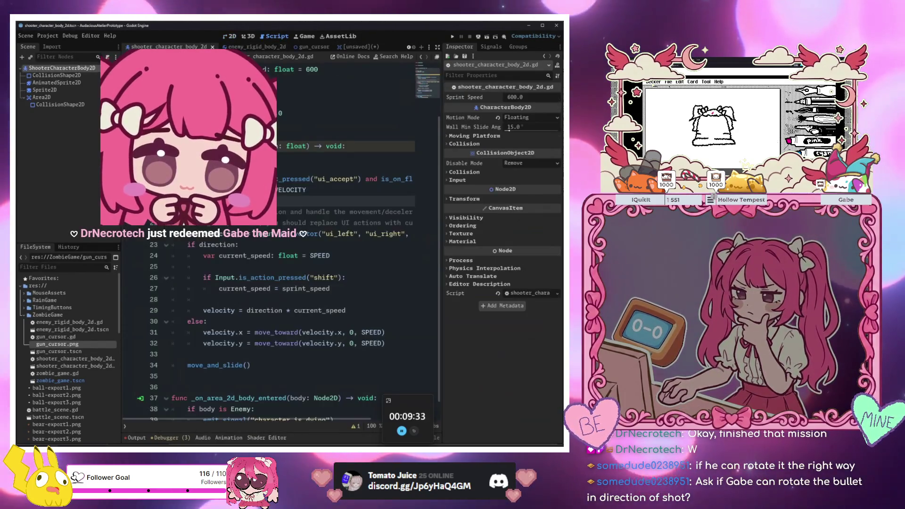
pyautogui.scroll(-5, 346, 311)
pyautogui.click(343, 322)
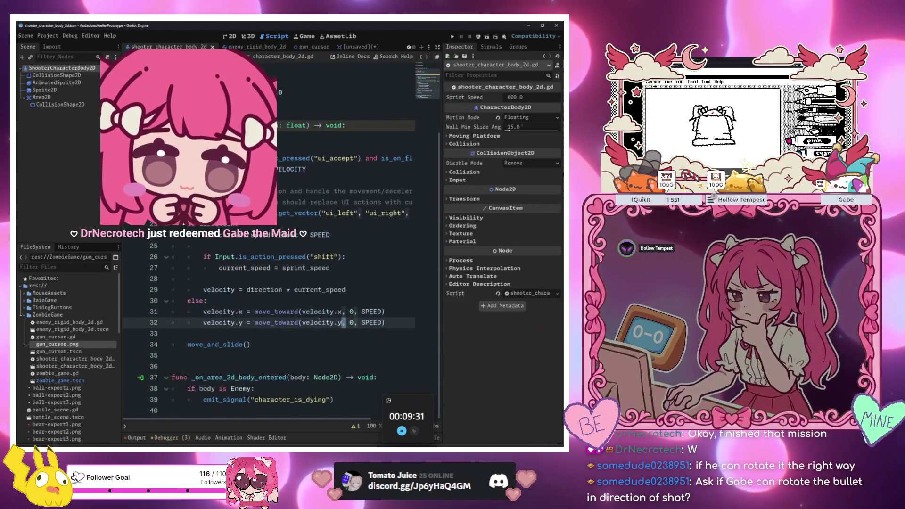
pyautogui.click(307, 256)
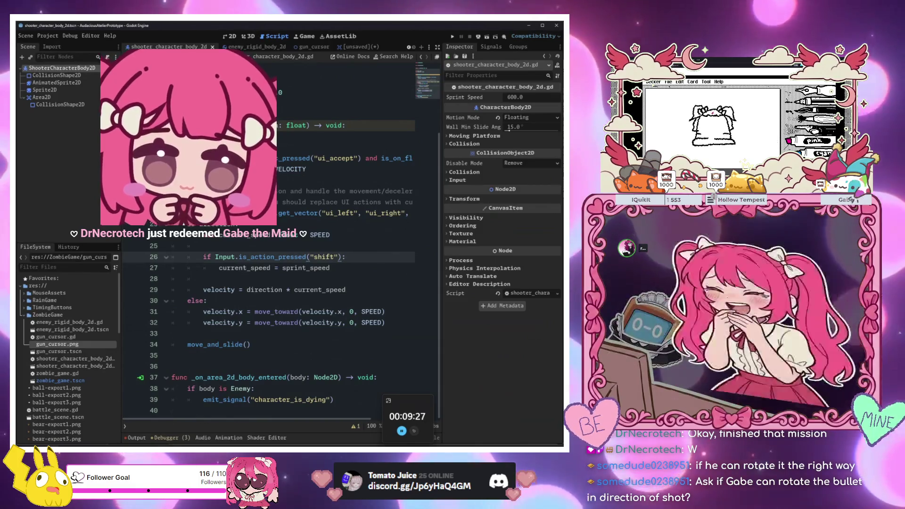
# - Switch back to the Bullet scene and save it as bullet.tscn
pyautogui.hotkey('ctrl', 'shift', 'Tab')
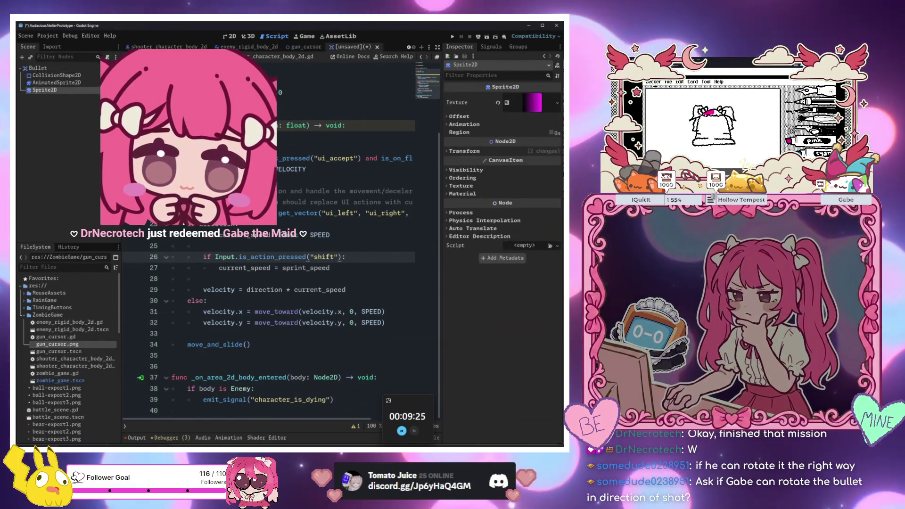
pyautogui.click(285, 179)
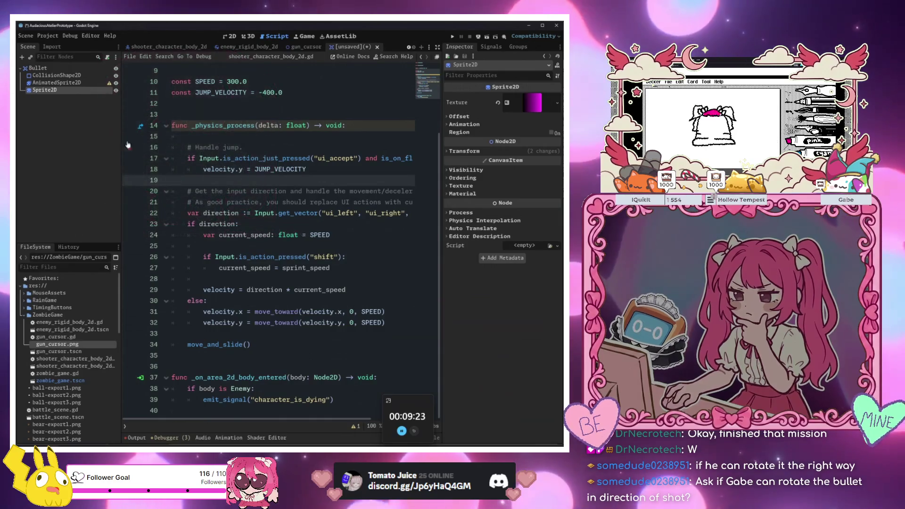
pyautogui.hotkey('ctrl', 's')
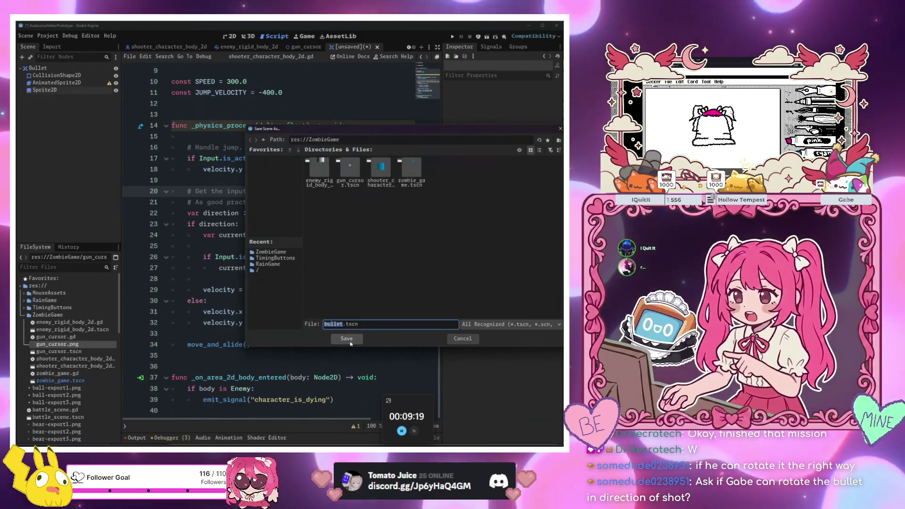
pyautogui.click(350, 342)
pyautogui.click(78, 84)
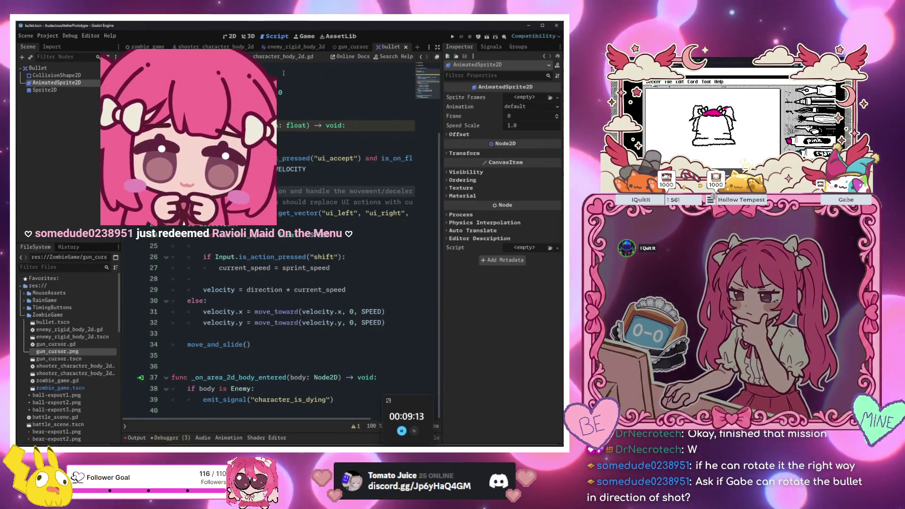
# - Attach a new bullet.gd script to the Bullet root and show its signals list
pyautogui.click(74, 69)
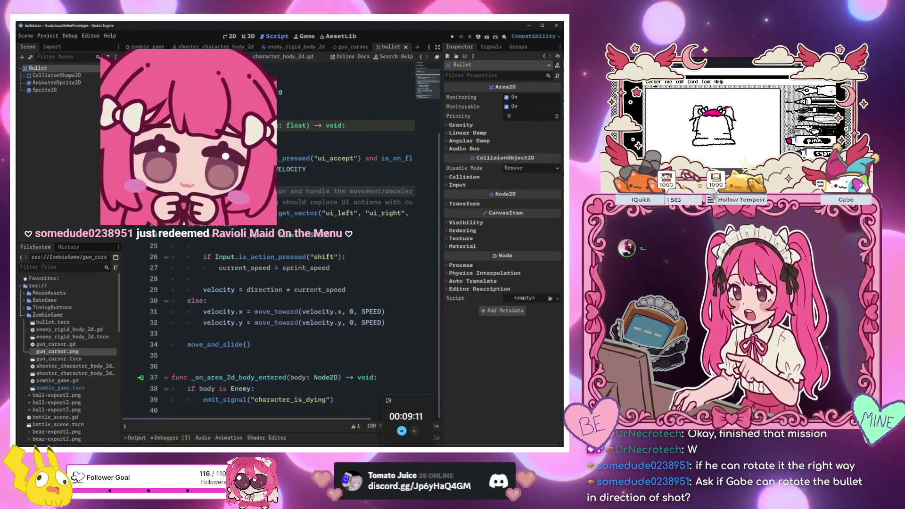
pyautogui.click(92, 85)
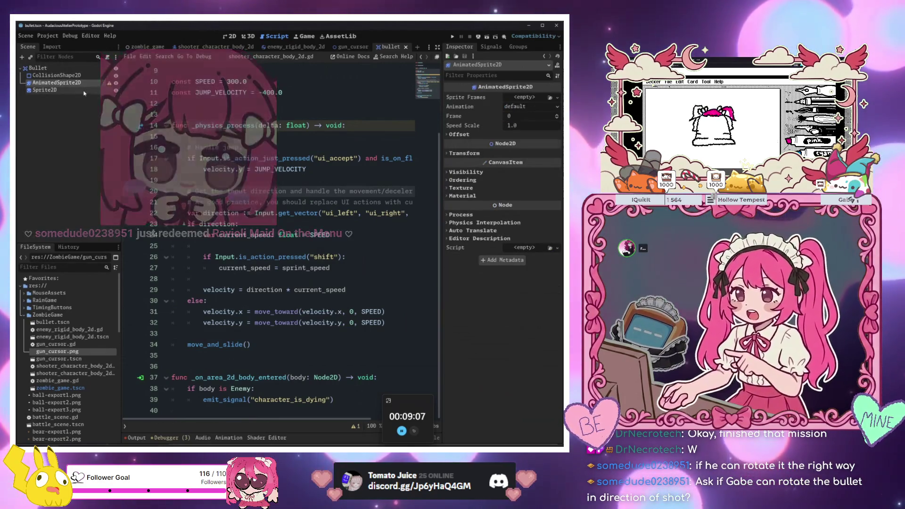
pyautogui.click(84, 70)
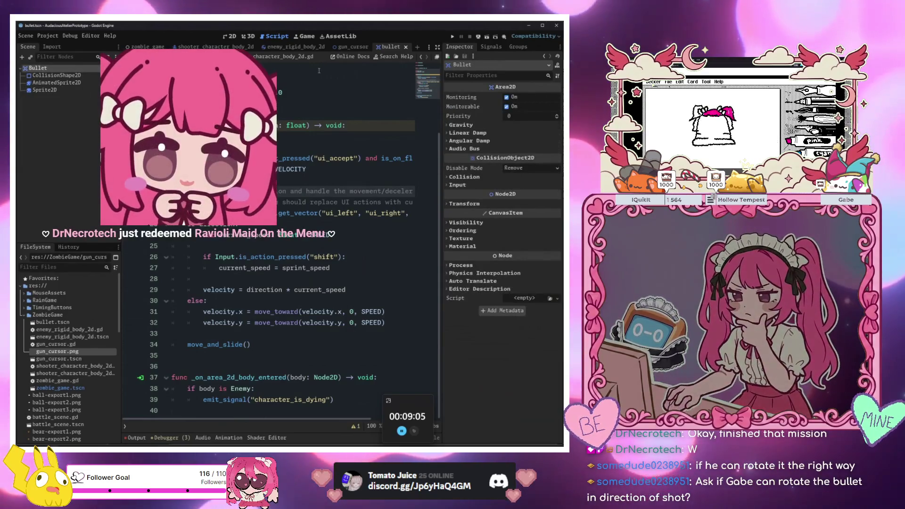
pyautogui.click(107, 56)
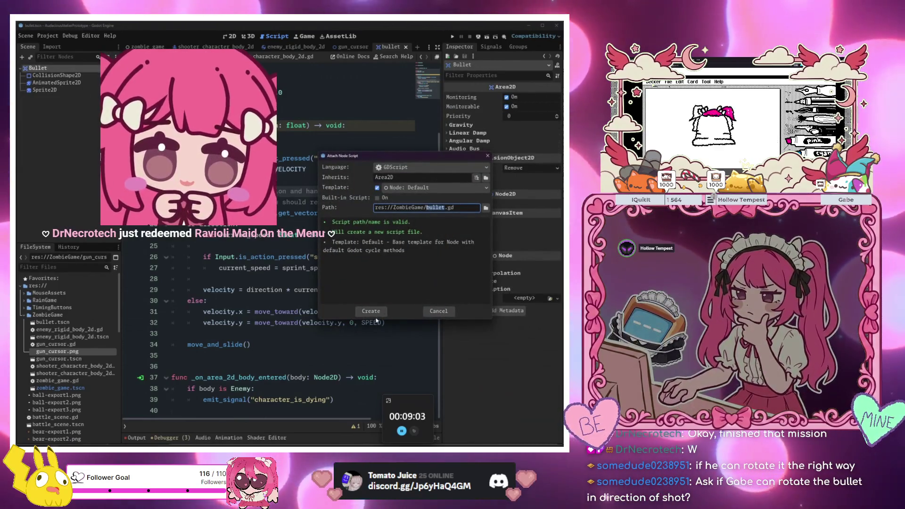
pyautogui.click(367, 311)
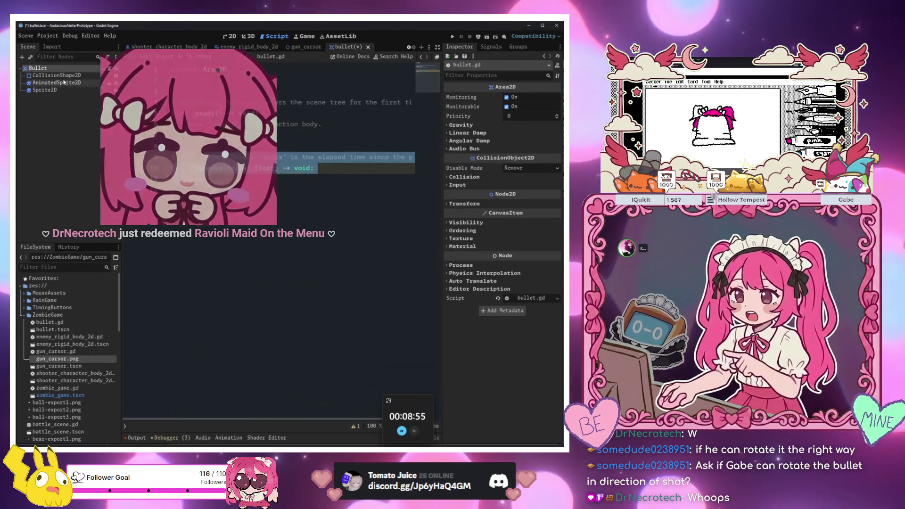
pyautogui.click(491, 46)
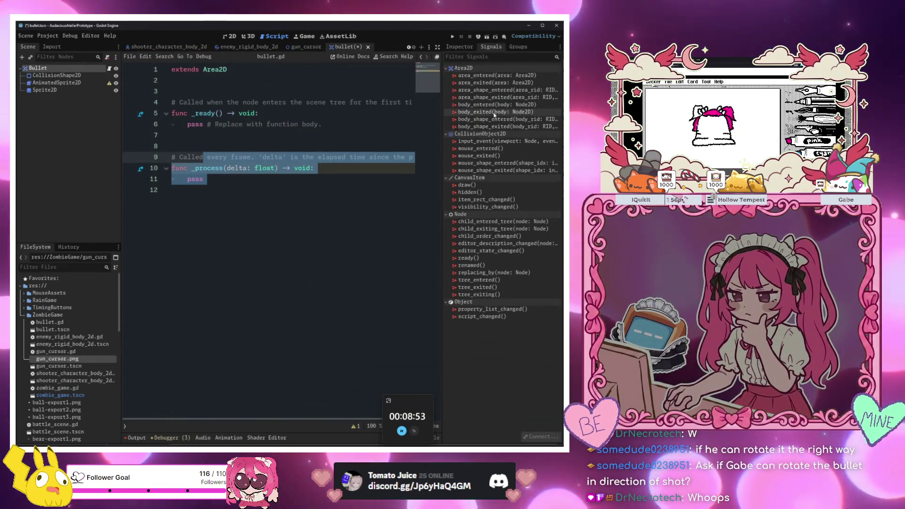
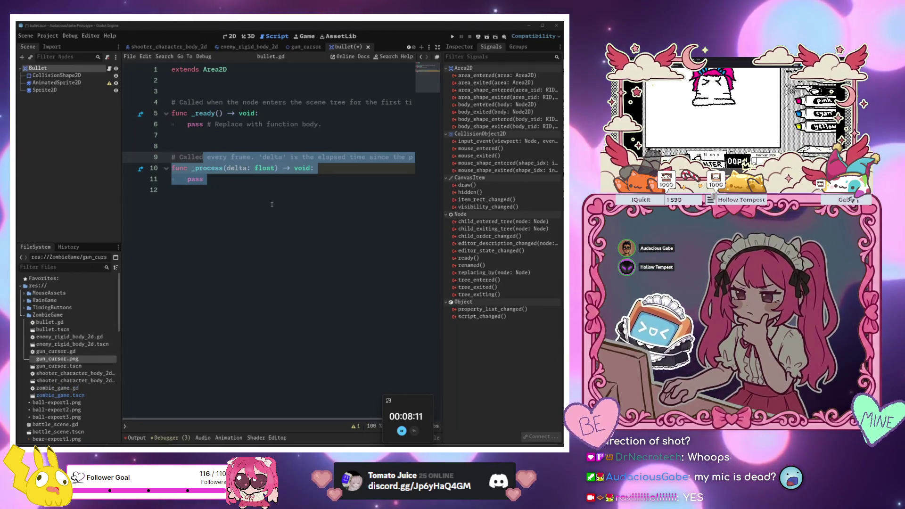
# - Connect the bullet's body_entered signal to a handler that frees any Enemy body it touches
pyautogui.click(270, 184)
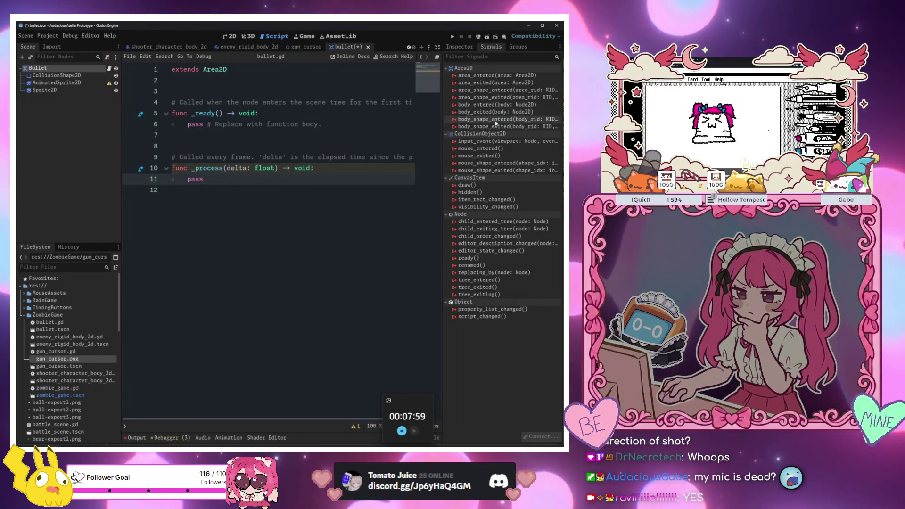
pyautogui.doubleClick(498, 110)
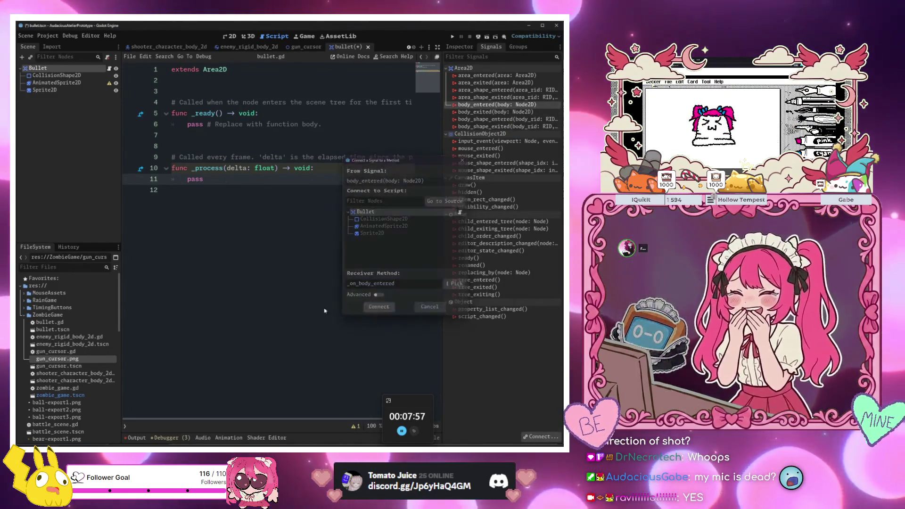
pyautogui.press('Return')
pyautogui.moveTo(330, 223); pyautogui.dragTo(187, 223)
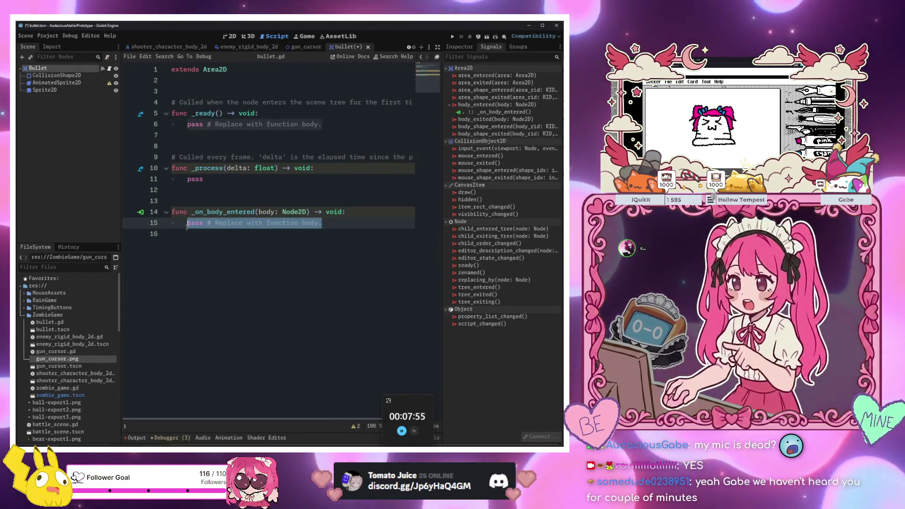
pyautogui.write('if body is Enemy:')
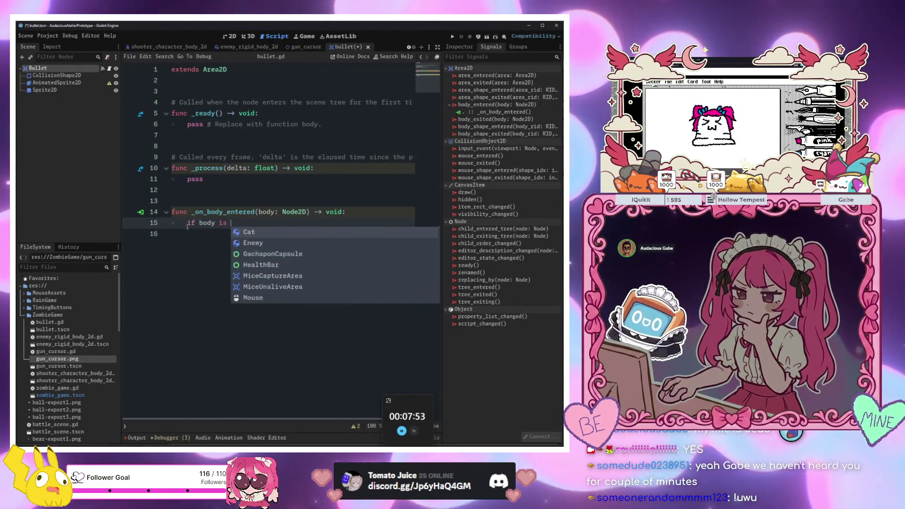
pyautogui.press('Return')
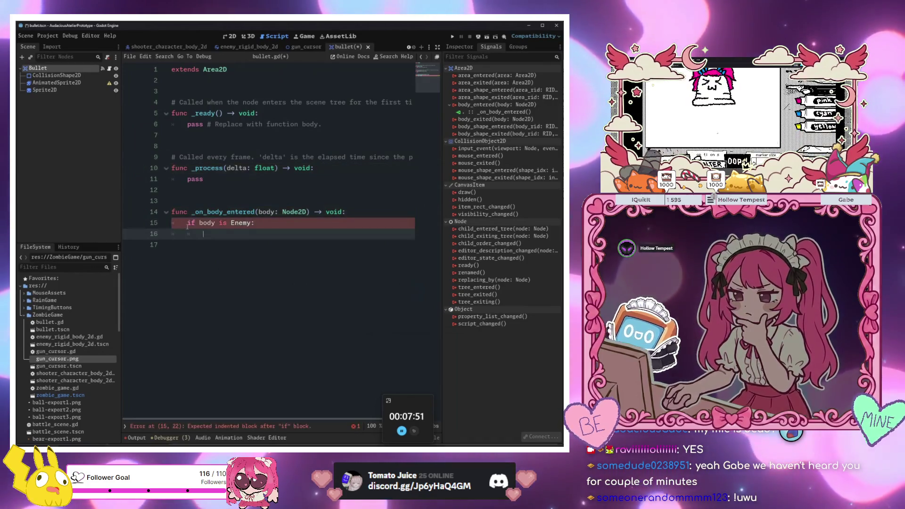
pyautogui.write('body.qu')
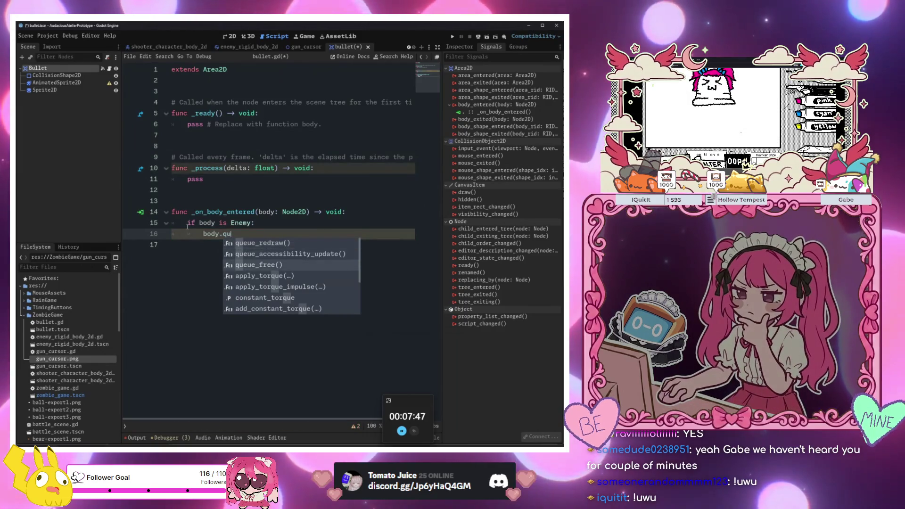
pyautogui.press('Return')
# - Delete the unused _ready and _process stubs and save the bullet script
pyautogui.press('Up')
pyautogui.press('Up')
pyautogui.press('Up')
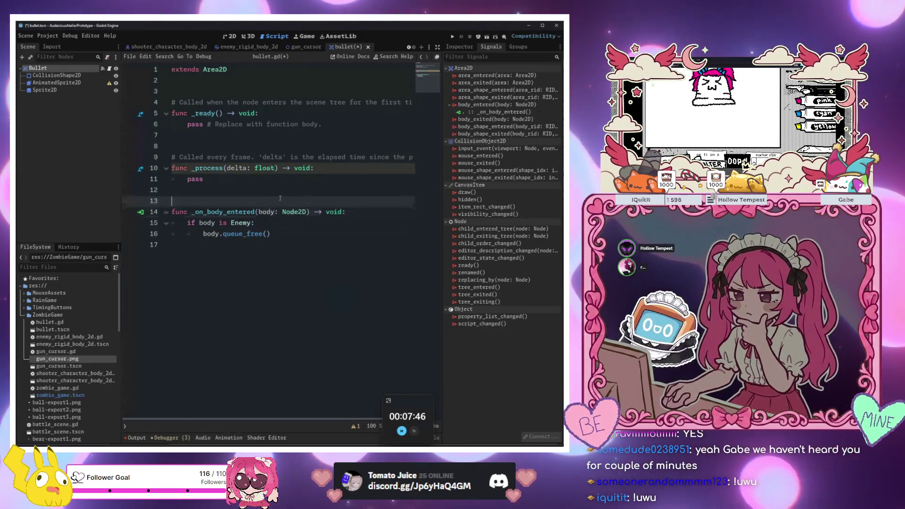
pyautogui.hotkey('shift', 'Up')
pyautogui.hotkey('shift', 'Up')
pyautogui.hotkey('shift', 'Up')
pyautogui.press('BackSpace')
pyautogui.click(280, 198)
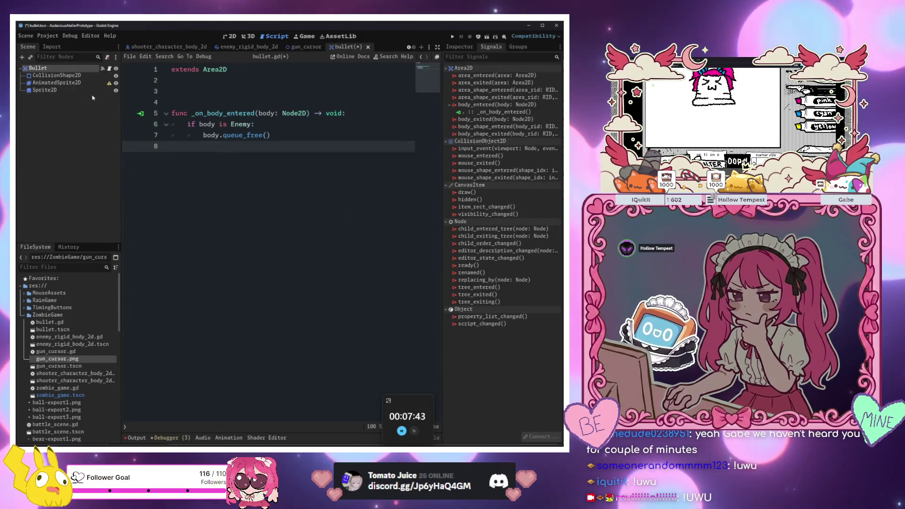
pyautogui.click(71, 85)
pyautogui.click(283, 135)
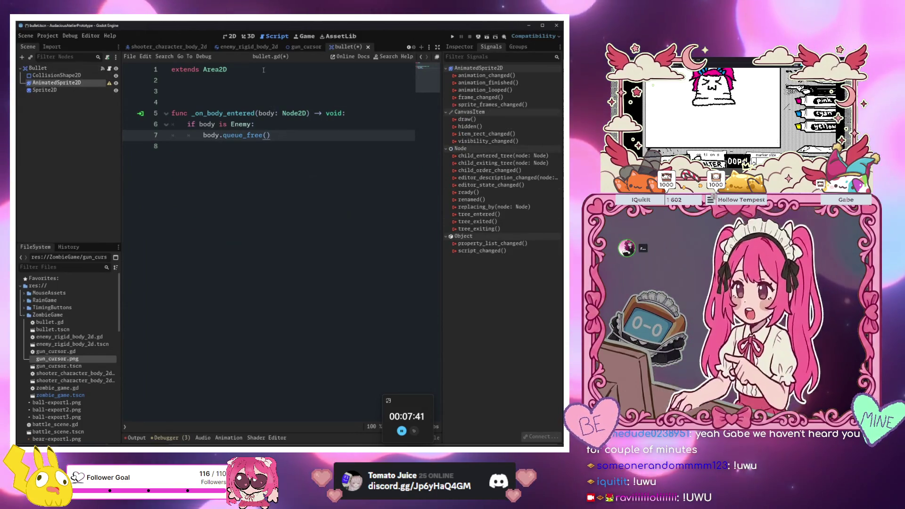
pyautogui.hotkey('ctrl', 's')
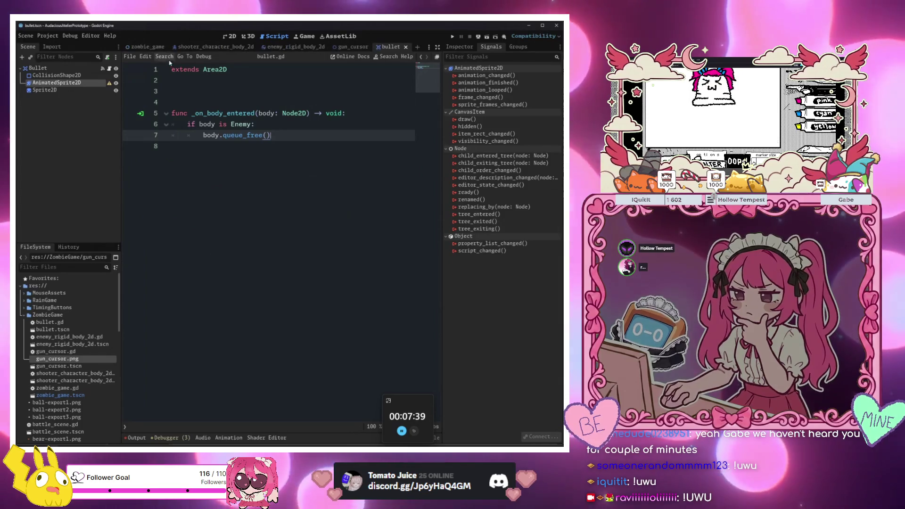
pyautogui.click(146, 47)
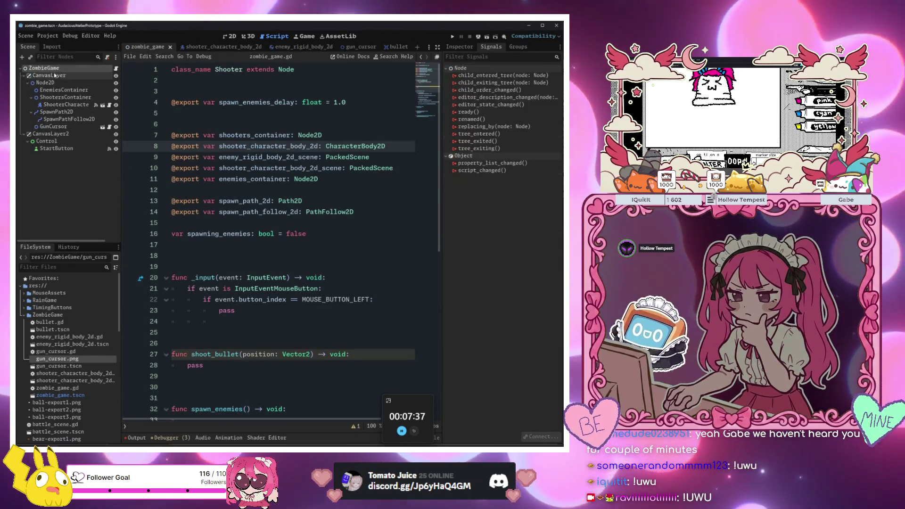
pyautogui.click(43, 267)
pyautogui.write('bullet')
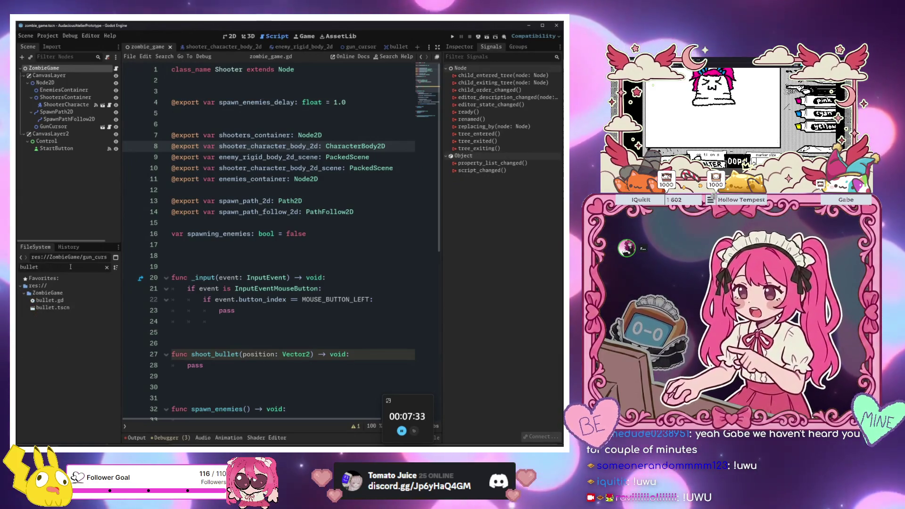
pyautogui.click(454, 47)
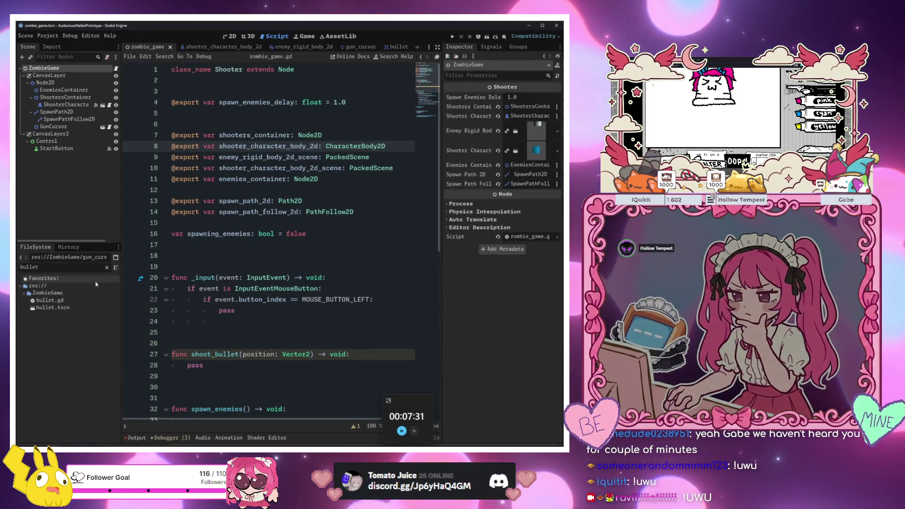
pyautogui.moveTo(87, 293)
pyautogui.mouseDown()
pyautogui.moveTo(245, 136)
pyautogui.moveTo(245, 212)
pyautogui.moveTo(236, 233)
pyautogui.moveTo(259, 191)
pyautogui.moveTo(254, 171)
pyautogui.moveTo(250, 179)
pyautogui.mouseUp()
pyautogui.hotkey('ctrl', 'z')
pyautogui.hotkey('ctrl', 'z')
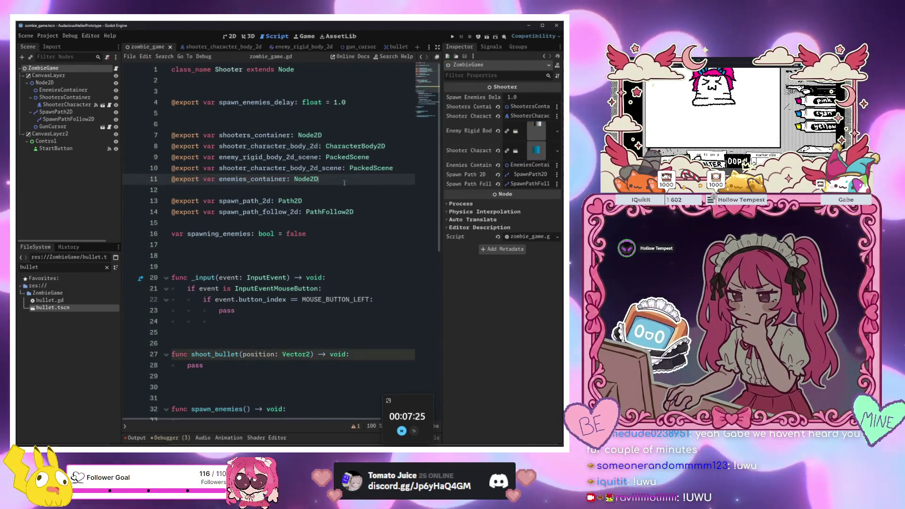
pyautogui.press('Return')
pyautogui.press('Up')
pyautogui.write('@export var bullet: PackedScene')
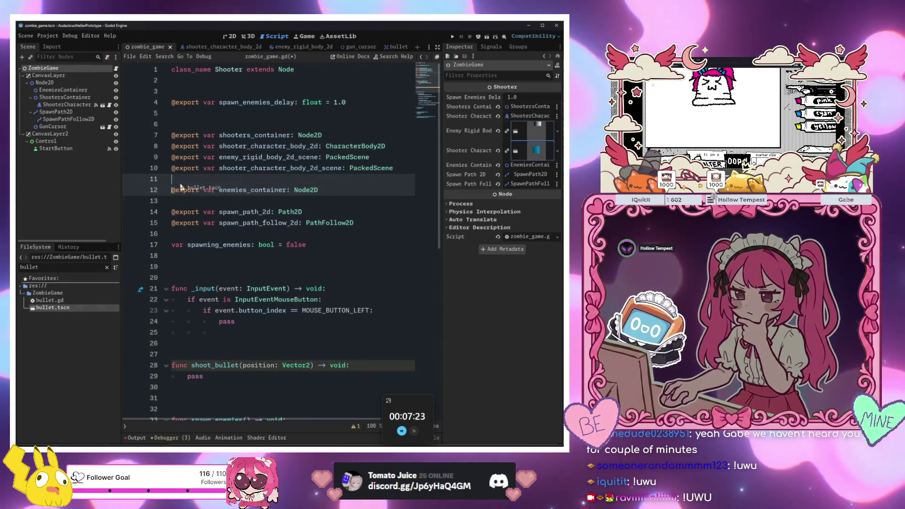
pyautogui.press('Return')
pyautogui.click(281, 200)
pyautogui.click(350, 177)
pyautogui.press('Delete')
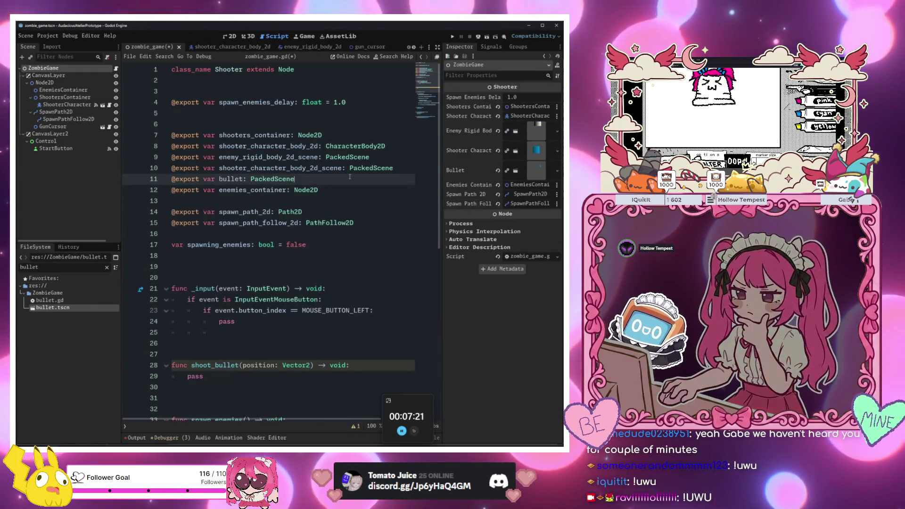
# - Save, then replace pass in shoot_bullet with the start of a new bullet variable line
pyautogui.click(283, 223)
pyautogui.click(112, 74)
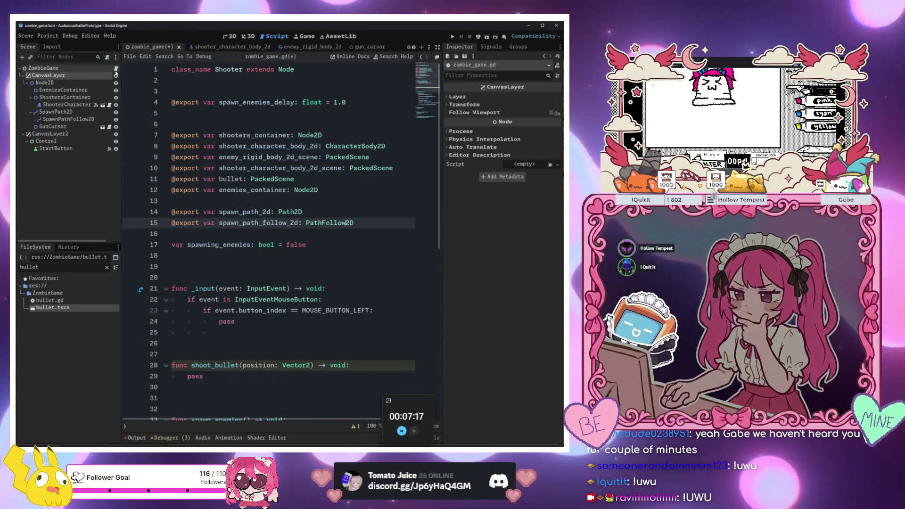
pyautogui.click(236, 146)
pyautogui.hotkey('ctrl', 's')
pyautogui.scroll(-4, 249, 247)
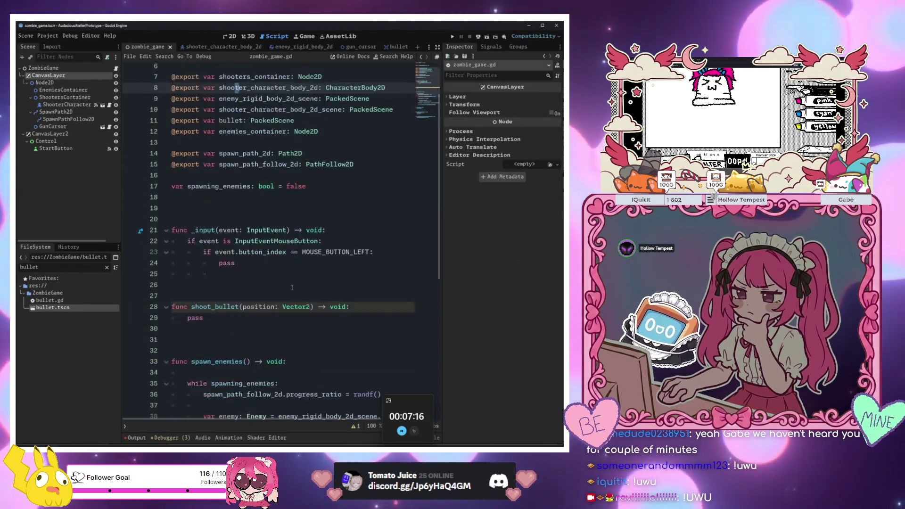
pyautogui.click(249, 245)
pyautogui.press('BackSpace')
pyautogui.press('Return')
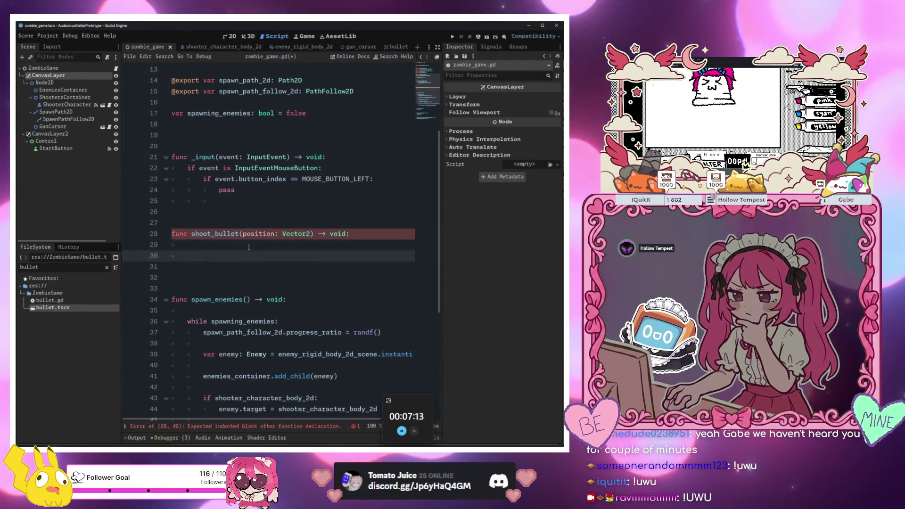
pyautogui.write('var bullet:')
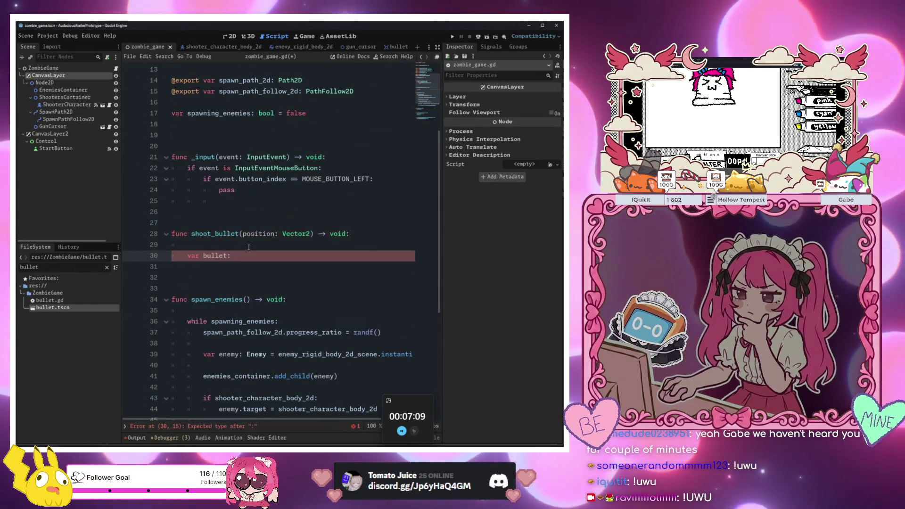
pyautogui.write('Nod')
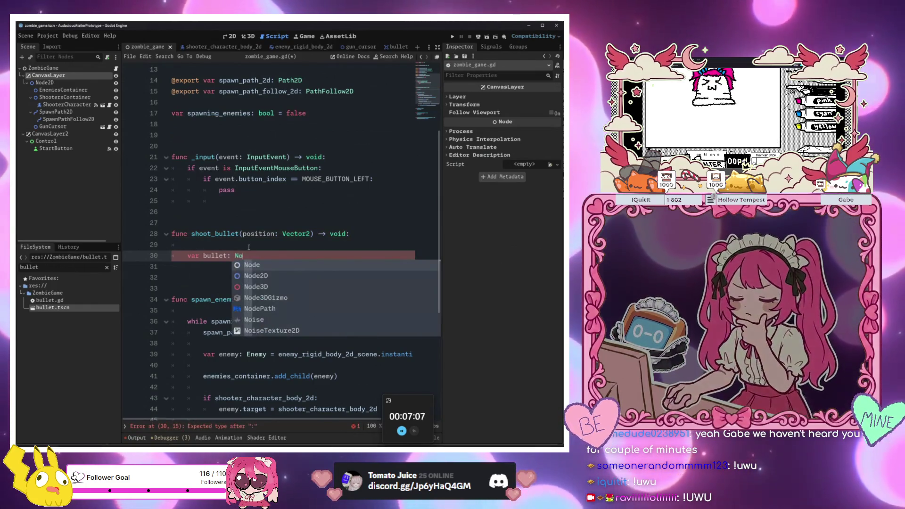
pyautogui.press('Return')
pyautogui.write('=')
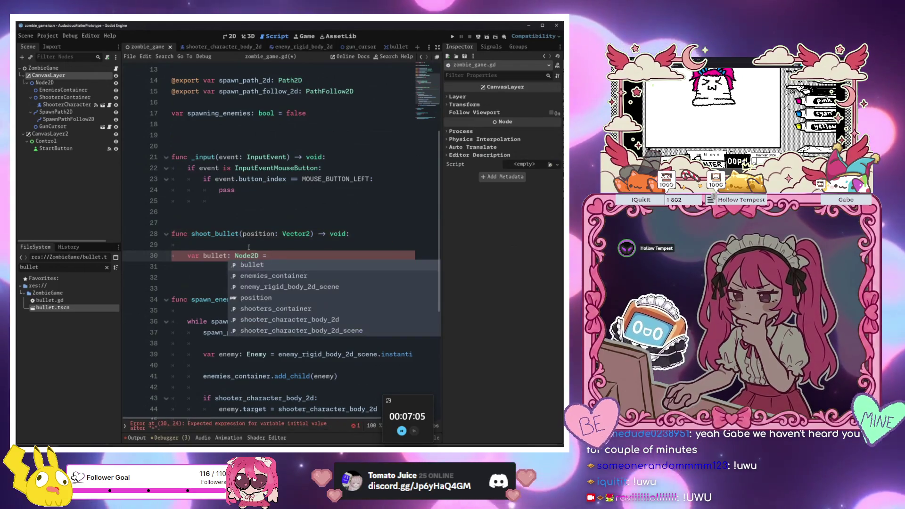
pyautogui.press('BackSpace')
pyautogui.press('BackSpace')
pyautogui.press('BackSpace')
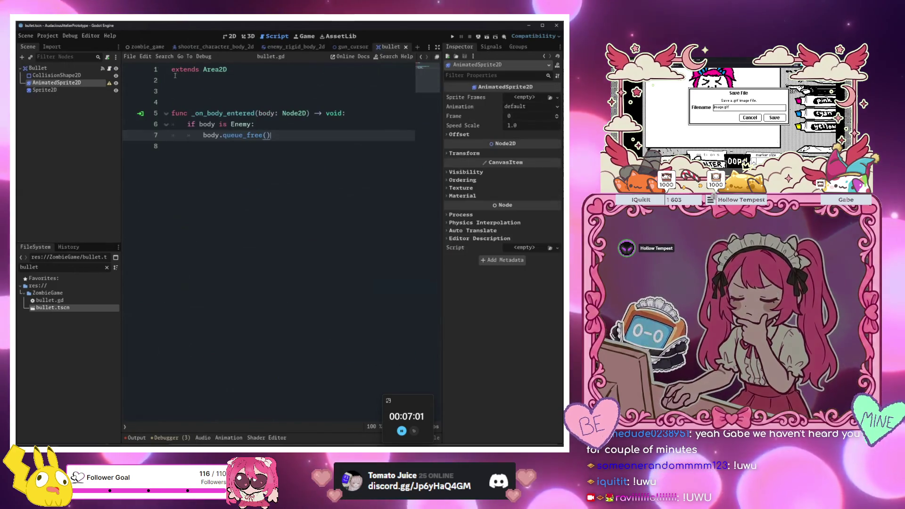
# - Declare 'class_name Bullet' at the top of bullet.gd and save
pyautogui.click(173, 73)
pyautogui.write('class_ ')
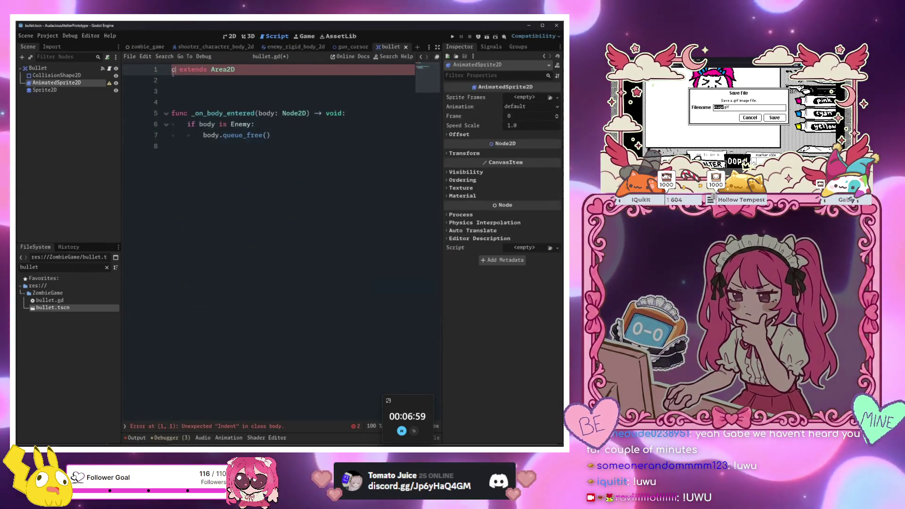
pyautogui.write('name Bullet')
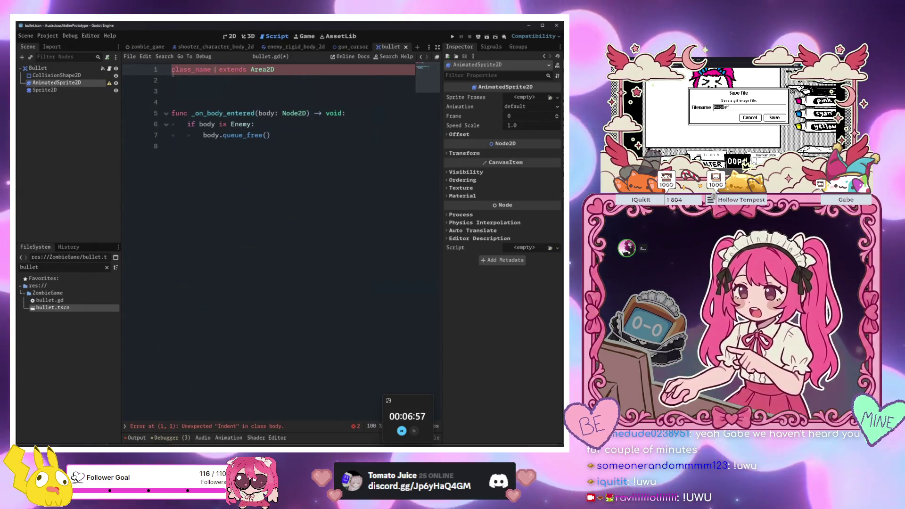
pyautogui.hotkey('ctrl', 's')
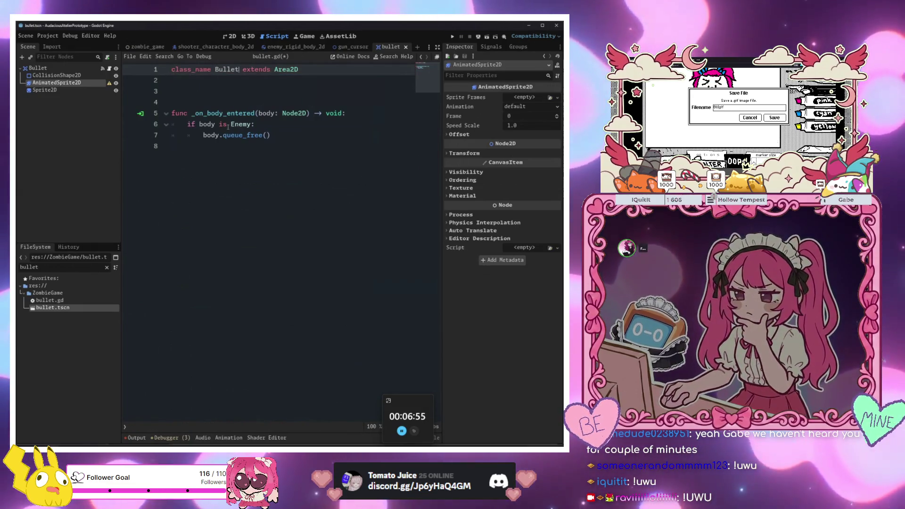
# - In shoot_bullet, set the Bullet variable to bullet_scene.instantiate() and add blank lines below
pyautogui.click(242, 136)
pyautogui.click(163, 48)
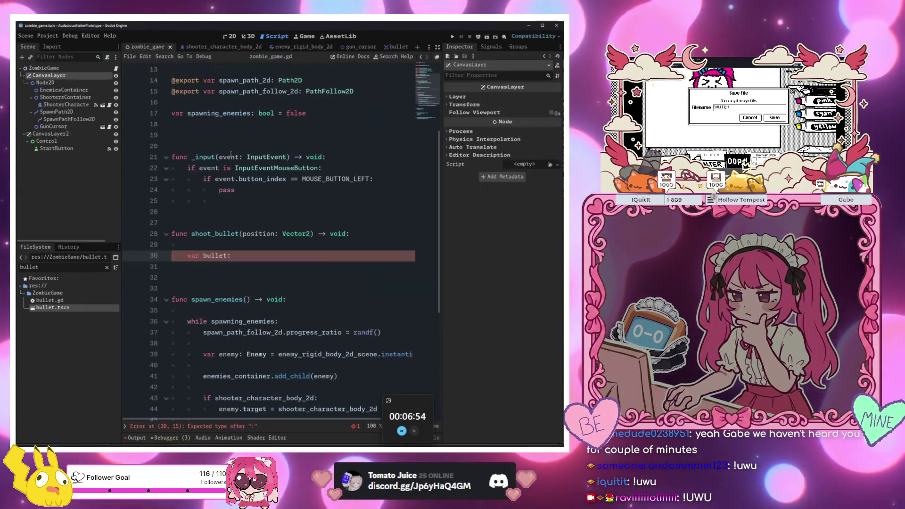
pyautogui.click(247, 255)
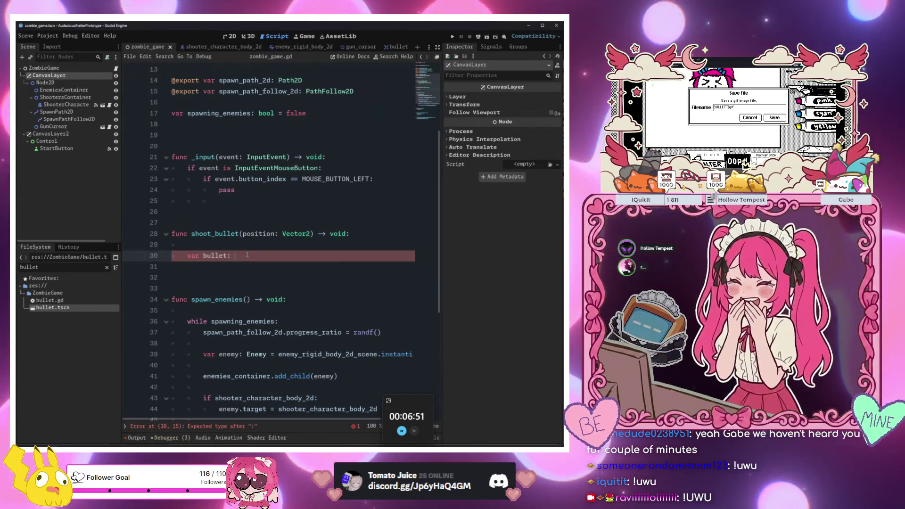
pyautogui.press('Escape')
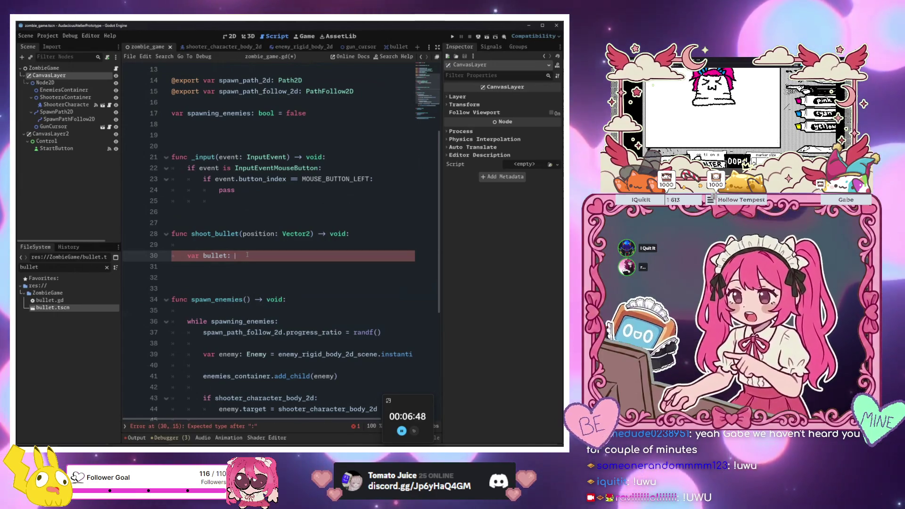
pyautogui.write('Bullet = bu')
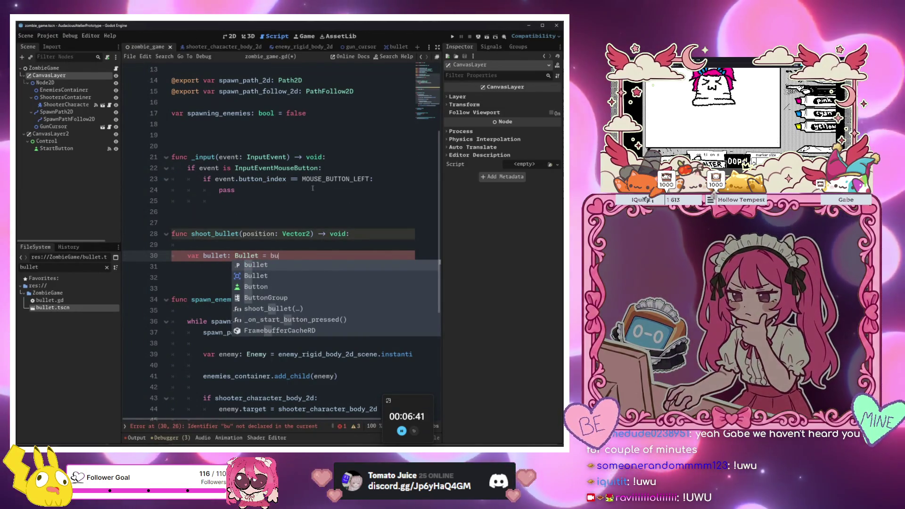
pyautogui.scroll(4, 312, 188)
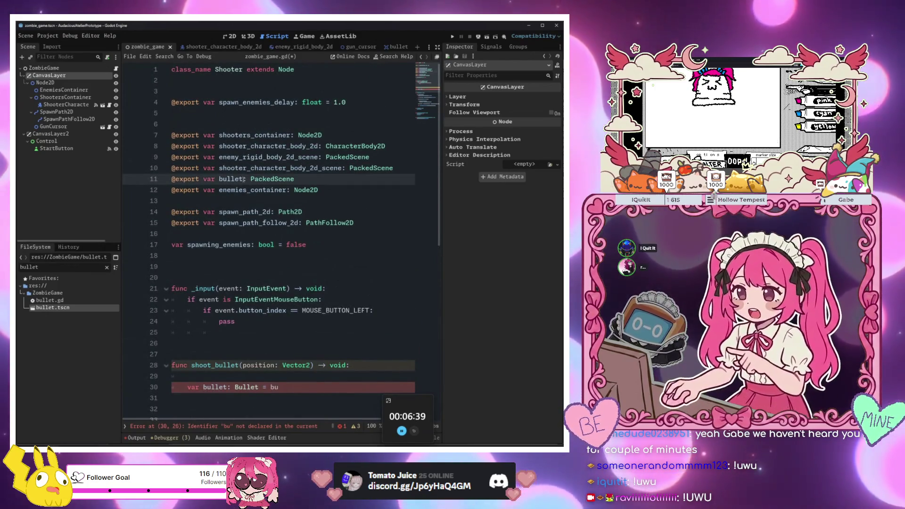
pyautogui.write('_scene')
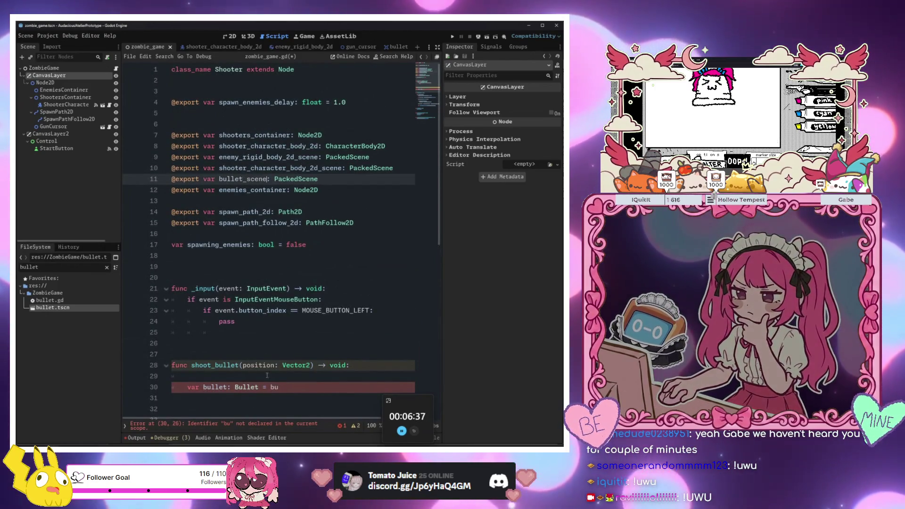
pyautogui.click(286, 388)
pyautogui.write('llet_scene.instantiate(')
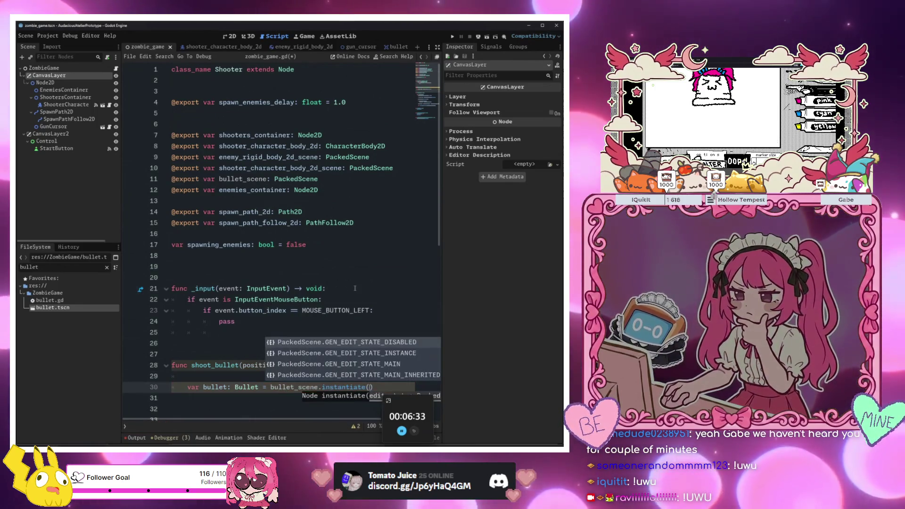
pyautogui.press('Return')
pyautogui.press('Down')
pyautogui.press('Down')
pyautogui.press('Down')
pyautogui.scroll(-6, 381, 202)
pyautogui.click(385, 189)
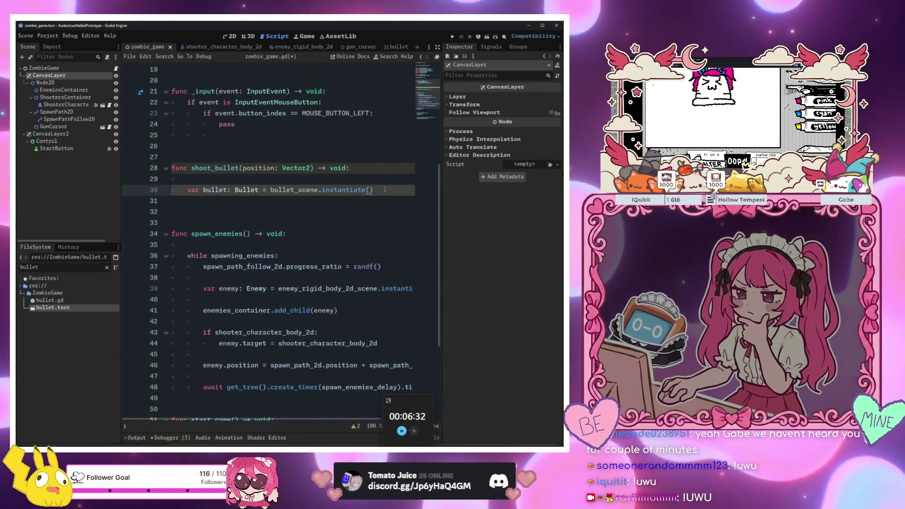
pyautogui.press('Return')
pyautogui.press('Return')
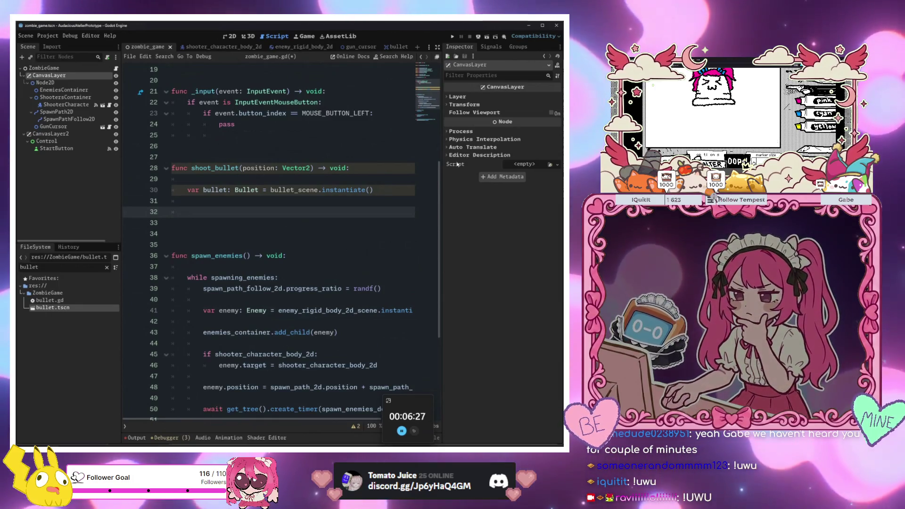
pyautogui.click(396, 46)
pyautogui.click(253, 103)
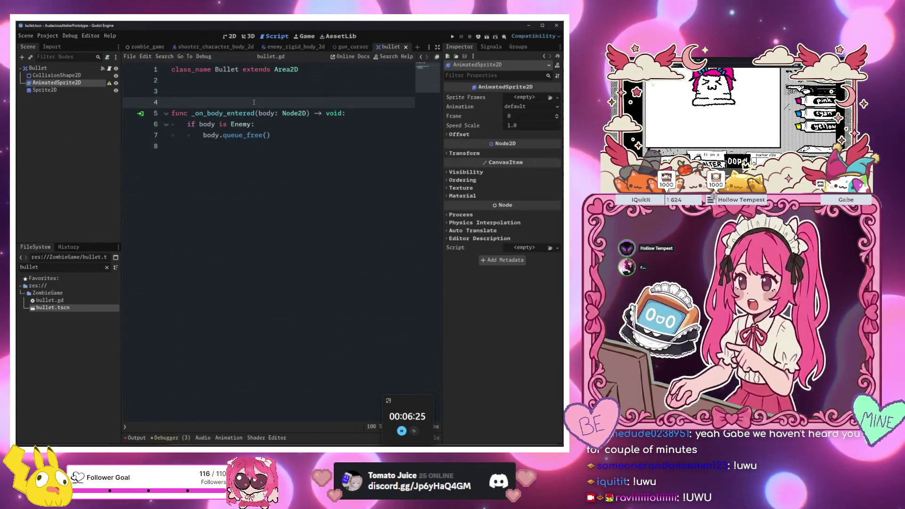
# - Declare 'var direction: Vector2' in bullet.gd
pyautogui.press('Return')
pyautogui.press('Return')
pyautogui.press('Return')
pyautogui.press('Up')
pyautogui.press('Up')
pyautogui.press('Up')
pyautogui.write('v')
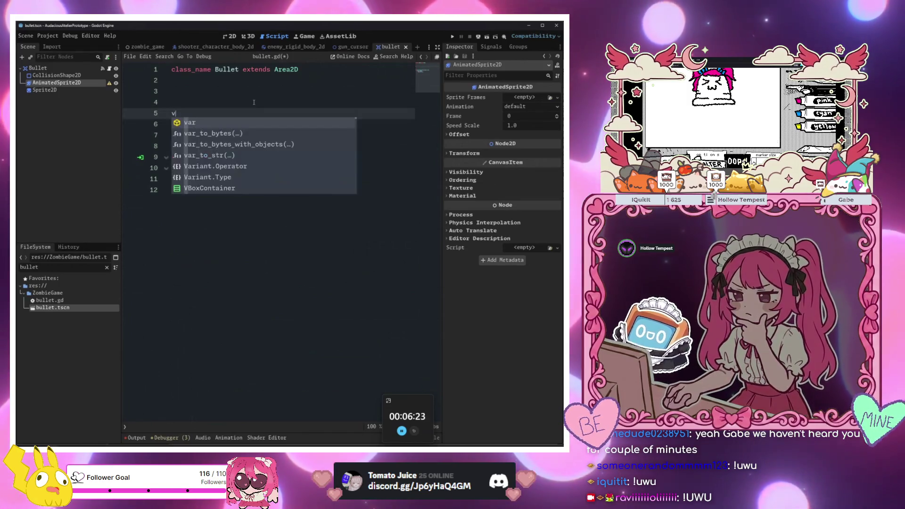
pyautogui.press('Return')
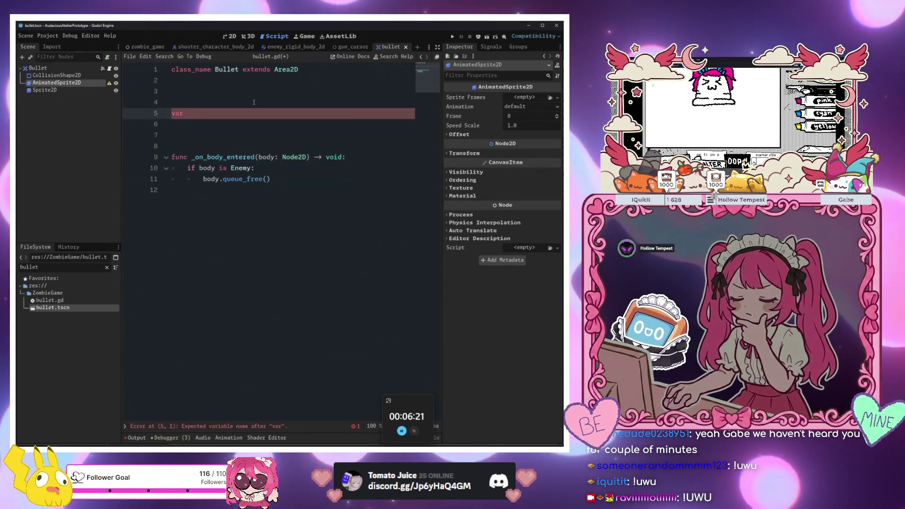
pyautogui.write('direction: V')
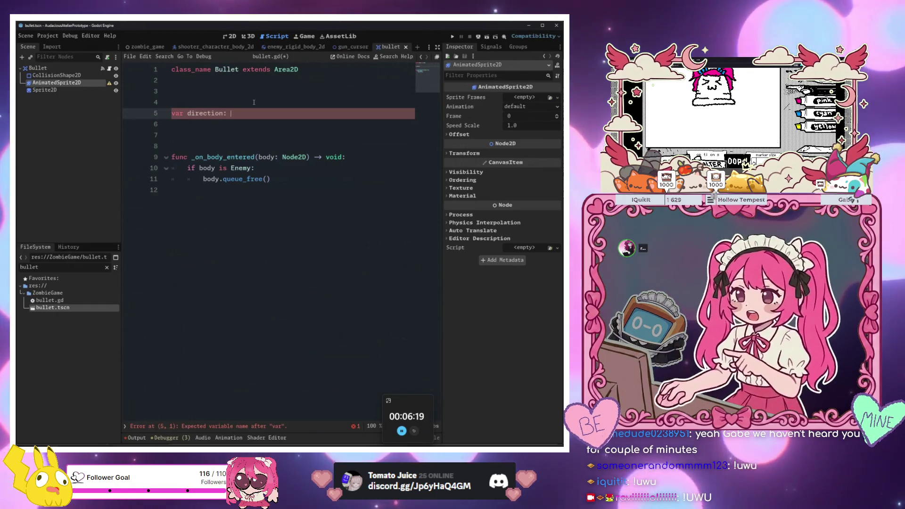
pyautogui.press('Return')
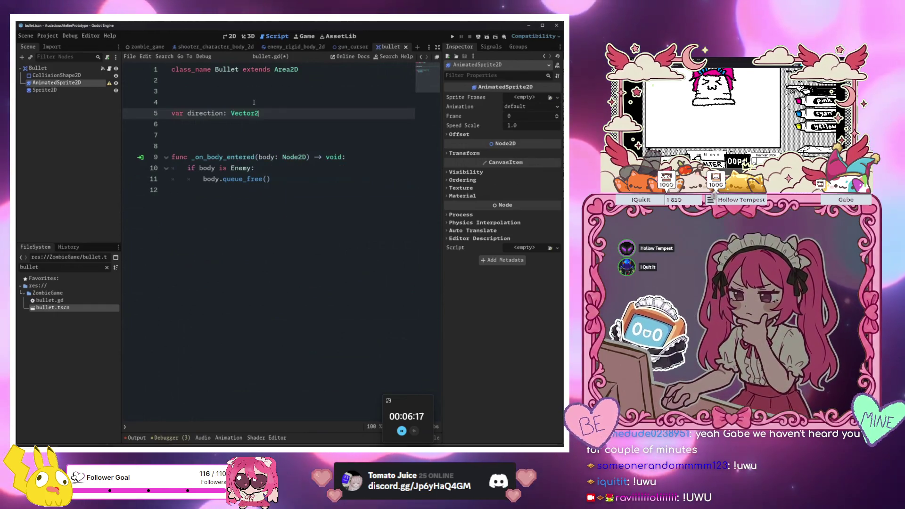
# - Add a _process function that returns early when there is no direction
pyautogui.press('Return')
pyautogui.press('Return')
pyautogui.press('Return')
pyautogui.write('func _p')
pyautogui.press('Down')
pyautogui.press('Return')
pyautogui.press('Return')
pyautogui.write('if ')
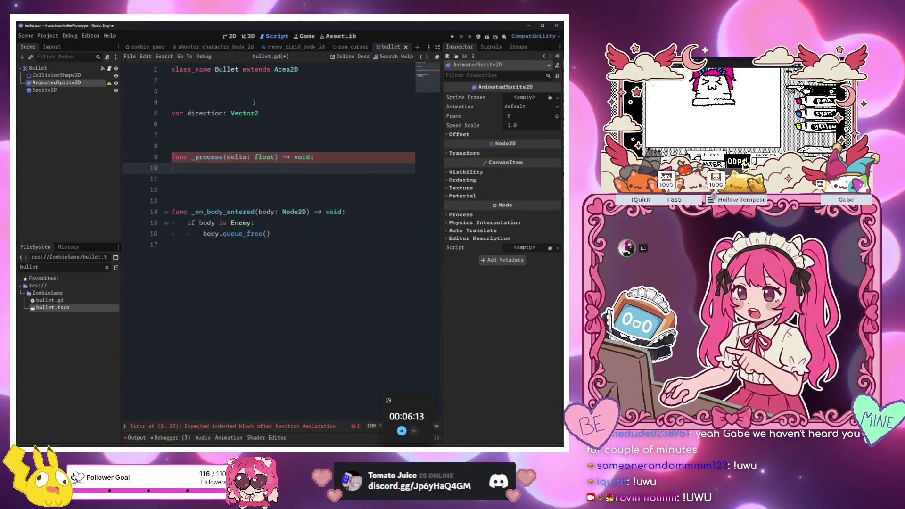
pyautogui.write('direction:')
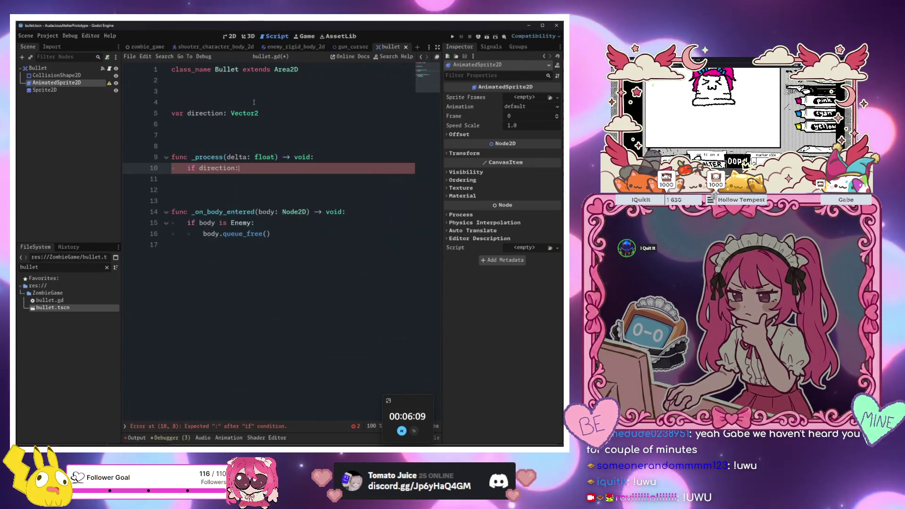
pyautogui.press('Return')
pyautogui.write('return')
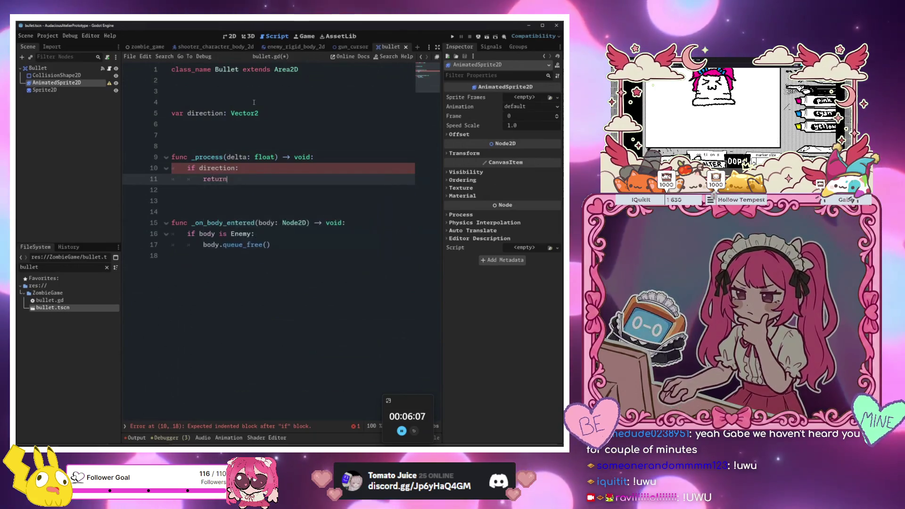
pyautogui.press('Up')
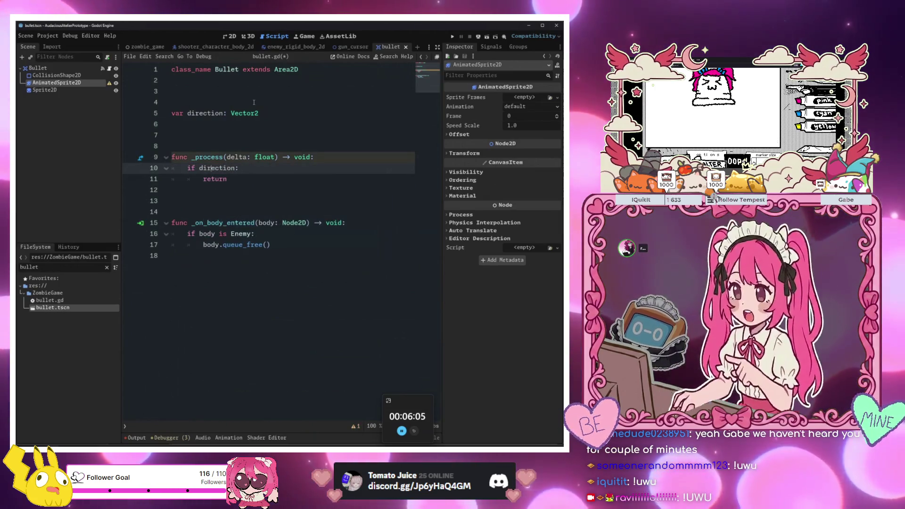
pyautogui.write('not')
pyautogui.press('Down')
pyautogui.press('Down')
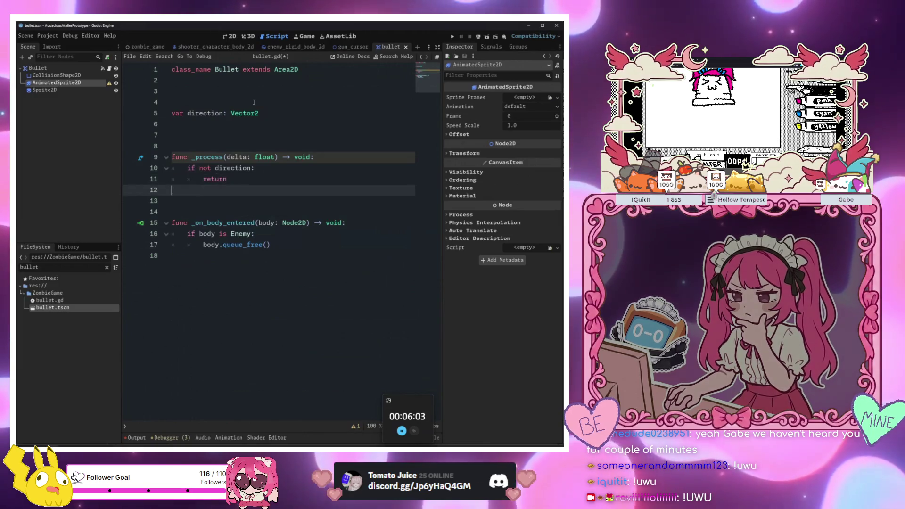
pyautogui.press('Return')
# - Start a 'position =' line in _process and save bullet.gd
pyautogui.write('di')
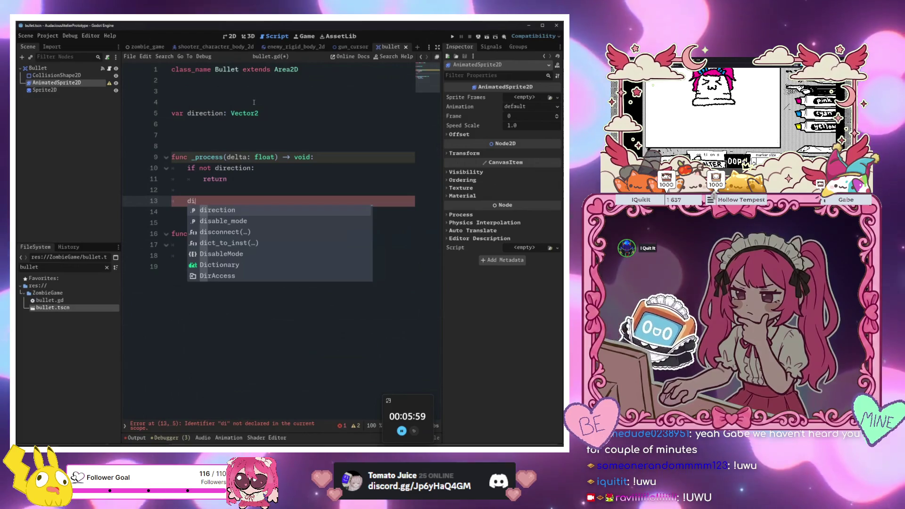
pyautogui.press('BackSpace')
pyautogui.press('BackSpace')
pyautogui.write('m')
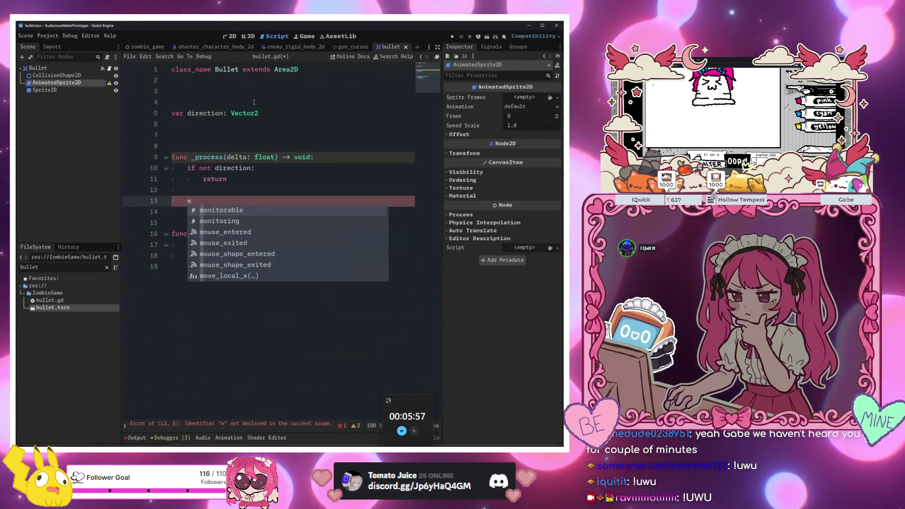
pyautogui.press('BackSpace')
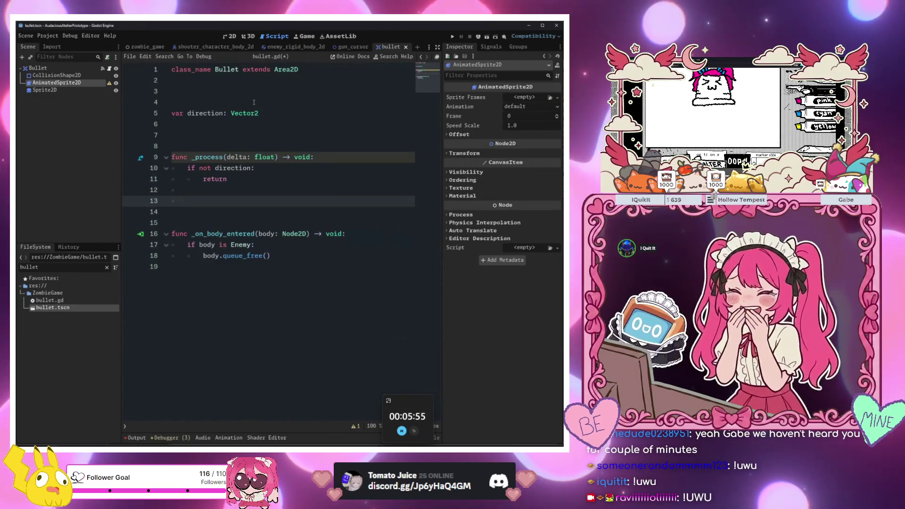
pyautogui.write('osition ')
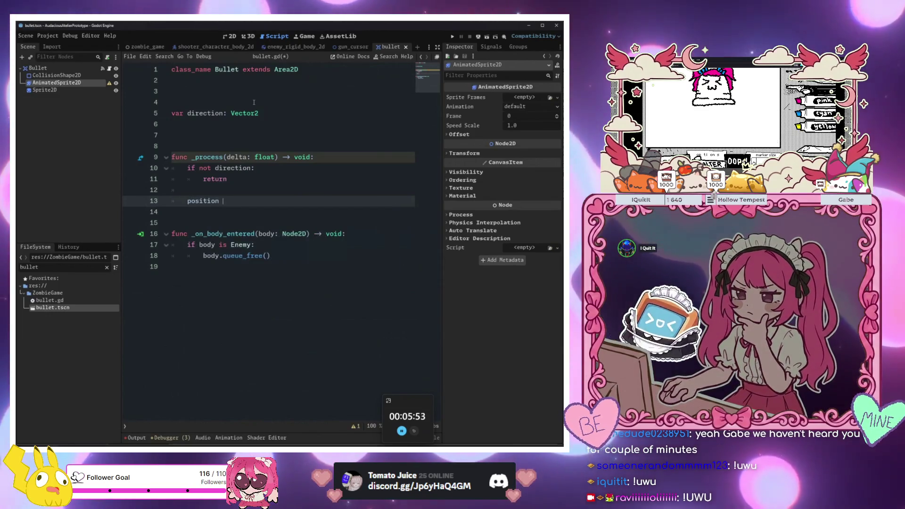
pyautogui.write('=')
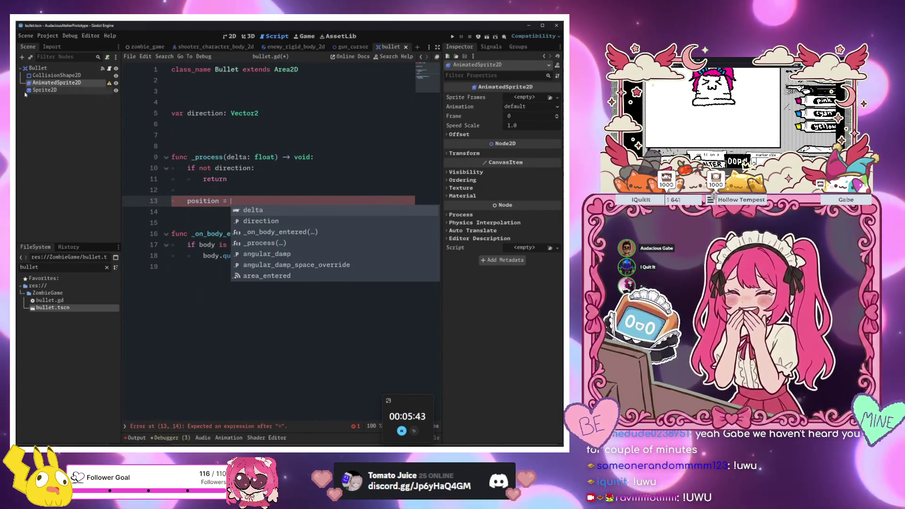
pyautogui.click(52, 70)
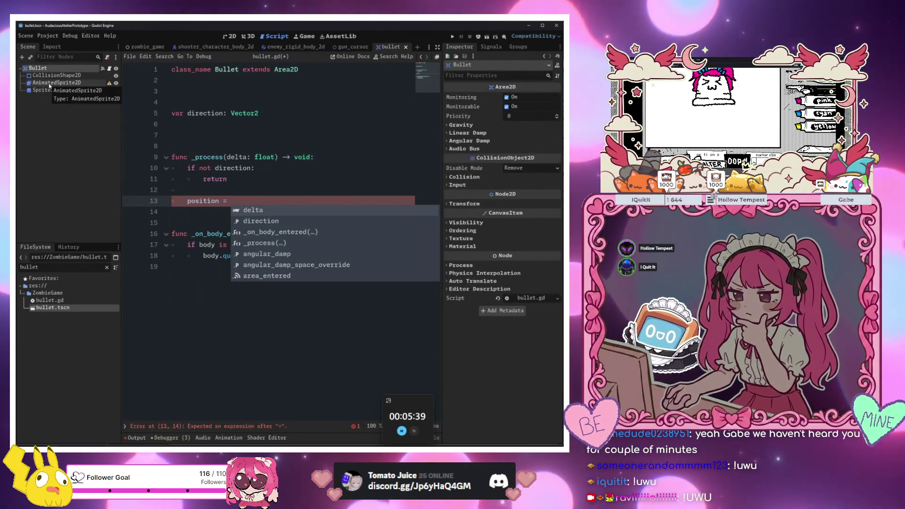
pyautogui.click(232, 200)
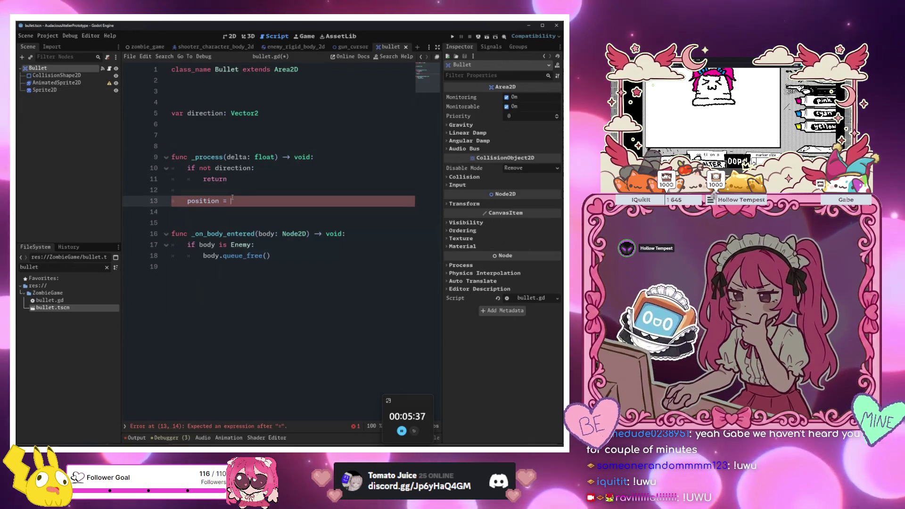
pyautogui.hotkey('ctrl', 's')
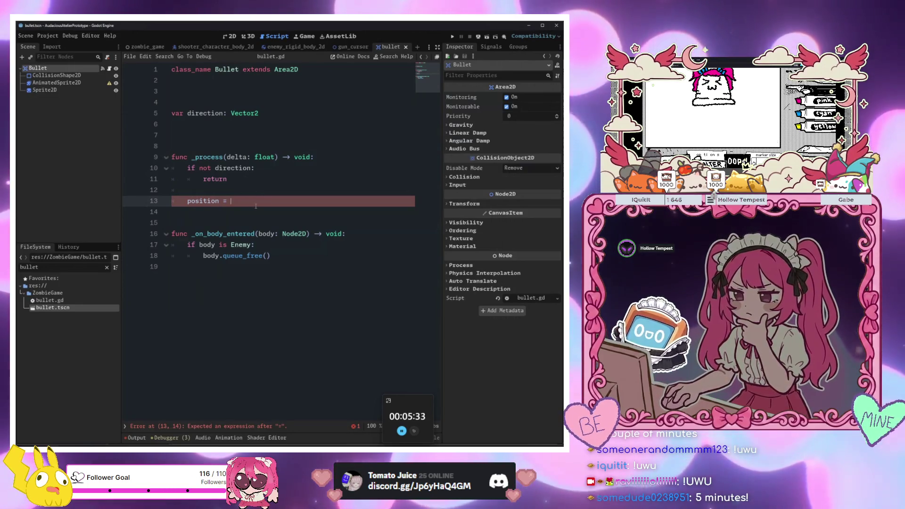
pyautogui.click(278, 207)
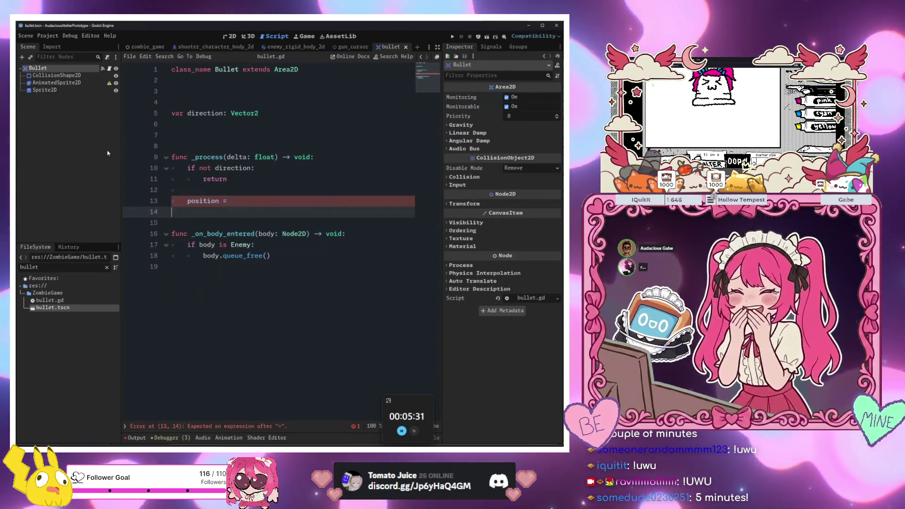
# - Change the Bullet root node's type to RigidBody2D
pyautogui.rightClick(39, 69)
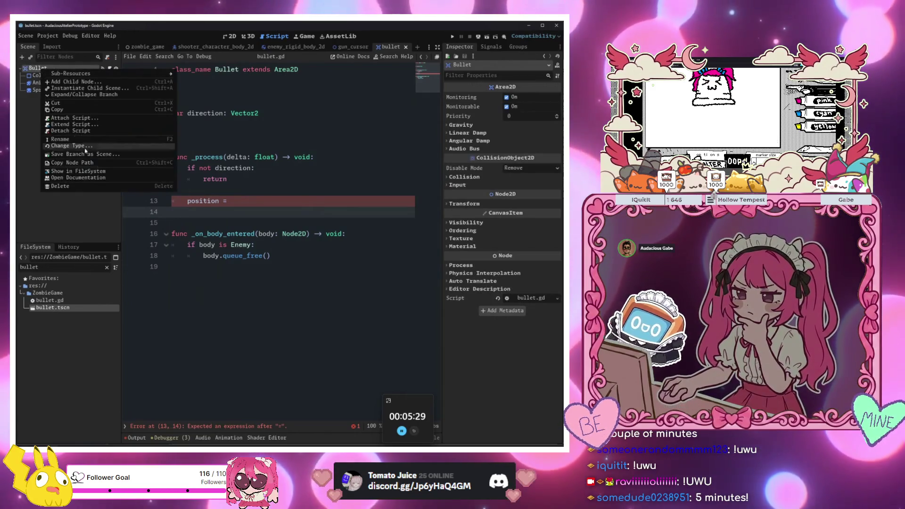
pyautogui.click(72, 145)
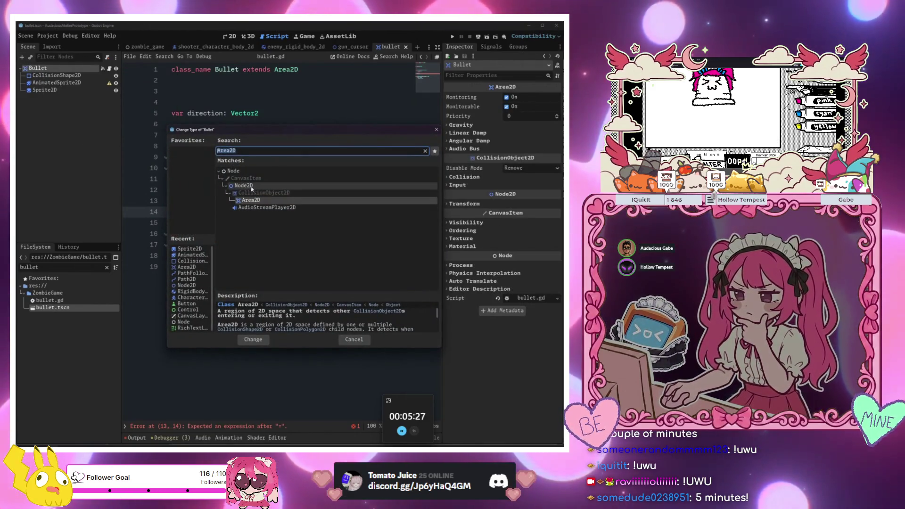
pyautogui.write('rigid')
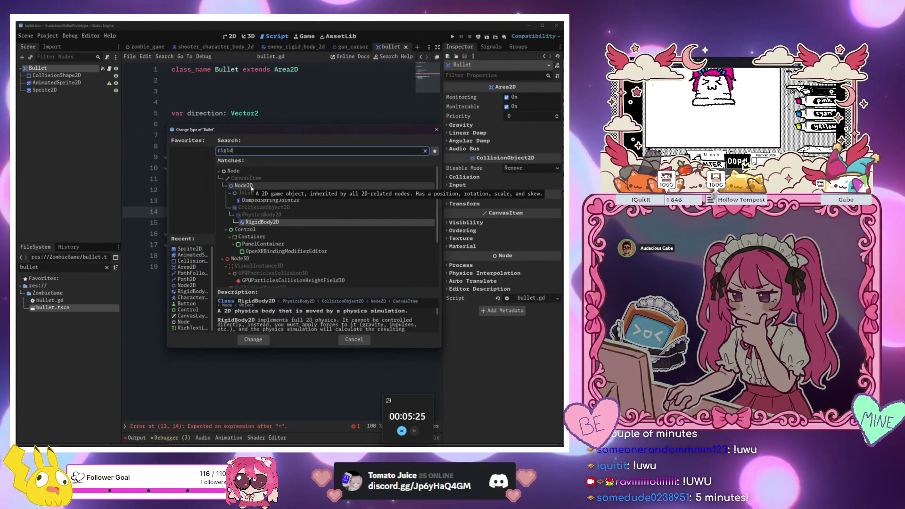
pyautogui.press('Return')
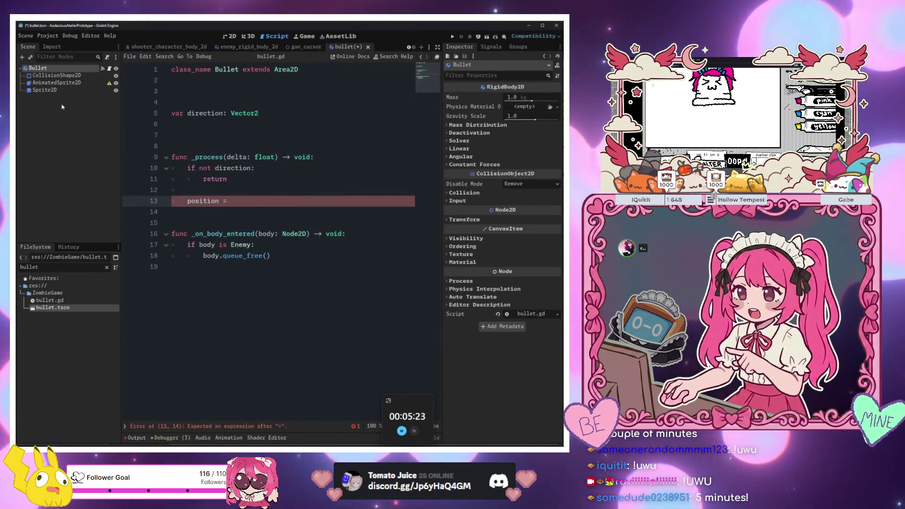
# - Add an Area2D child under Bullet with a CollisionShape2D inside it
pyautogui.click(56, 75)
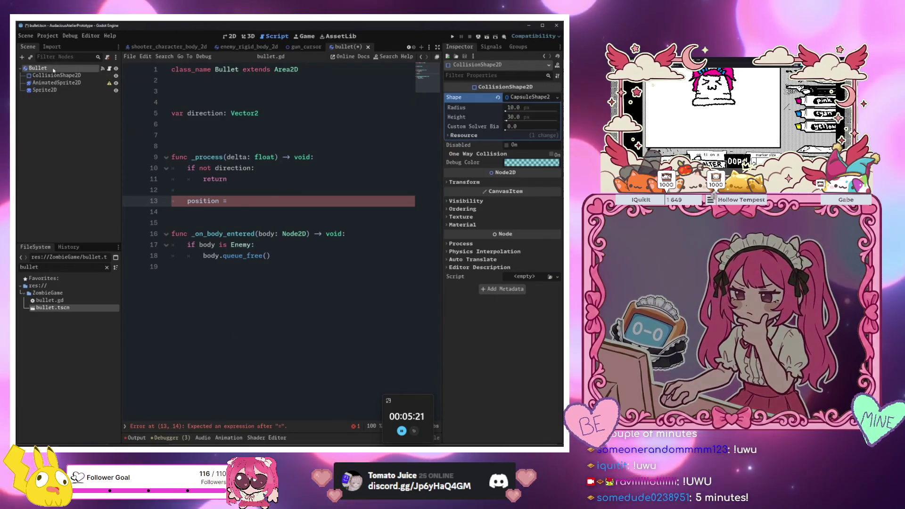
pyautogui.click(53, 70)
pyautogui.hotkey('ctrl', 'a')
pyautogui.write('area')
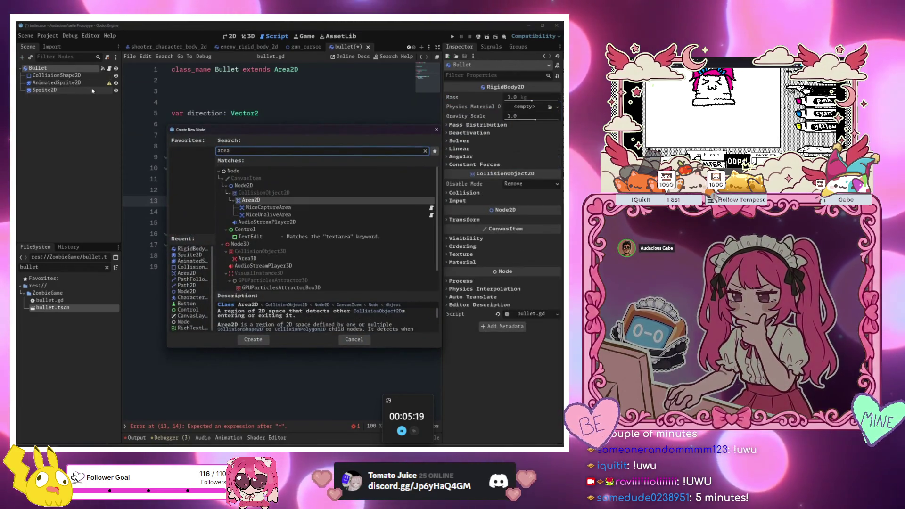
pyautogui.press('Return')
pyautogui.hotkey('ctrl', 'a')
pyautogui.write('coll')
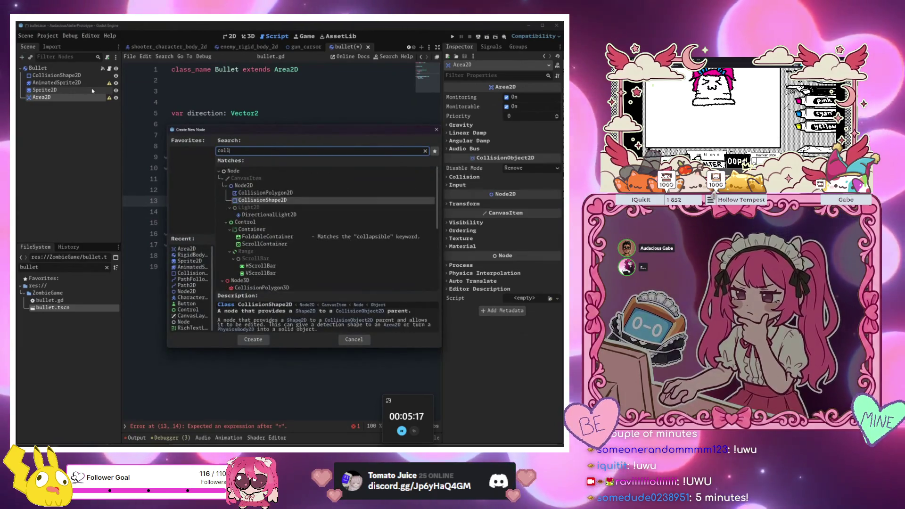
pyautogui.press('Return')
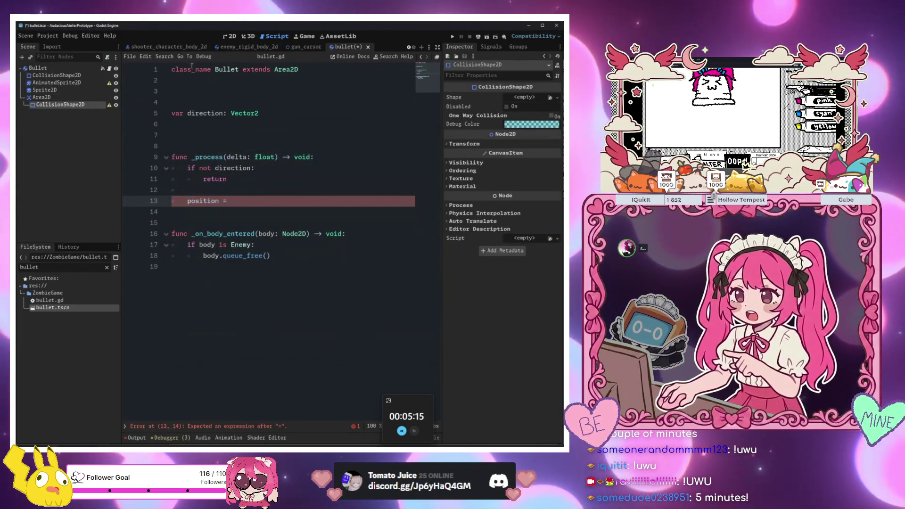
# - Give the new collision shape a CapsuleShape2D enlarged to cover the bullet sprite
pyautogui.click(230, 36)
pyautogui.scroll(5, 276, 154)
pyautogui.scroll(-2, 274, 154)
pyautogui.scroll(-1, 272, 168)
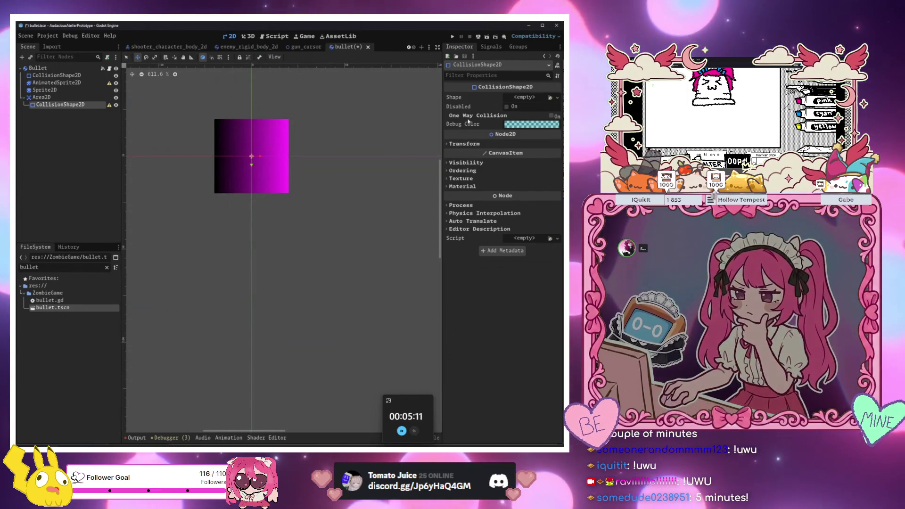
pyautogui.scroll(3, 348, 188)
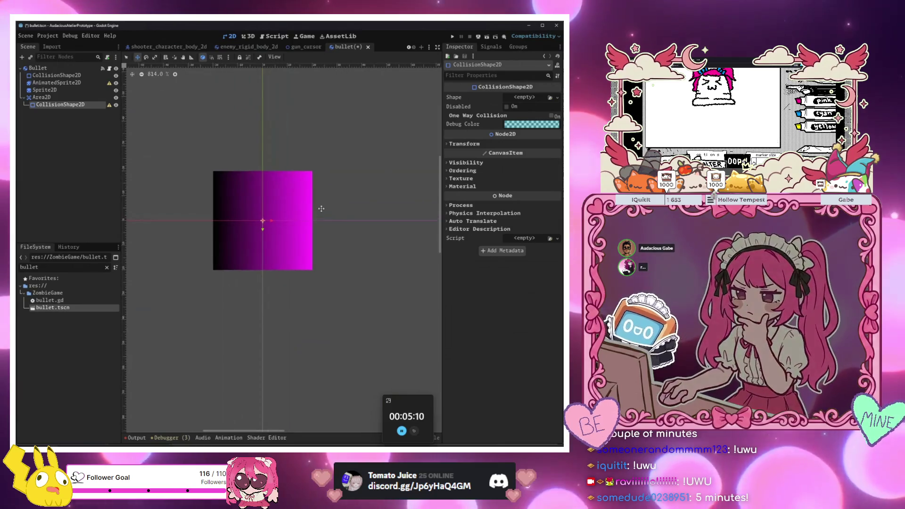
pyautogui.click(522, 98)
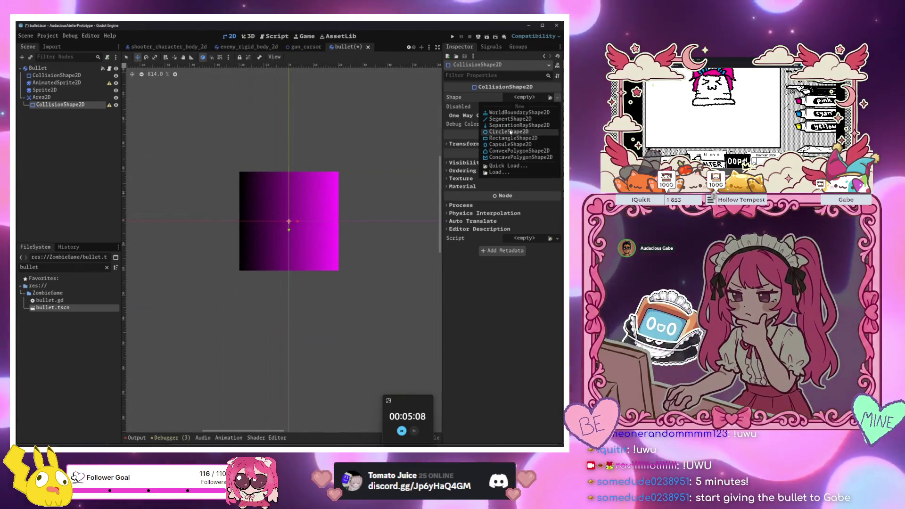
pyautogui.click(519, 110)
pyautogui.moveTo(313, 221)
pyautogui.mouseDown()
pyautogui.moveTo(349, 202)
pyautogui.moveTo(342, 203)
pyautogui.mouseUp()
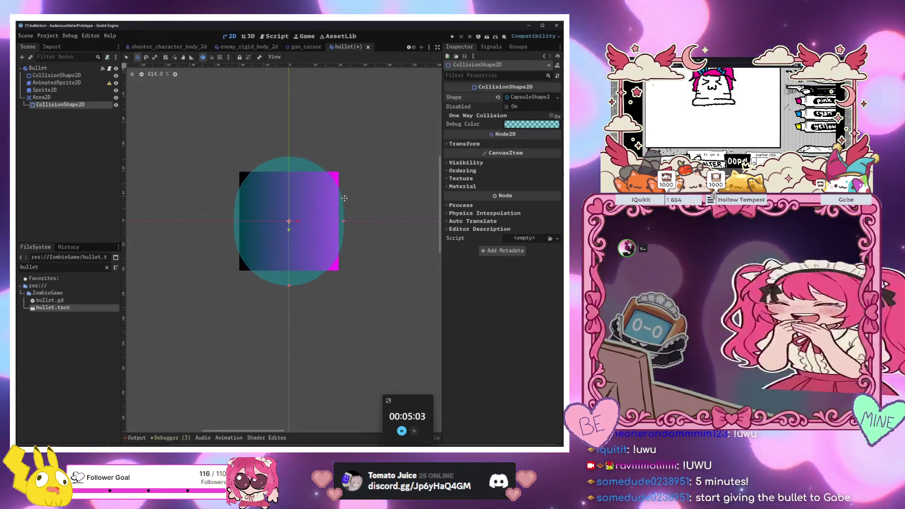
pyautogui.press('Up')
pyautogui.press('Up')
pyautogui.press('Up')
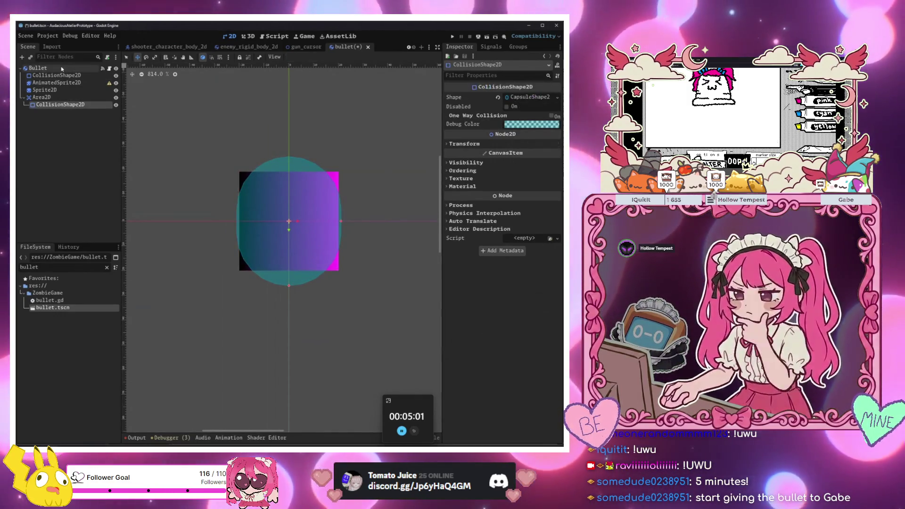
pyautogui.click(109, 68)
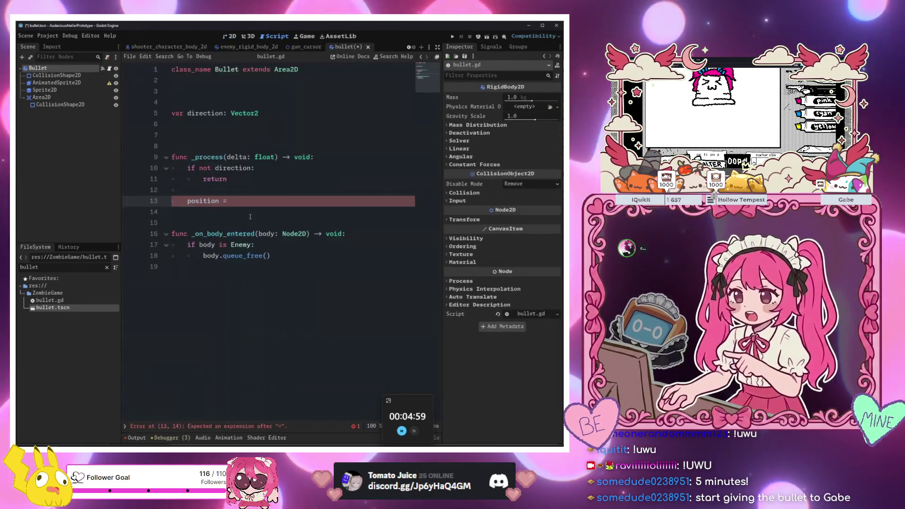
# - Change the script's base class from Area2D to RigidBody2D
pyautogui.click(298, 69)
pyautogui.press('BackSpace')
pyautogui.press('BackSpace')
pyautogui.press('BackSpace')
pyautogui.write('rigi')
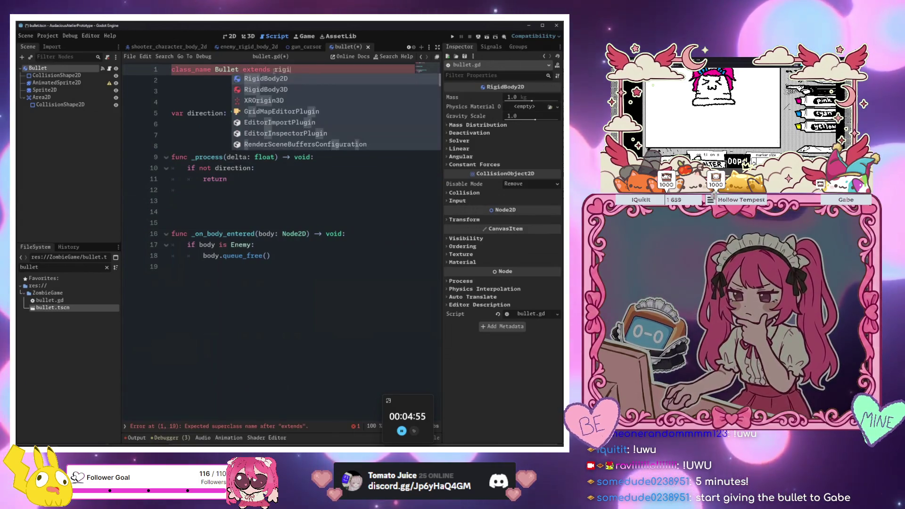
pyautogui.press('Return')
# - Move the bullet in _process with move_and_collide(direction * speed)
pyautogui.click(249, 199)
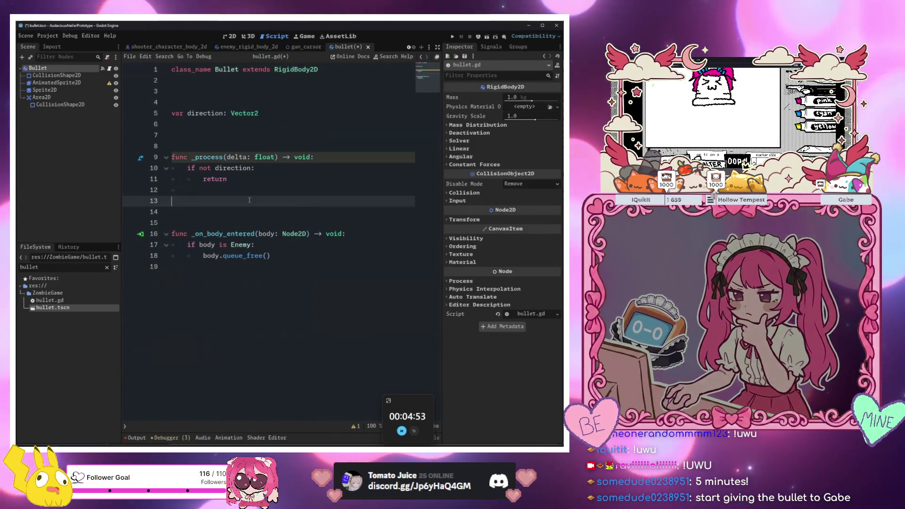
pyautogui.press('BackSpace')
pyautogui.press('Return')
pyautogui.write('move')
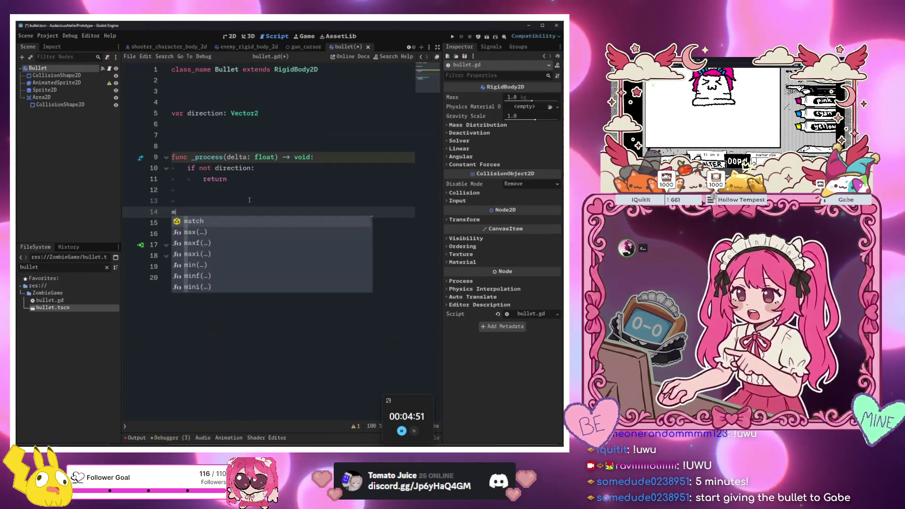
pyautogui.press('Return')
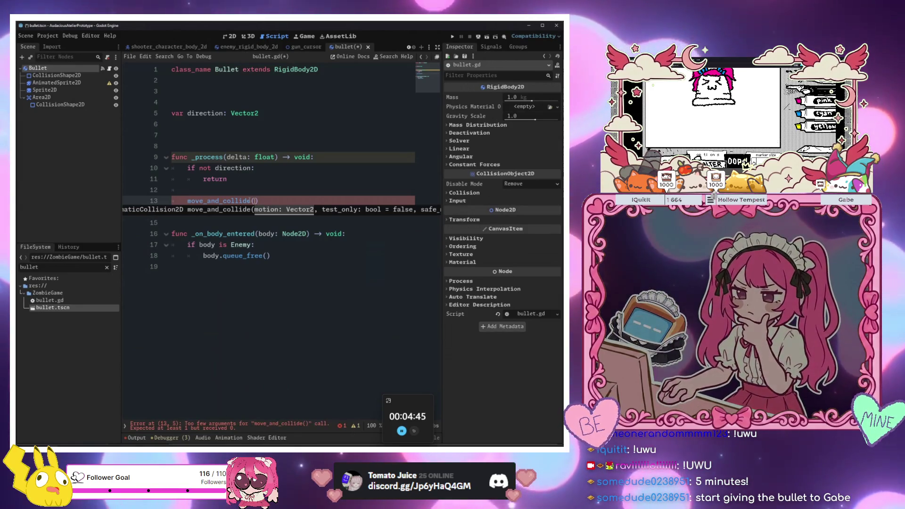
pyautogui.write('direction _')
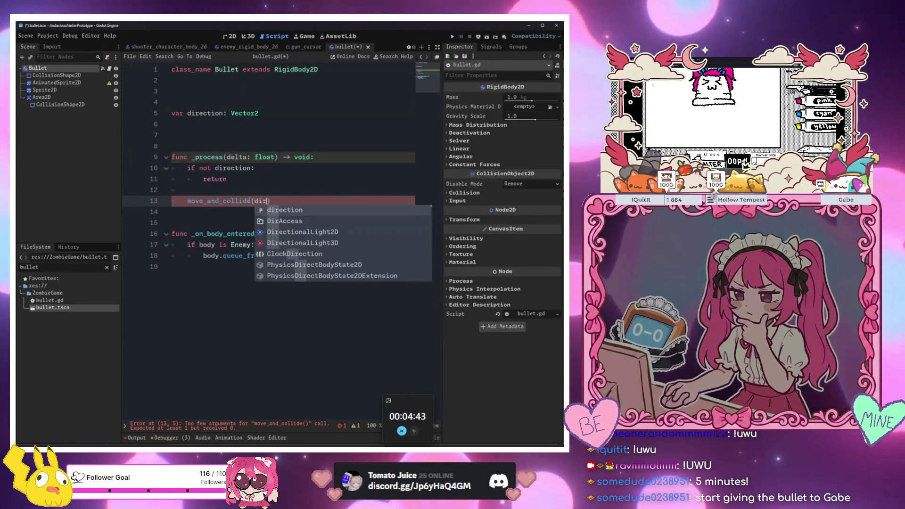
pyautogui.press('BackSpace')
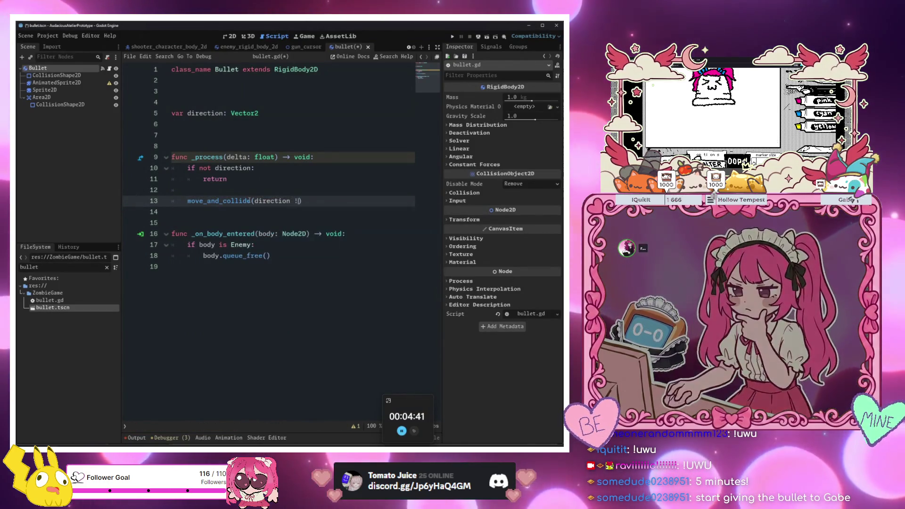
pyautogui.write(']')
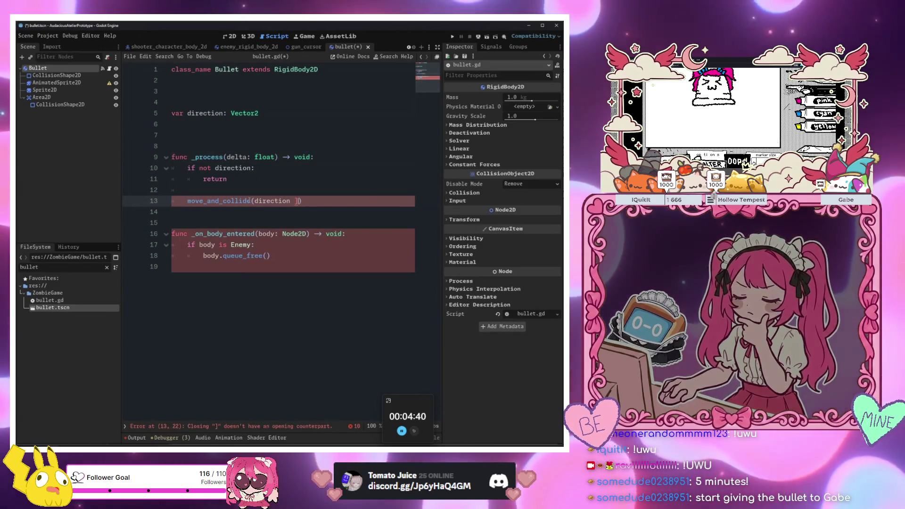
pyautogui.press('BackSpace')
pyautogui.write('* speed')
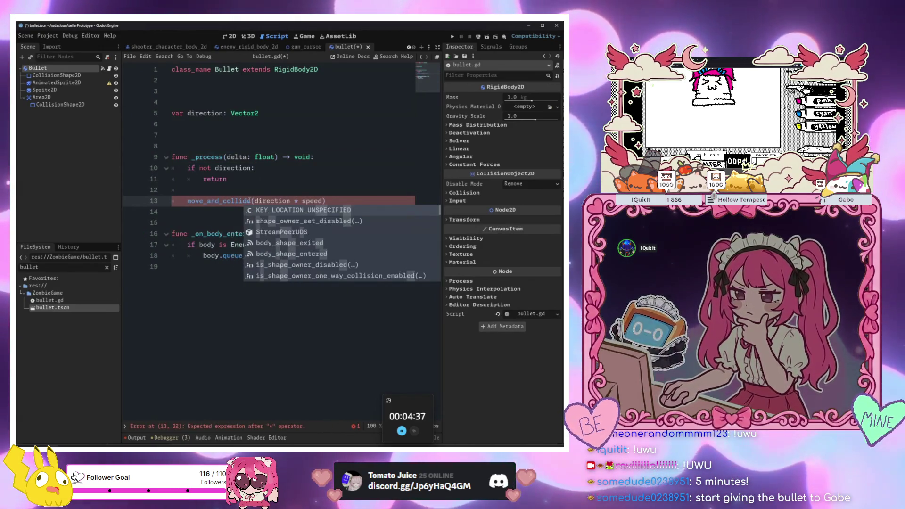
pyautogui.click(240, 113)
pyautogui.press('BackSpace')
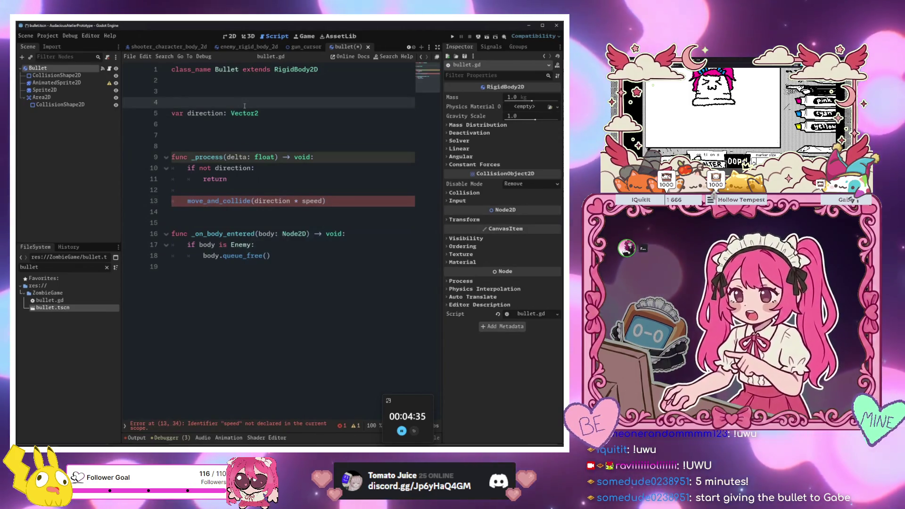
pyautogui.press('Return')
pyautogui.press('Return')
pyautogui.press('Return')
pyautogui.click(244, 106)
pyautogui.hotkey('ctrl', 'space')
pyautogui.write('@export var speed:')
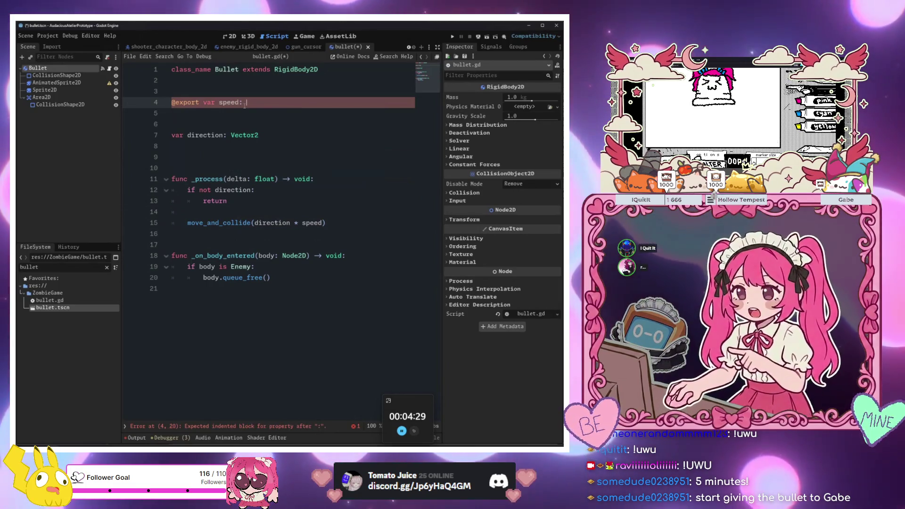
pyautogui.write(' int = 3')
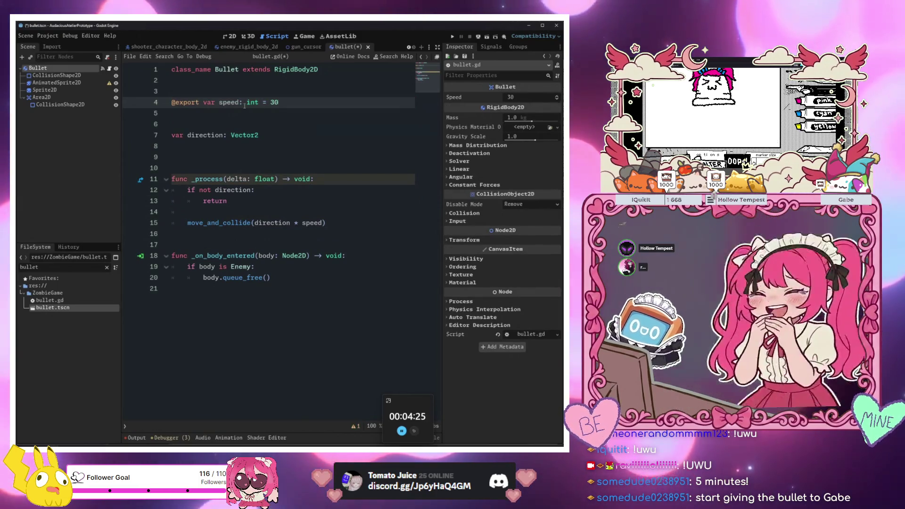
pyautogui.click(293, 146)
# - Run the game with F5 to test it, then stop it
pyautogui.press('F5')
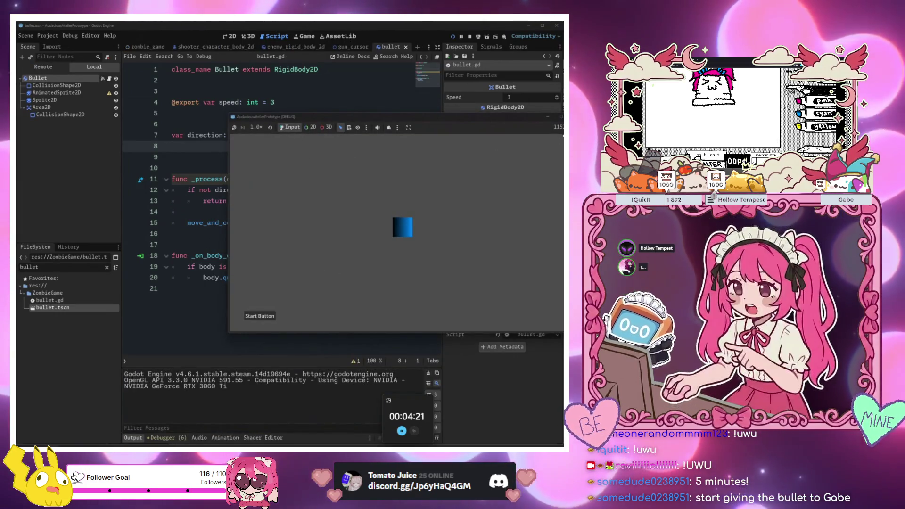
pyautogui.press('F8')
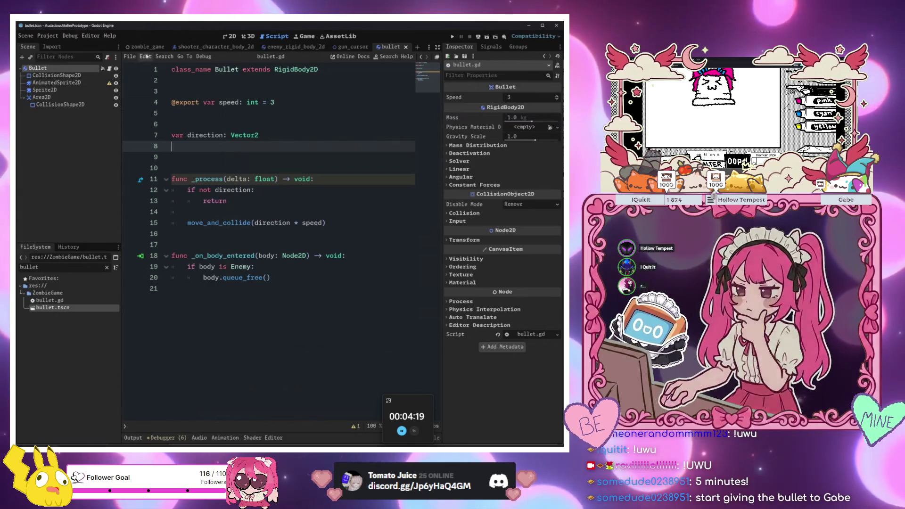
pyautogui.click(172, 49)
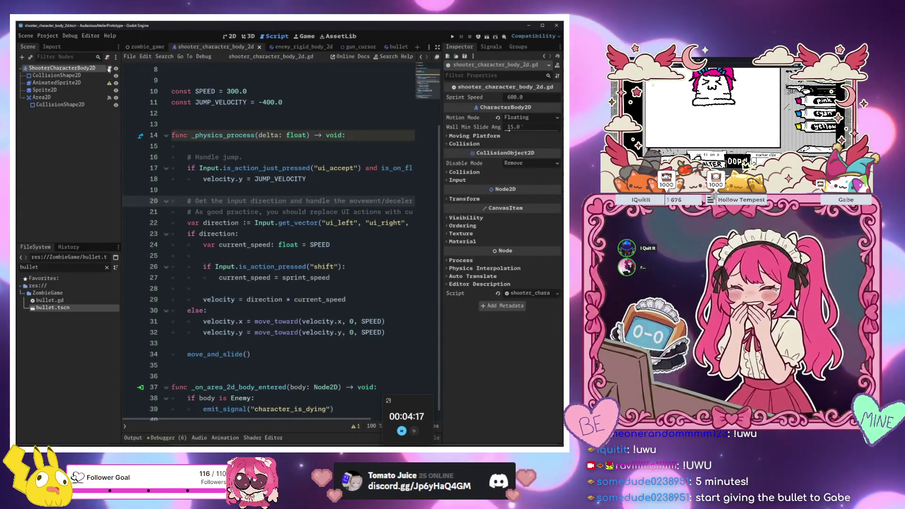
# - Switch to the zombie_game scene and open a new empty line in shoot_bullet
pyautogui.click(287, 157)
pyautogui.click(146, 46)
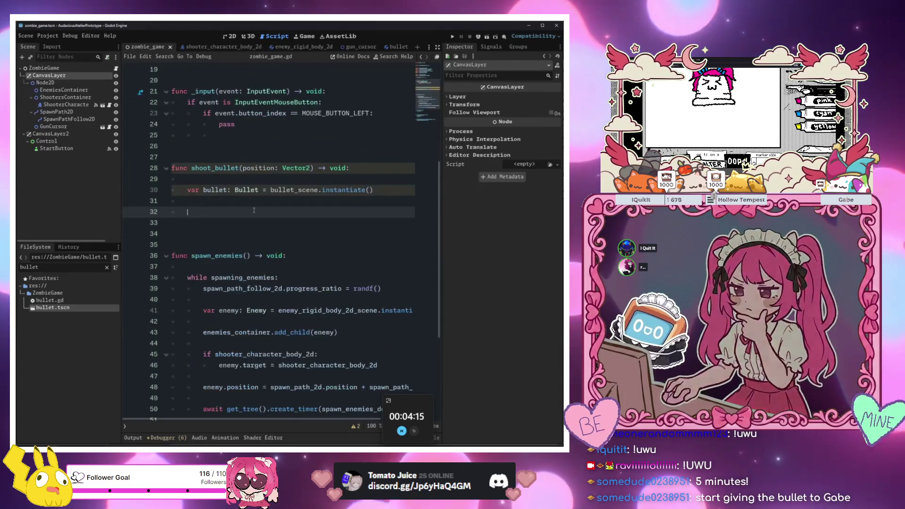
pyautogui.press('Return')
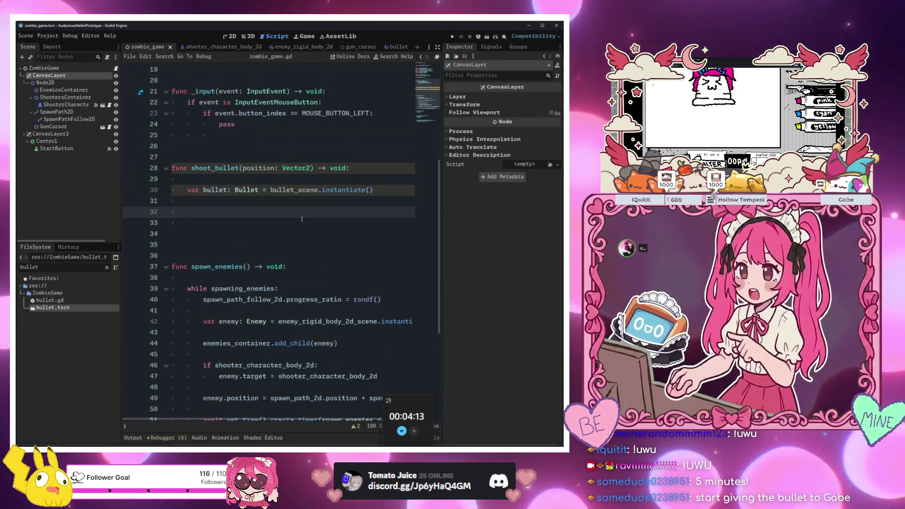
pyautogui.write('no')
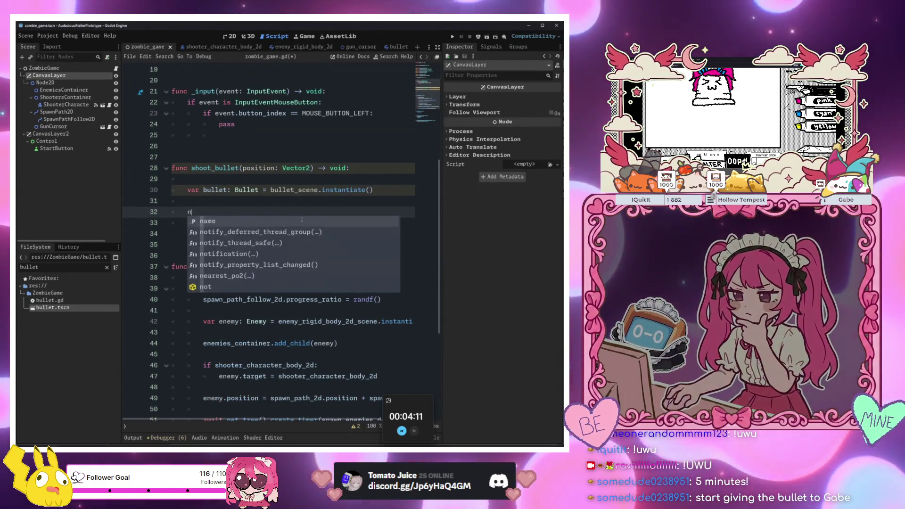
pyautogui.press('BackSpace')
pyautogui.press('BackSpace')
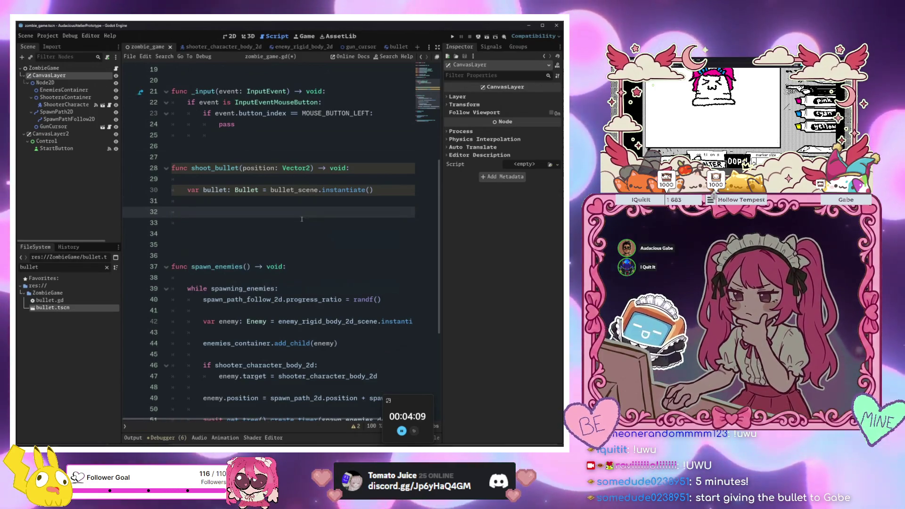
# - Add a Node2D child under the Node2D root and name it BulletContainer
pyautogui.click(45, 83)
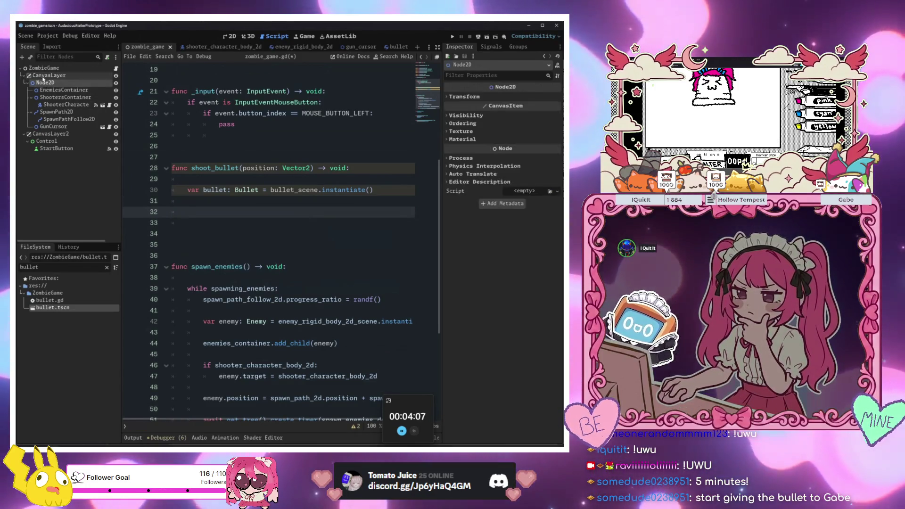
pyautogui.hotkey('ctrl', 'a')
pyautogui.write('coll')
pyautogui.press('BackSpace')
pyautogui.press('BackSpace')
pyautogui.press('BackSpace')
pyautogui.write('node2d')
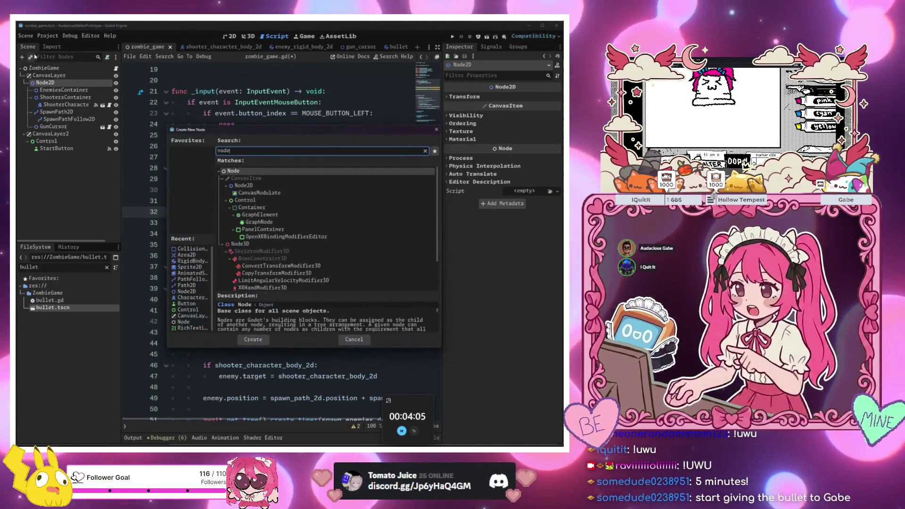
pyautogui.press('Return')
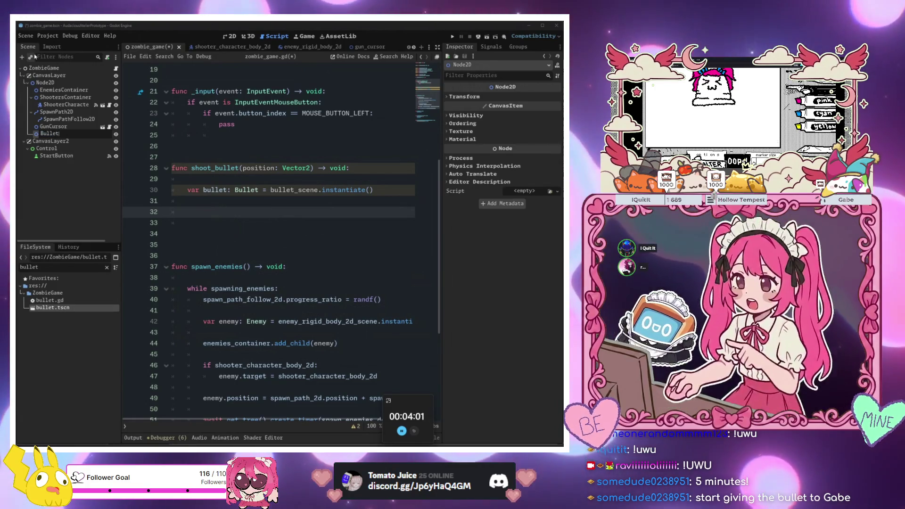
pyautogui.write('ontainer')
pyautogui.press('Return')
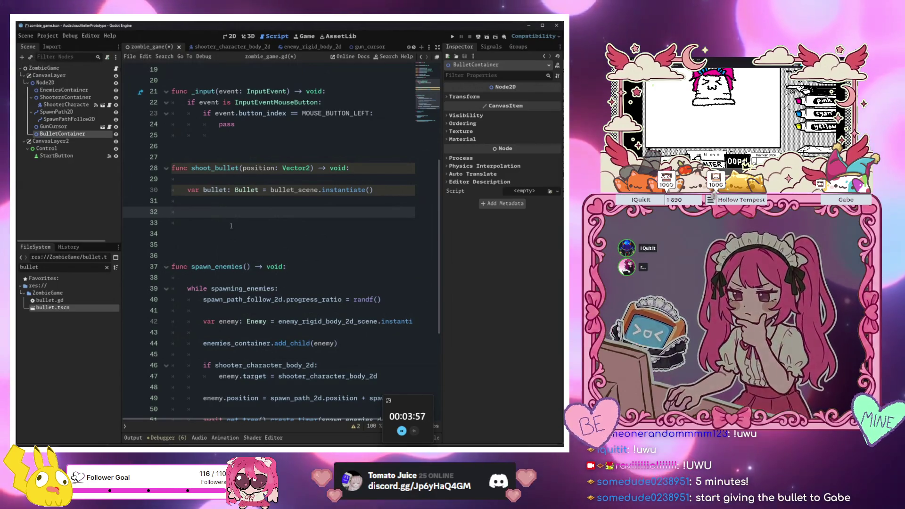
# - Drag BulletContainer into the script at line 6 as an exported bullet_container variable
pyautogui.scroll(6, 239, 226)
pyautogui.click(400, 151)
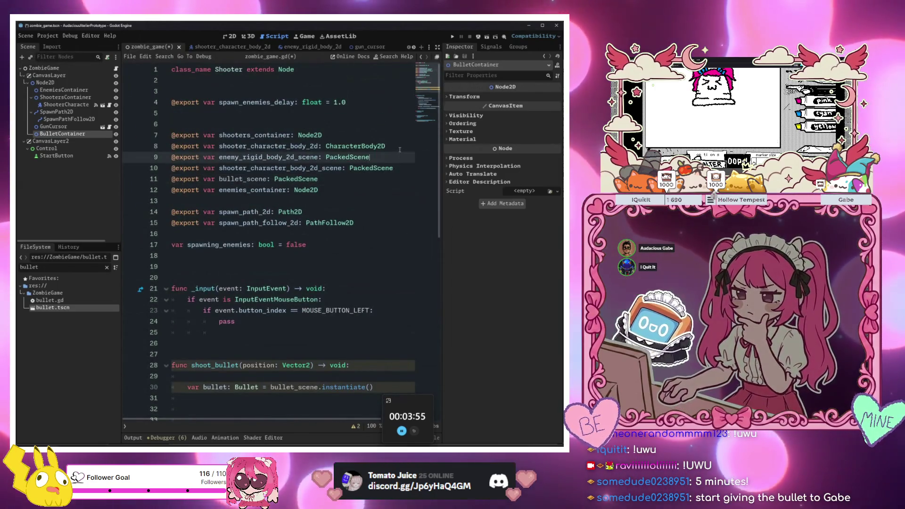
pyautogui.click(362, 206)
pyautogui.click(335, 119)
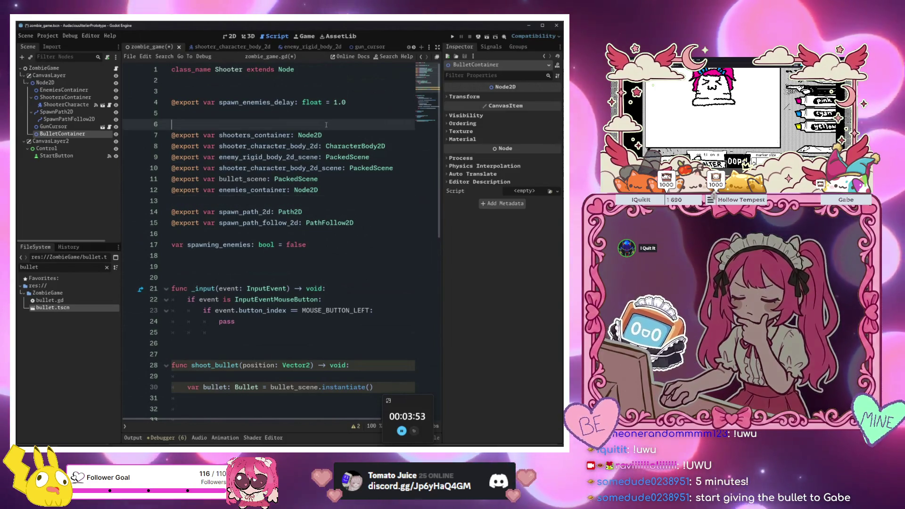
pyautogui.moveTo(57, 134); pyautogui.dragTo(180, 124)
pyautogui.press('BackSpace')
pyautogui.scroll(-8, 226, 148)
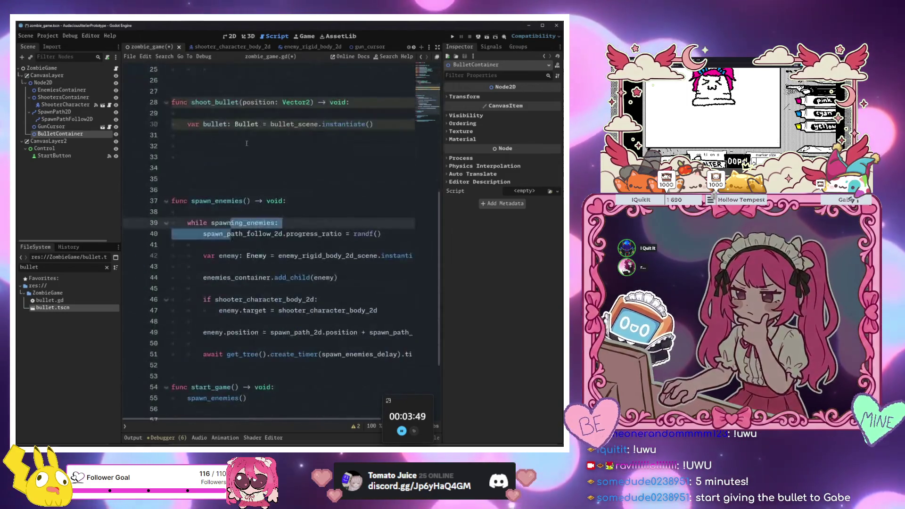
pyautogui.click(243, 147)
# - Add bullet_container.add_child(bullet) and set bullet.position = shooter_character_body_2d.position
pyautogui.write('bullet_container.ad')
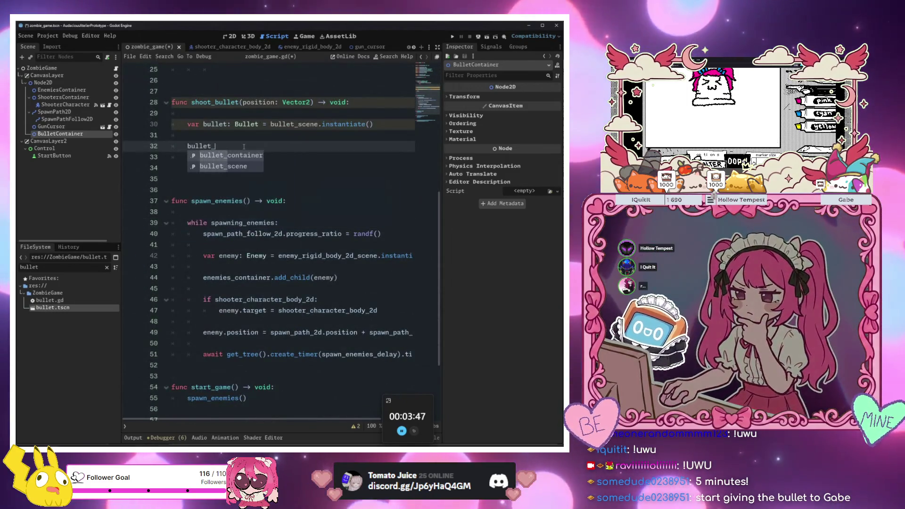
pyautogui.press('Return')
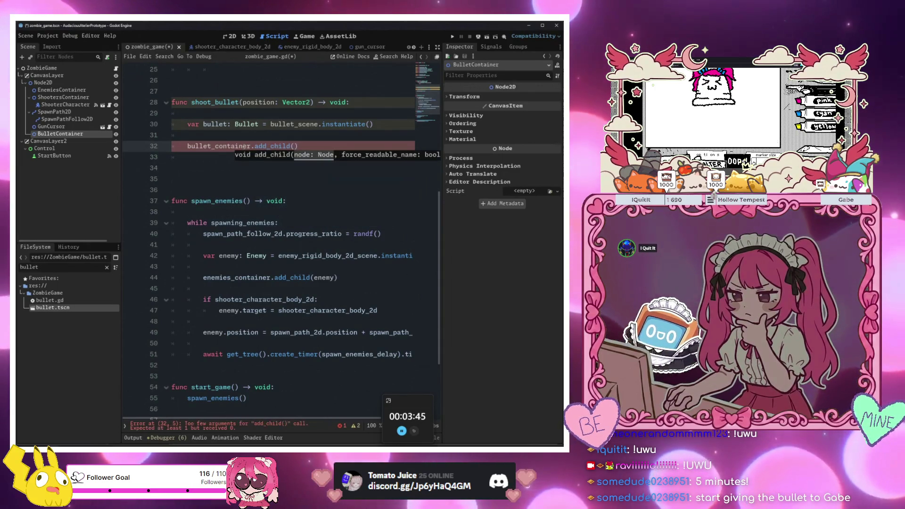
pyautogui.write('b')
pyautogui.press('Return')
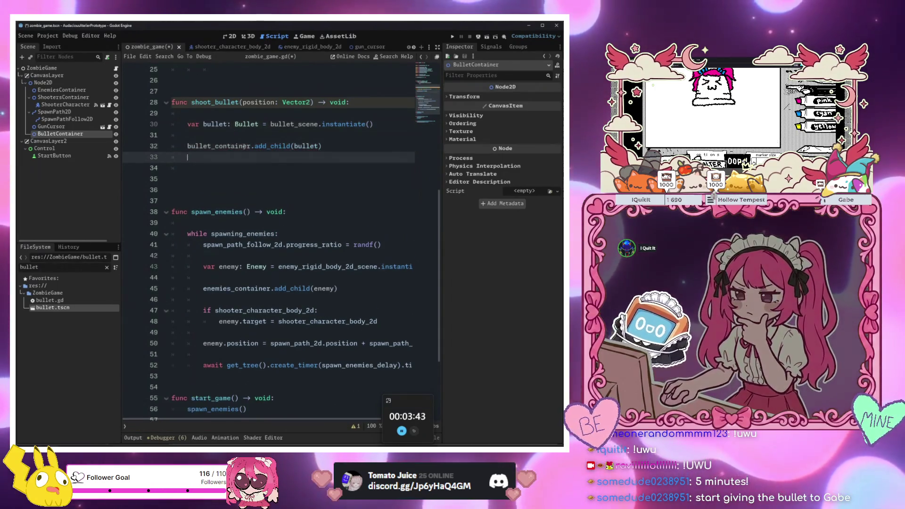
pyautogui.press('End')
pyautogui.press('Return')
pyautogui.press('Return')
pyautogui.write('bullet')
pyautogui.write('osition = c')
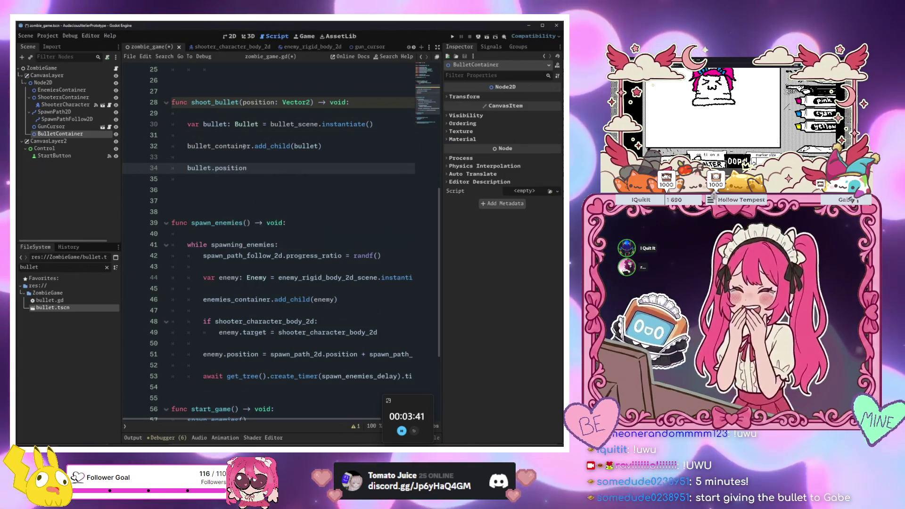
pyautogui.write('harac')
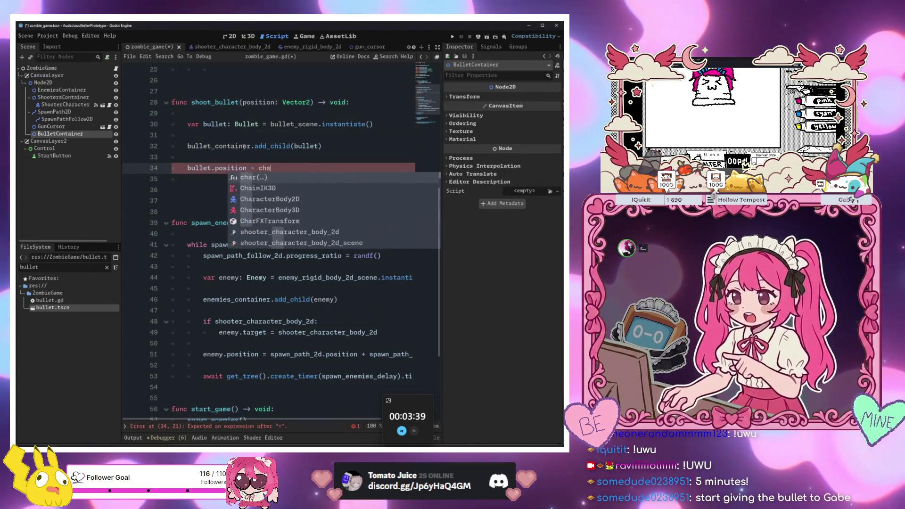
pyautogui.press('Return')
pyautogui.write('.')
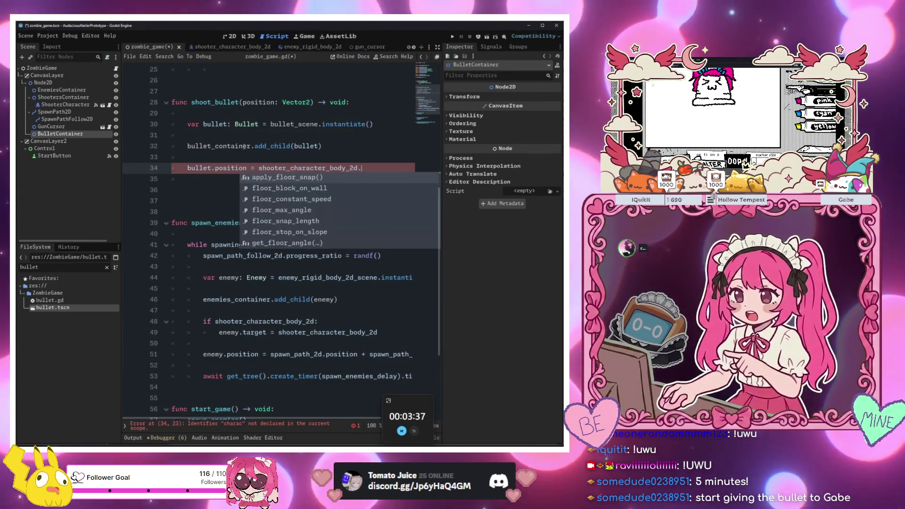
pyautogui.write('p')
pyautogui.press('Return')
pyautogui.press('Return')
pyautogui.press('Return')
pyautogui.press('Return')
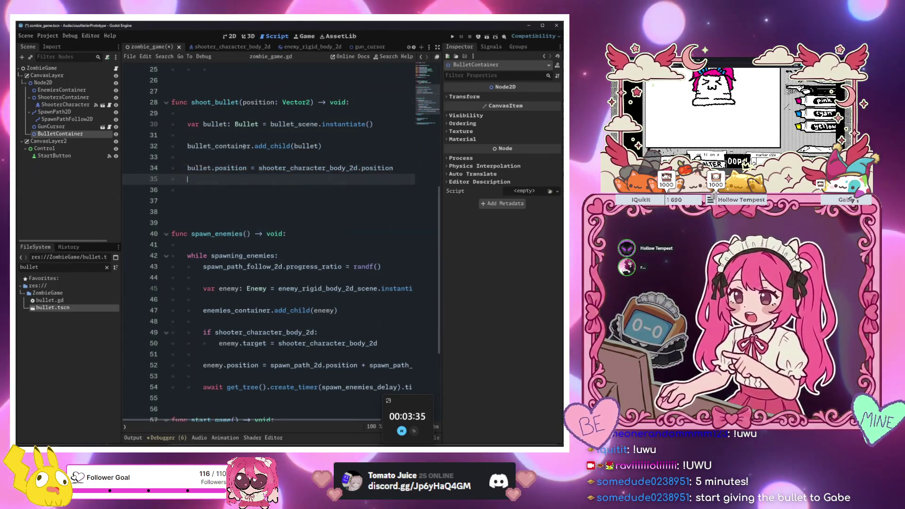
# - Set bullet.direction = bullet.position.direction_to(position) in shoot_bullet
pyautogui.press('Up')
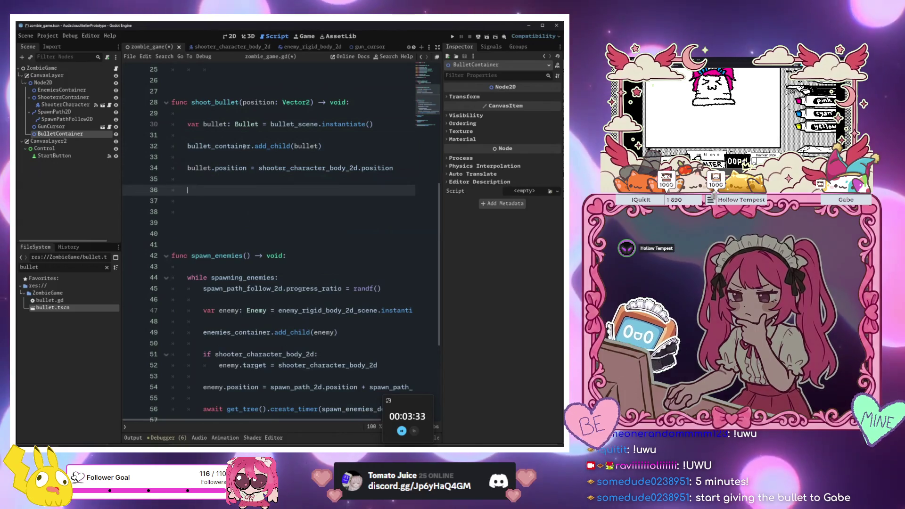
pyautogui.write('bullet.')
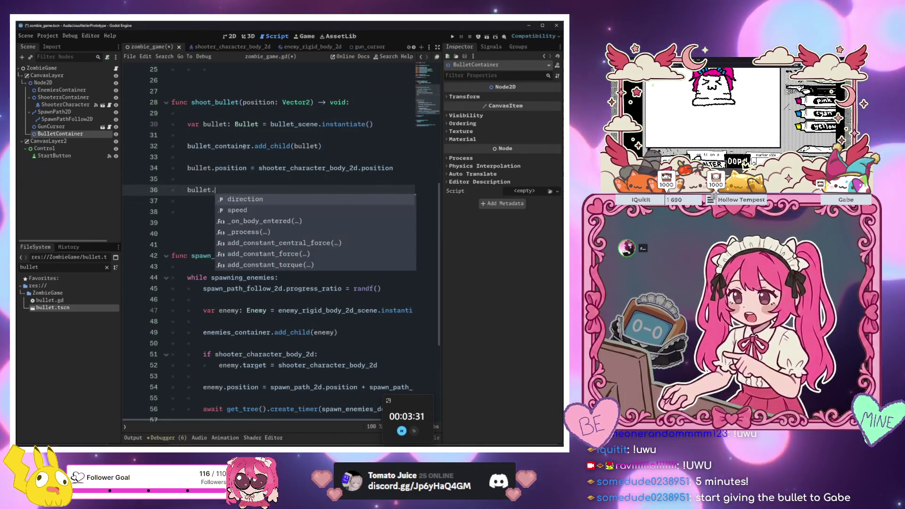
pyautogui.press('Return')
pyautogui.write('= ')
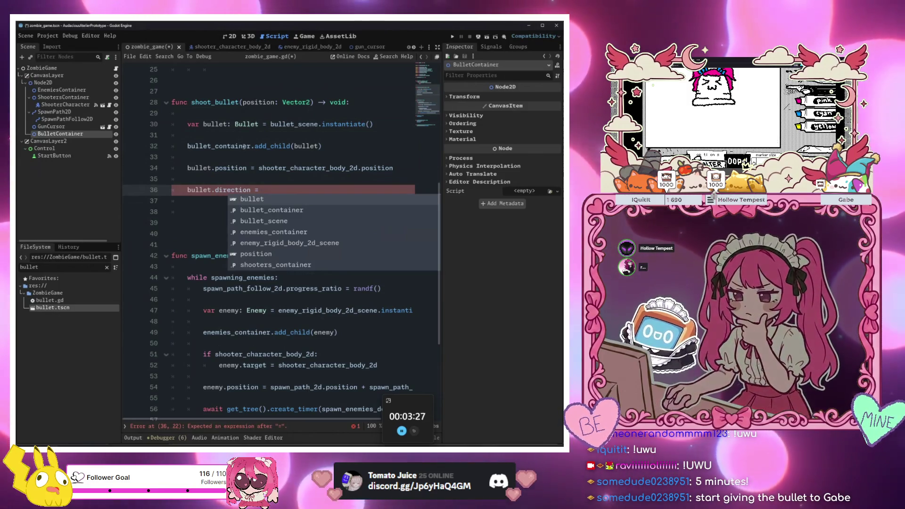
pyautogui.write('bullet.po')
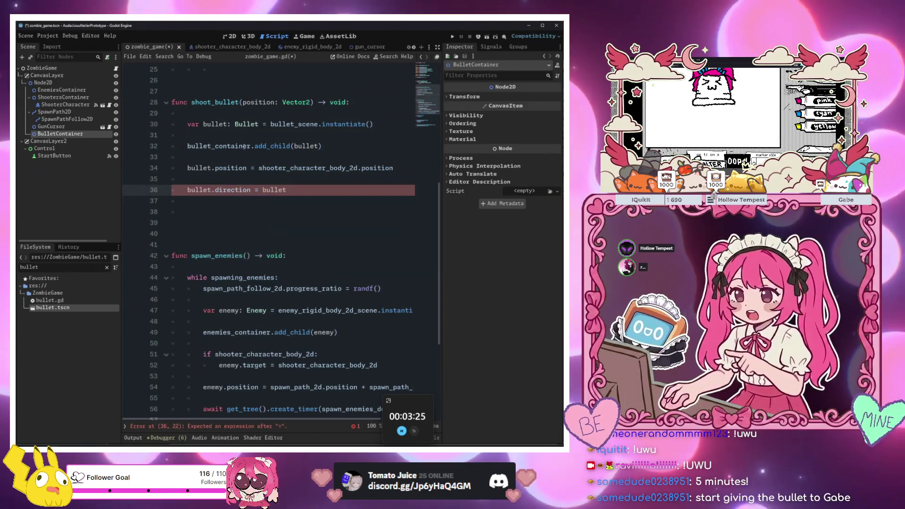
pyautogui.press('Return')
pyautogui.write('.di')
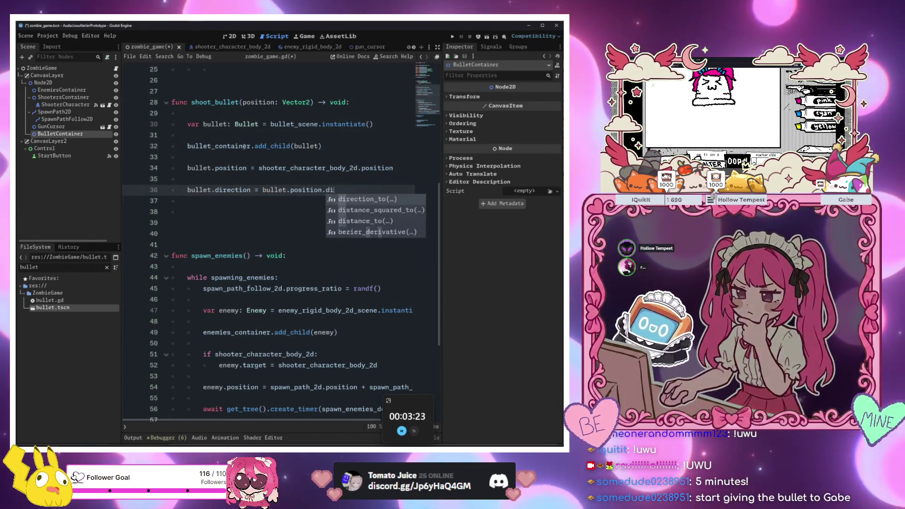
pyautogui.press('Return')
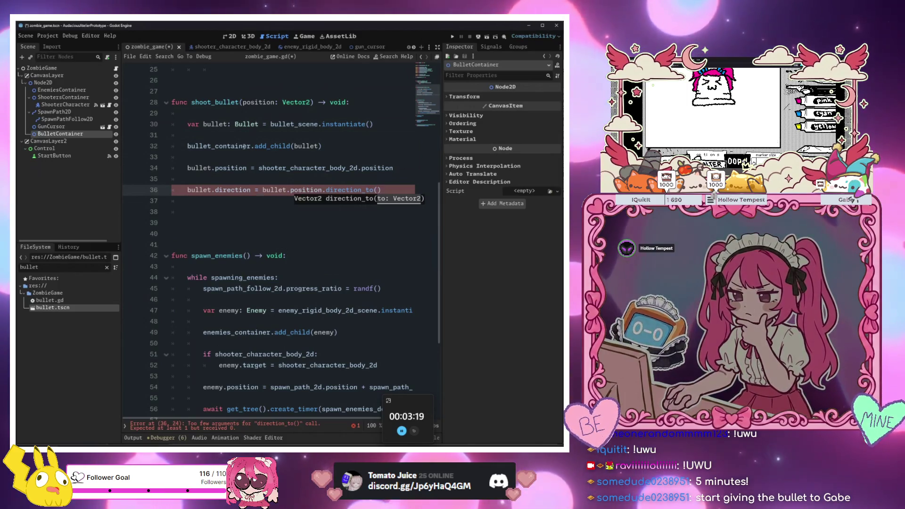
pyautogui.write('po')
pyautogui.press('Return')
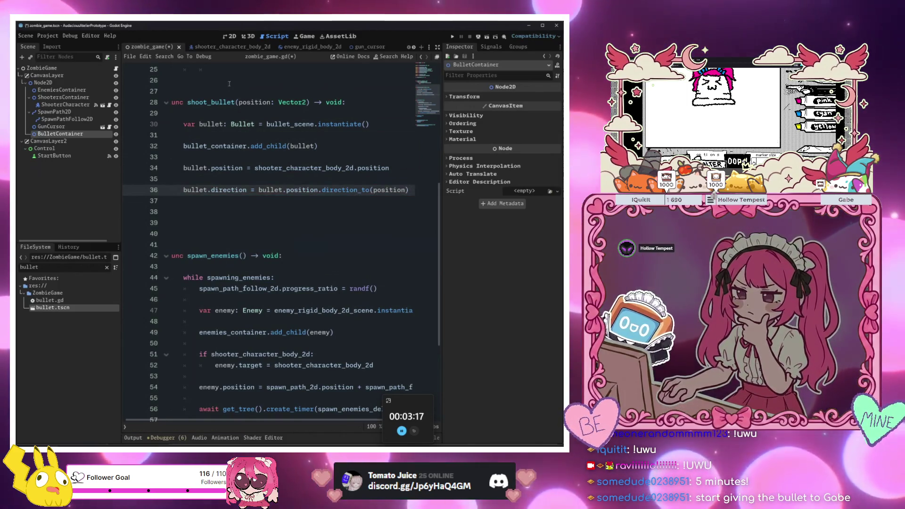
# - Rename the parameter and direction_to argument to shoot_position, then save and run with F5
pyautogui.click(246, 108)
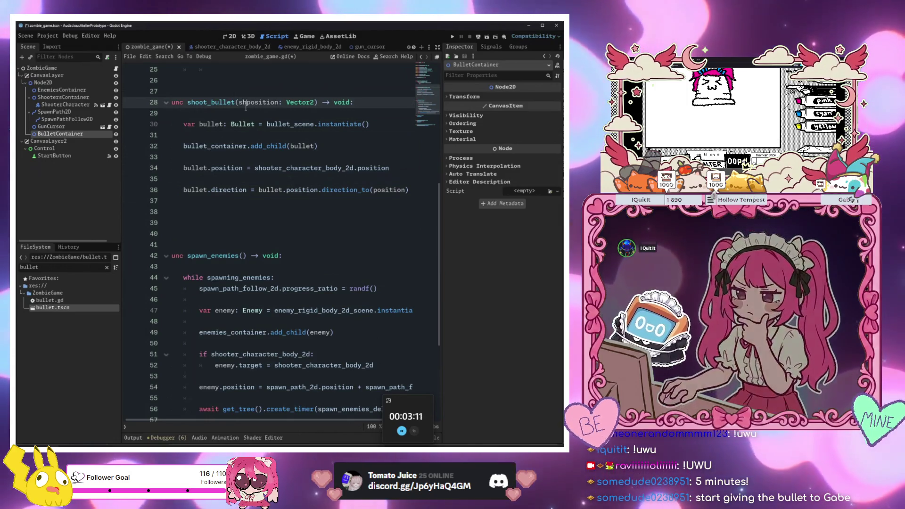
pyautogui.write('shoot_')
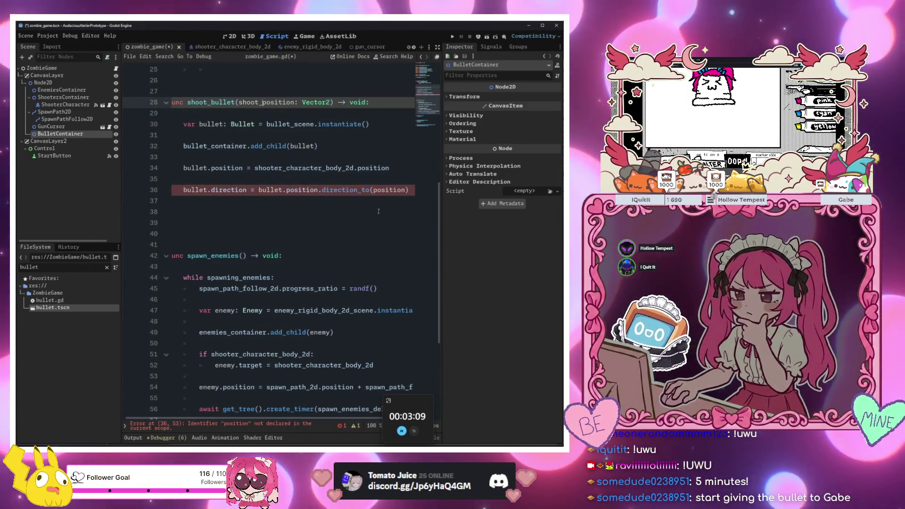
pyautogui.click(376, 190)
pyautogui.write('shoot_')
pyautogui.click(346, 151)
pyautogui.press('F5')
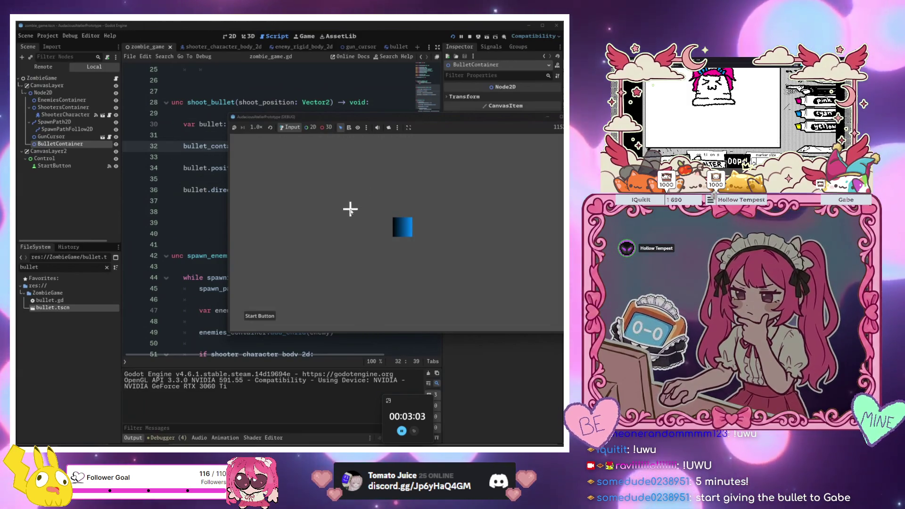
# - Stop the game, replace pass under MOUSE_BUTTON_LEFT with shoot_bullet(event.position), and rerun with F5
pyautogui.press('F8')
pyautogui.scroll(-1, 255, 198)
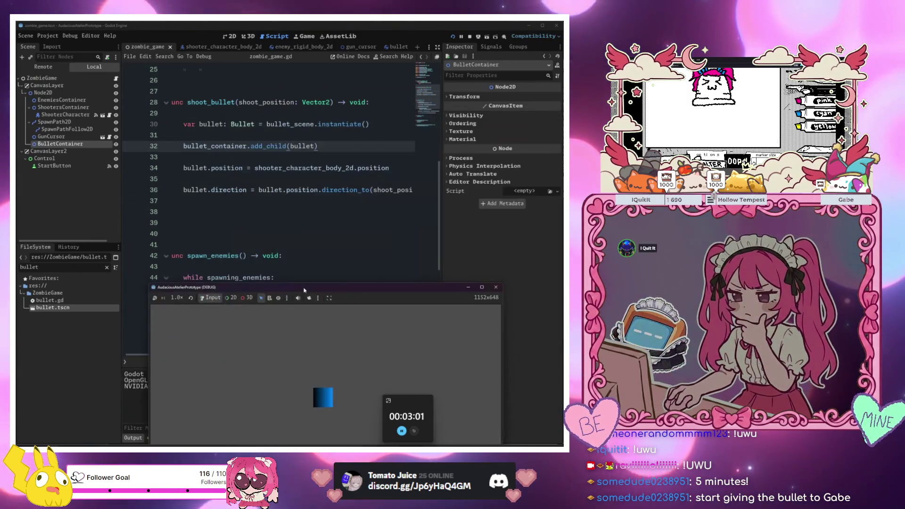
pyautogui.click(254, 198)
pyautogui.scroll(5, 255, 198)
pyautogui.click(243, 196)
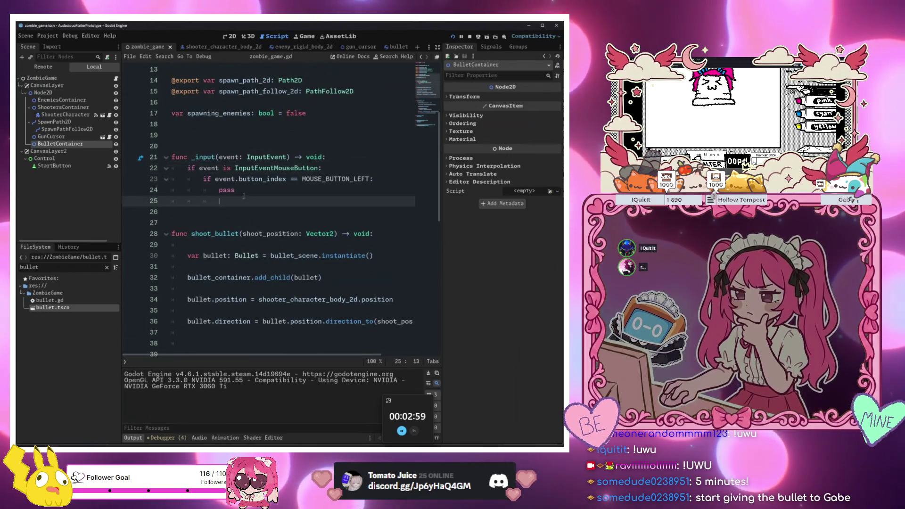
pyautogui.click(250, 190)
pyautogui.press('BackSpace')
pyautogui.press('BackSpace')
pyautogui.press('BackSpace')
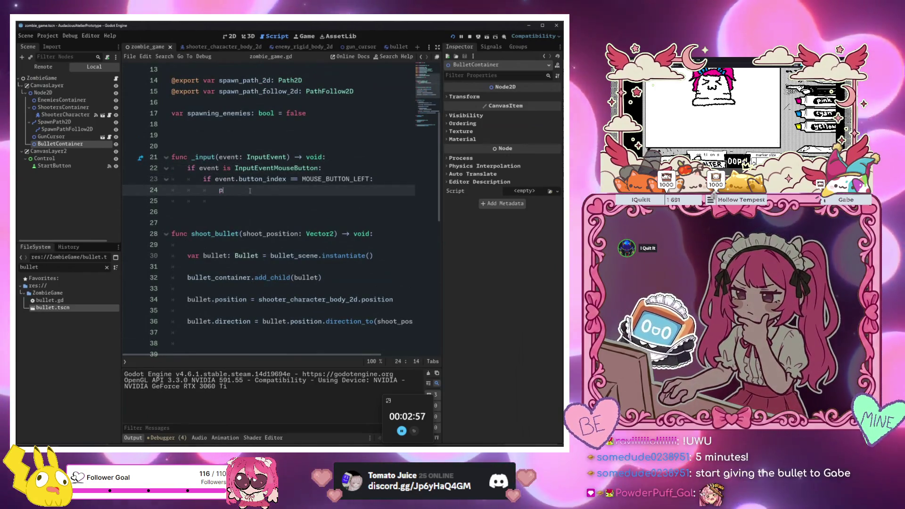
pyautogui.write('shoot')
pyautogui.press('Down')
pyautogui.press('Down')
pyautogui.press('Down')
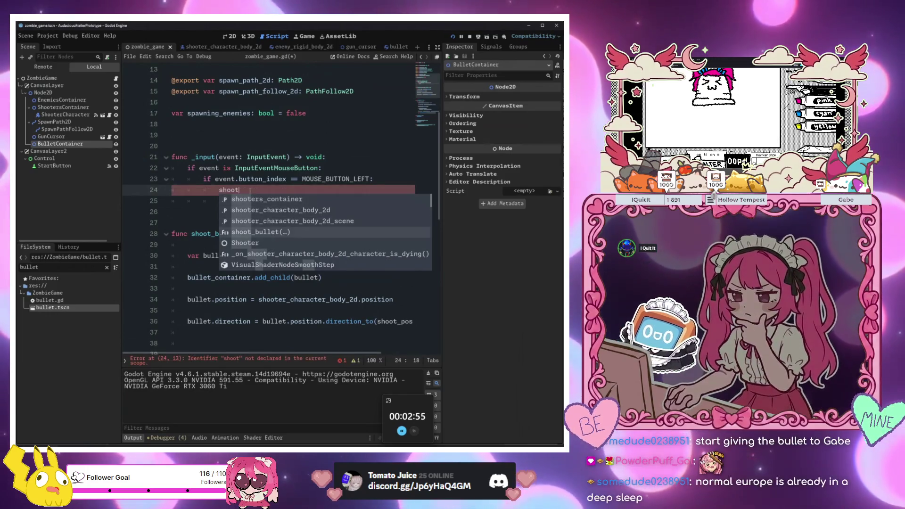
pyautogui.press('Return')
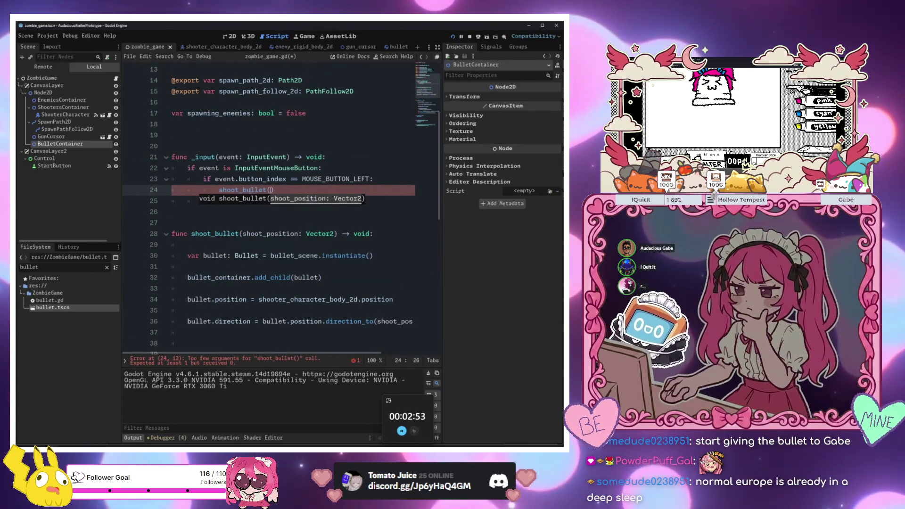
pyautogui.write('event.position')
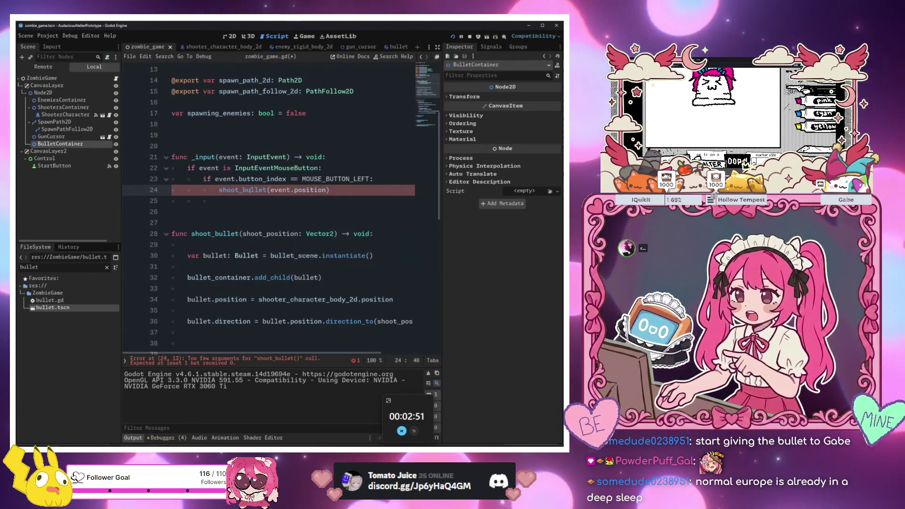
pyautogui.press('F5')
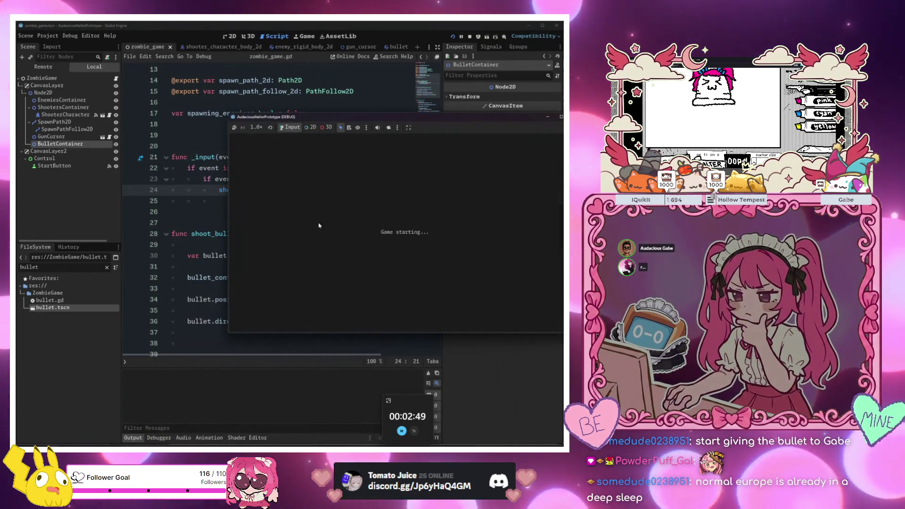
# - Set the ZombieGame root's Bullet Scene to bullet.tscn through Quick Load
pyautogui.click(315, 218)
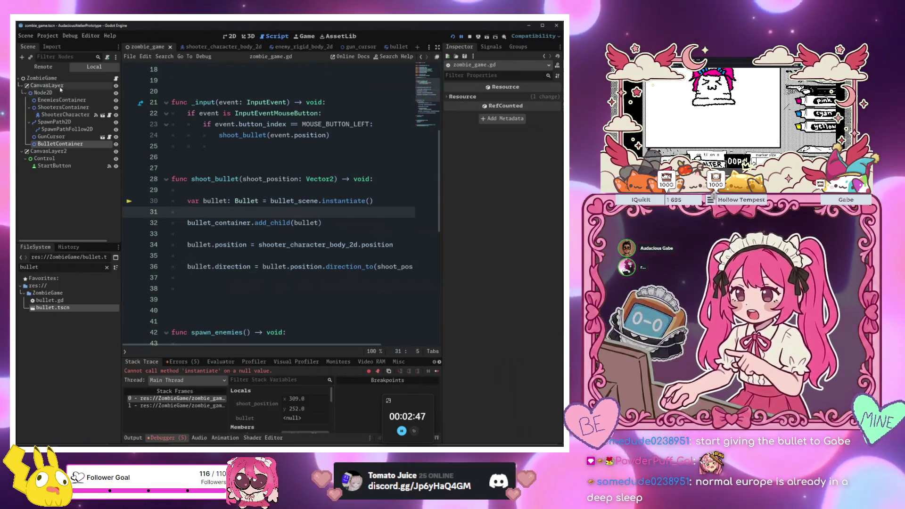
pyautogui.click(41, 77)
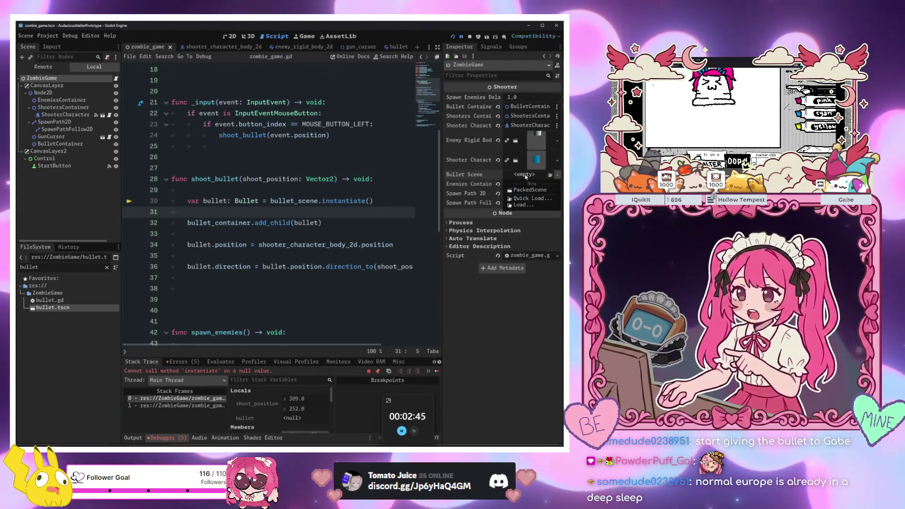
pyautogui.click(524, 174)
pyautogui.click(490, 182)
pyautogui.write('b')
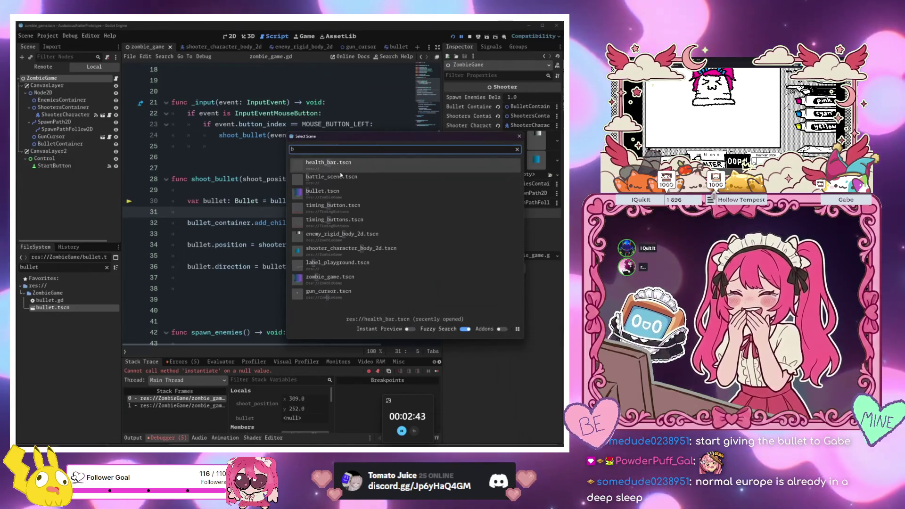
pyautogui.doubleClick(323, 191)
# - Run the game to test shooting, then stop it and select the ZombieGame folder
pyautogui.press('F5')
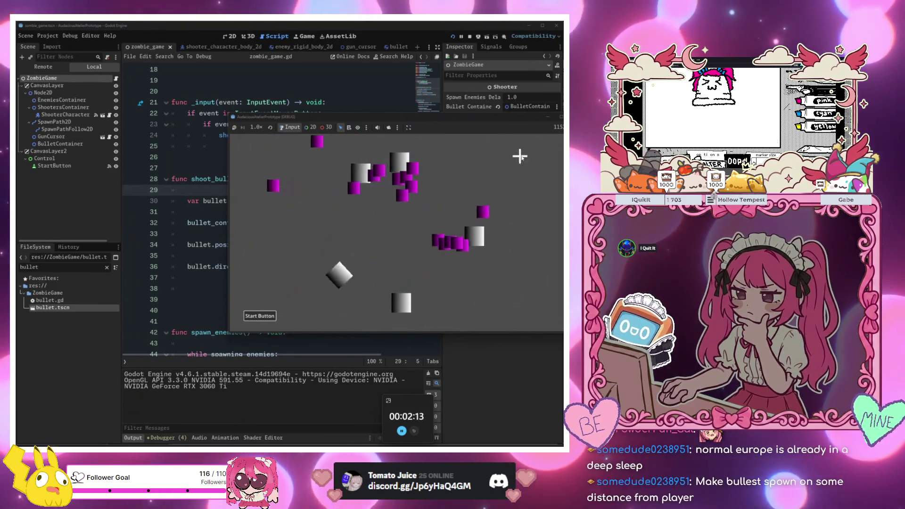
pyautogui.press('F8')
pyautogui.click(294, 255)
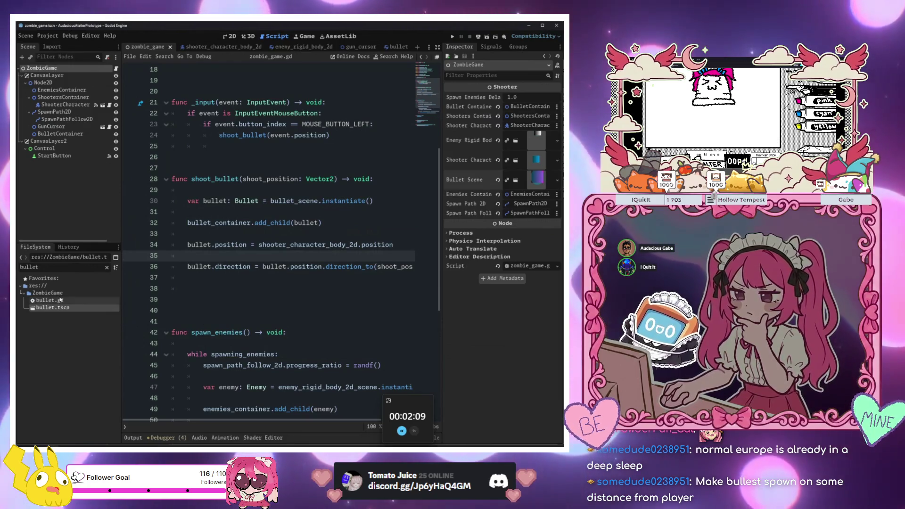
pyautogui.click(48, 293)
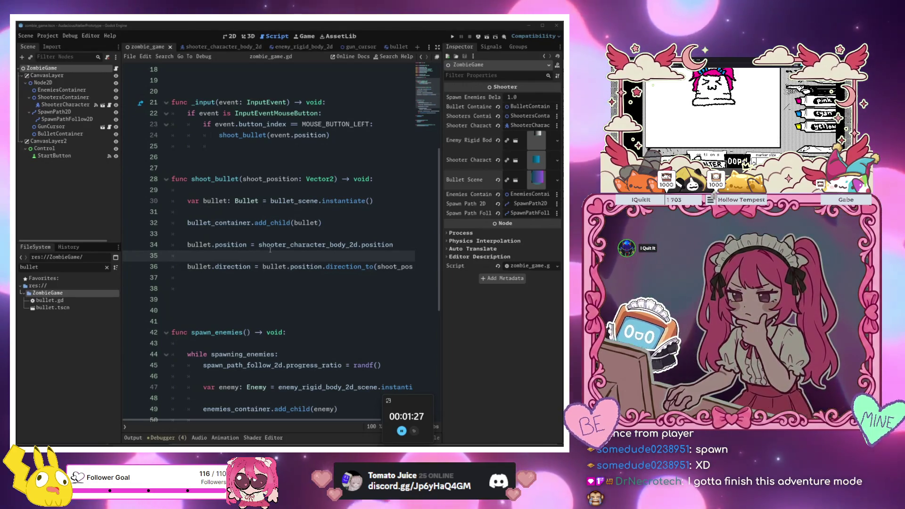
pyautogui.write('bullet')
pyautogui.click(216, 47)
# - Delete the shooter's Sprite2D and give its AnimatedSprite2D new SpriteFrames
pyautogui.click(230, 36)
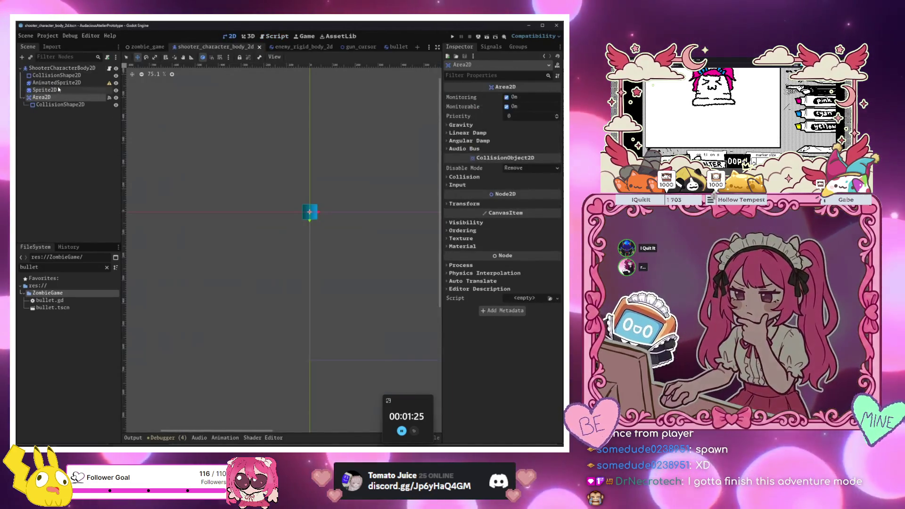
pyautogui.click(48, 90)
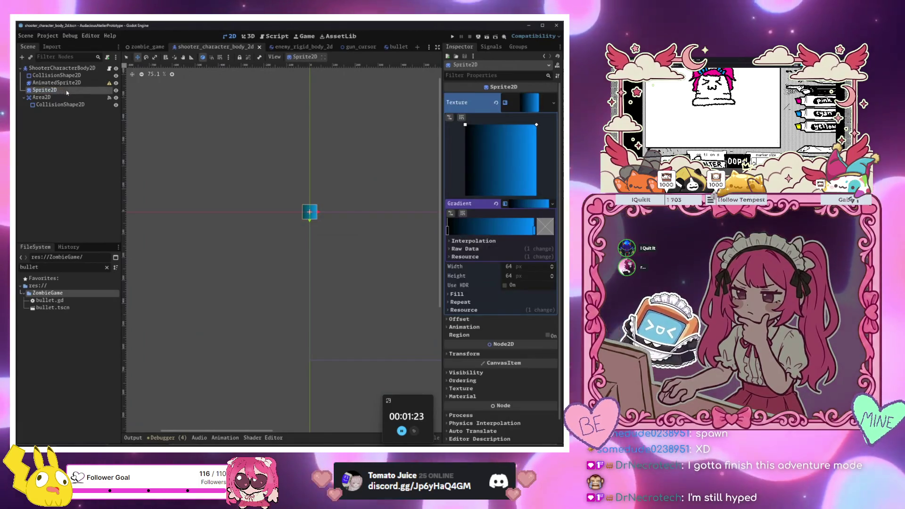
pyautogui.press('Delete')
pyautogui.click(385, 245)
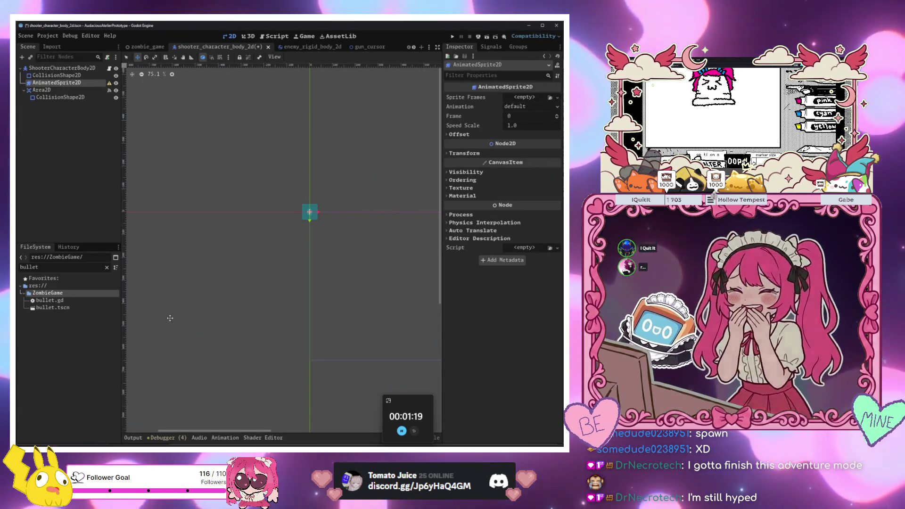
pyautogui.click(524, 97)
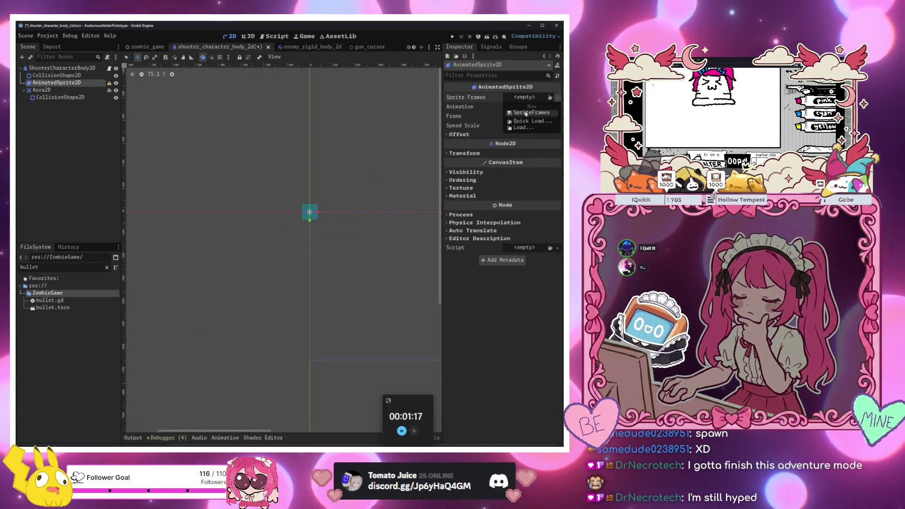
pyautogui.click(523, 100)
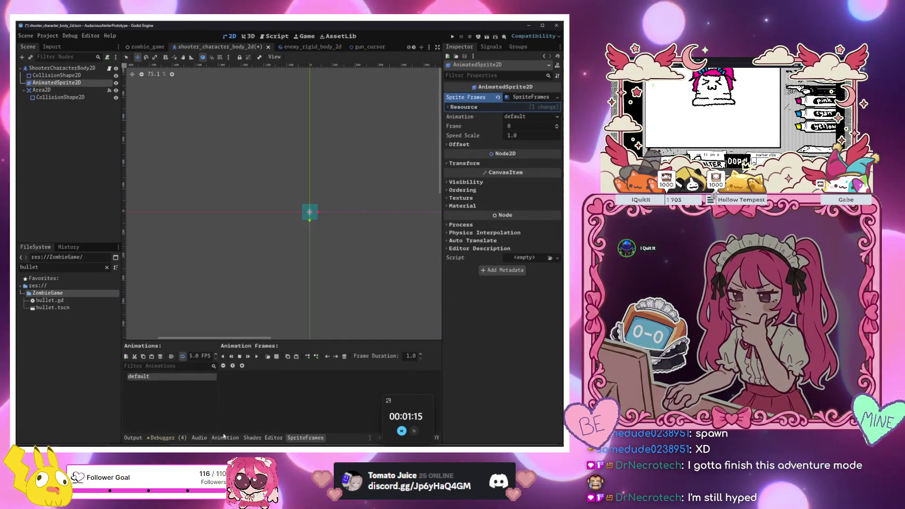
# - Clear the file filter and drag HK-export1–3.png into the Animation Frames panel
pyautogui.click(106, 269)
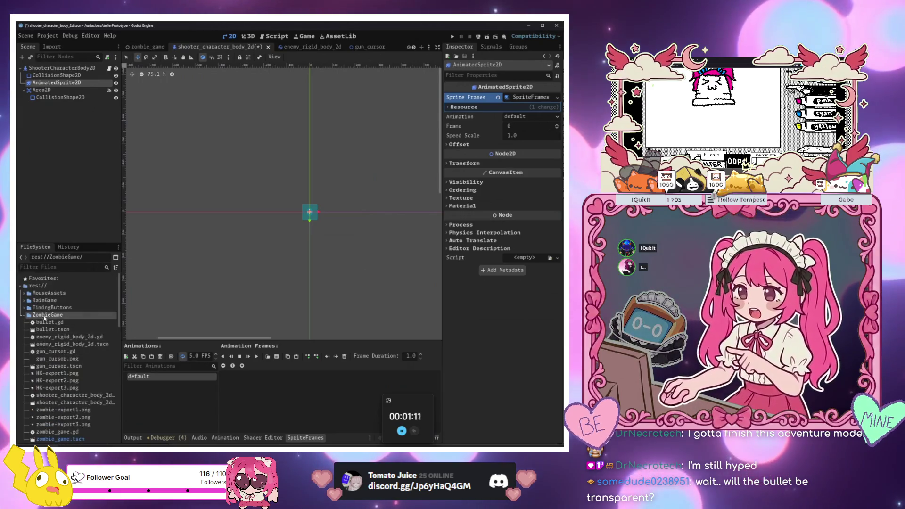
pyautogui.scroll(-3, 63, 344)
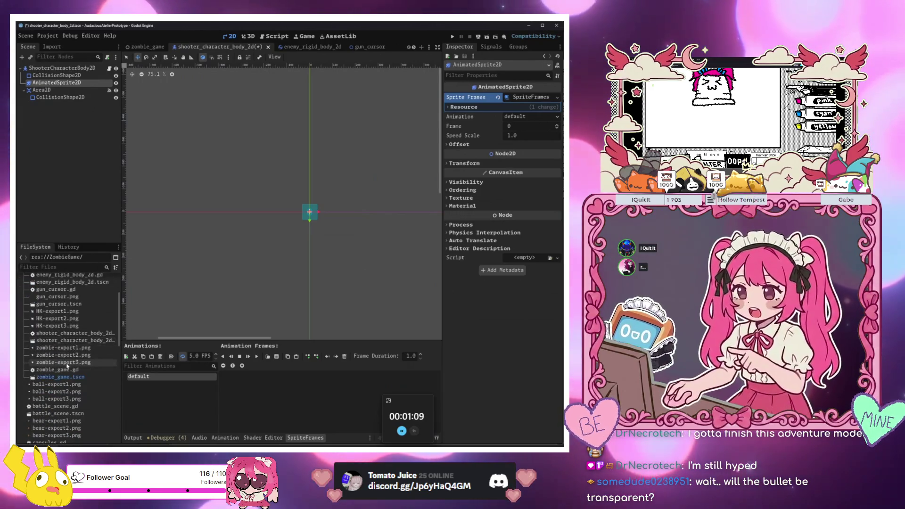
pyautogui.click(66, 391)
pyautogui.scroll(1, 65, 372)
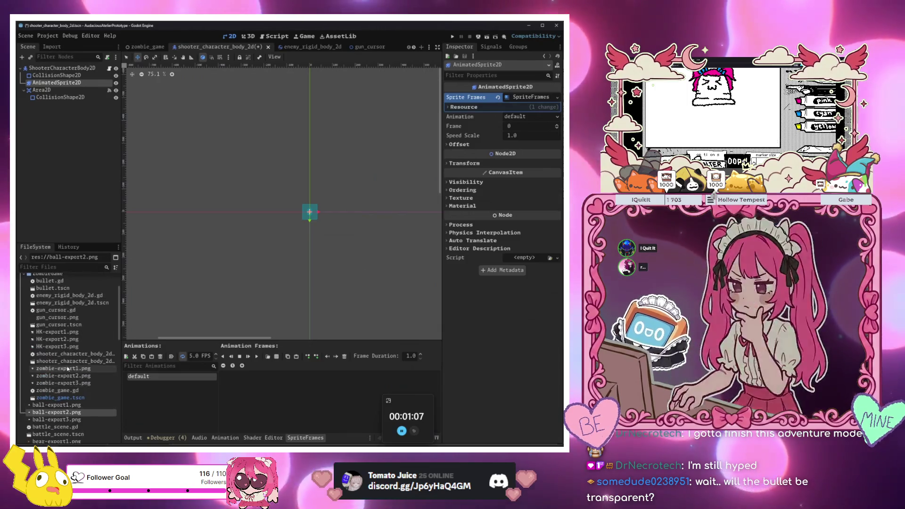
pyautogui.scroll(2, 65, 370)
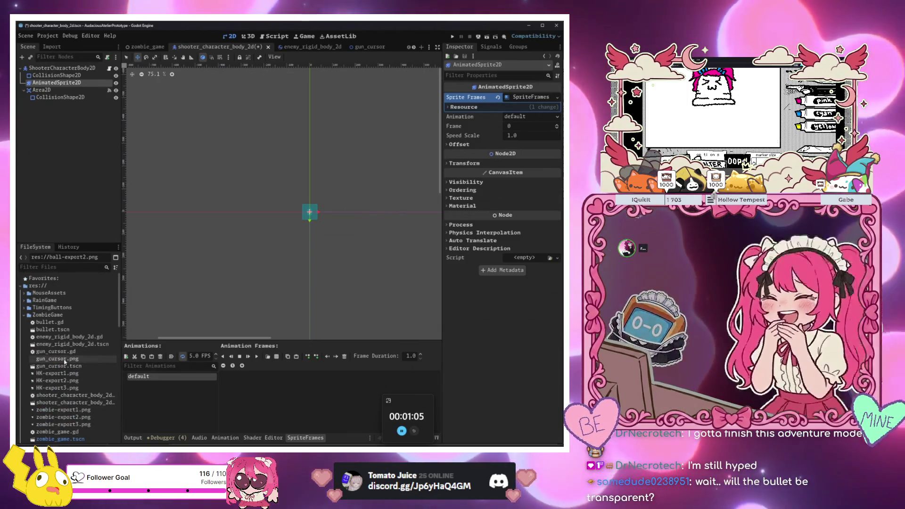
pyautogui.click(66, 360)
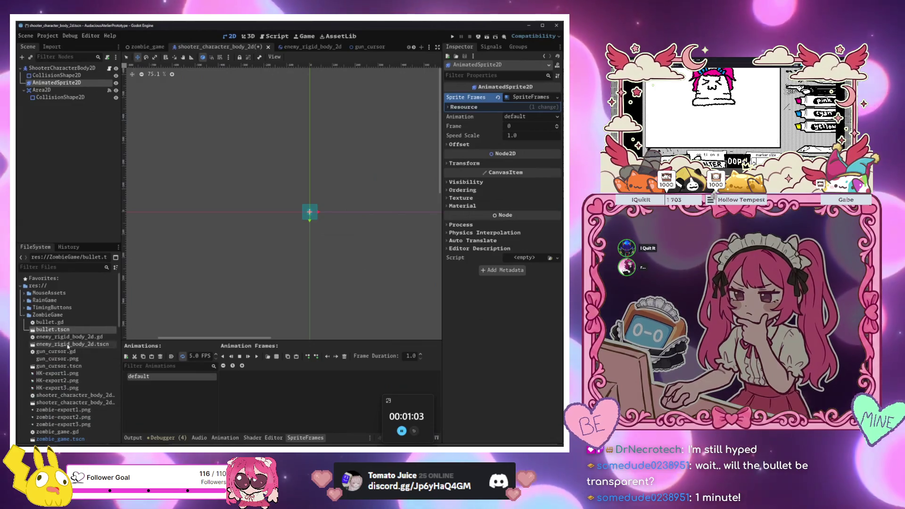
pyautogui.scroll(-2, 69, 361)
pyautogui.click(71, 366)
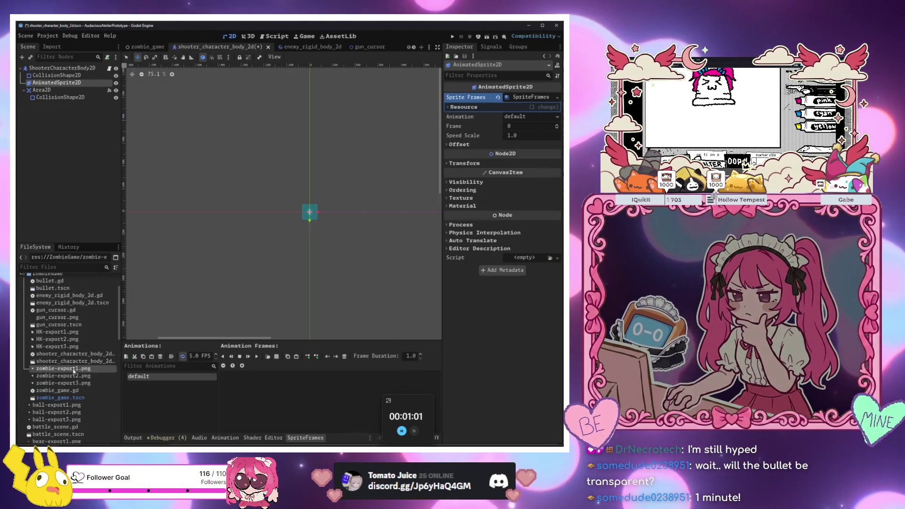
pyautogui.scroll(-1, 73, 374)
pyautogui.click(72, 391)
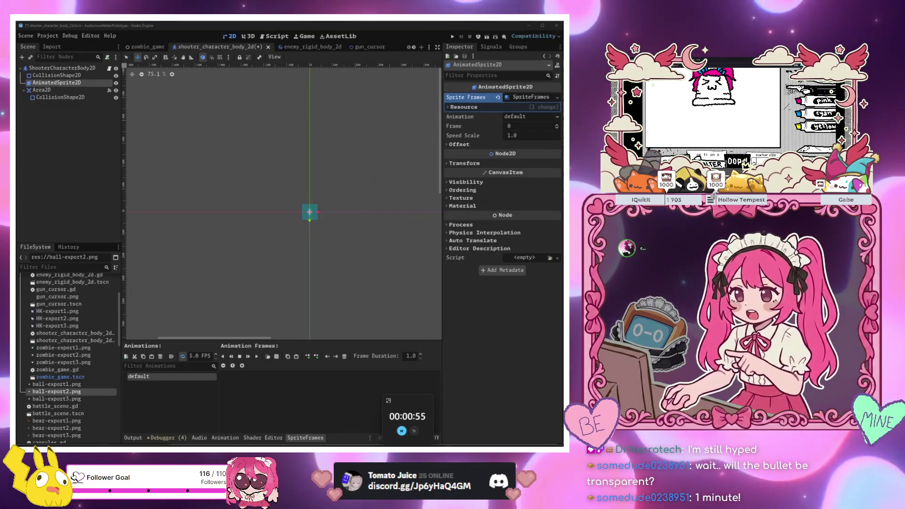
pyautogui.click(69, 311)
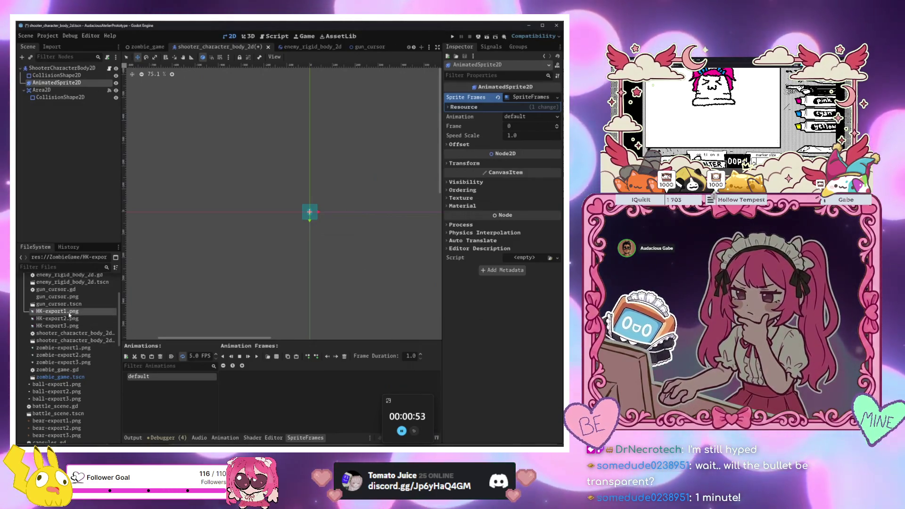
pyautogui.keyDown('shift'); pyautogui.click(56, 323); pyautogui.keyUp('shift')
pyautogui.moveTo(55, 322); pyautogui.dragTo(262, 409)
# - Shrink the shooter sprite on the canvas to a scale of about 0.256
pyautogui.scroll(5, 294, 215)
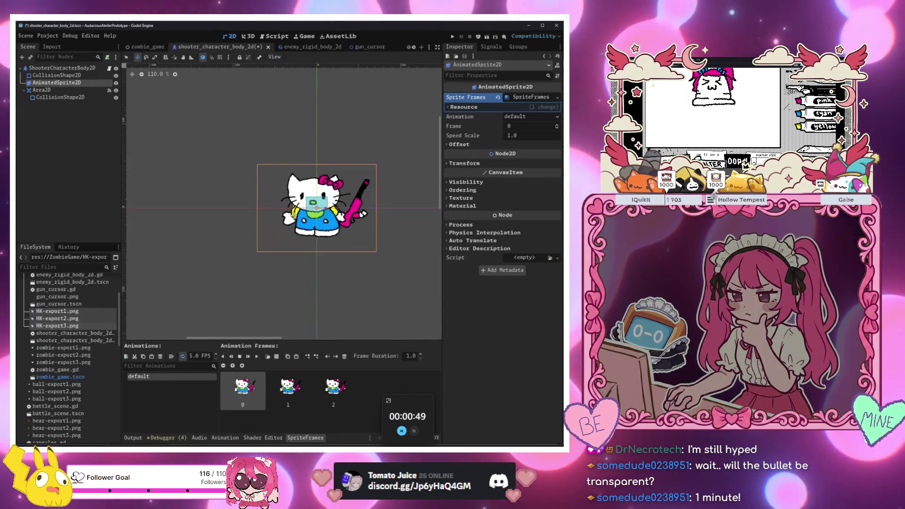
pyautogui.click(247, 192)
pyautogui.moveTo(218, 140)
pyautogui.mouseDown()
pyautogui.moveTo(210, 133)
pyautogui.moveTo(281, 197)
pyautogui.mouseUp()
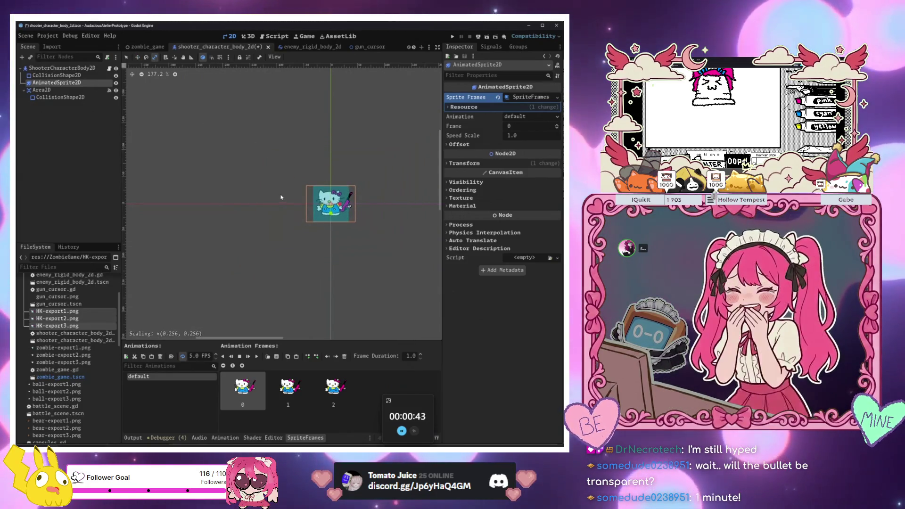
pyautogui.click(283, 48)
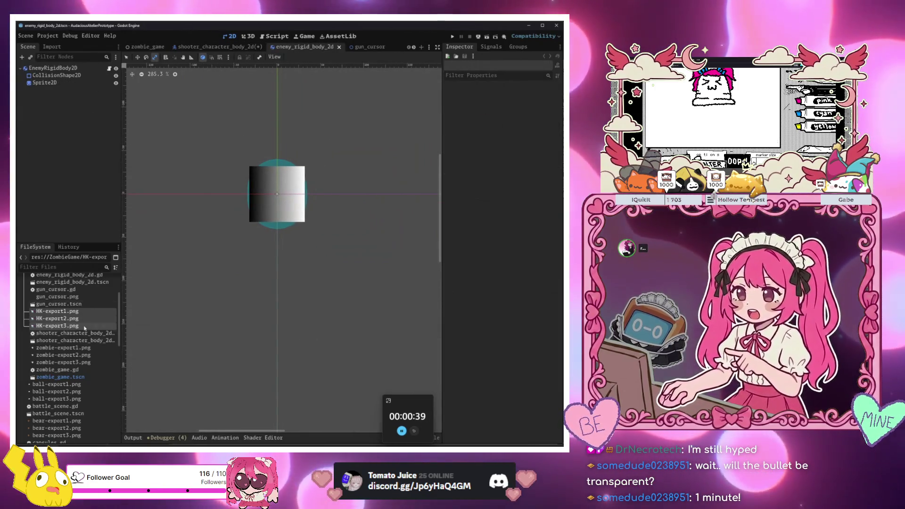
# - Replace the enemy's Sprite2D with an AnimatedSprite2D using new SpriteFrames
pyautogui.click(65, 85)
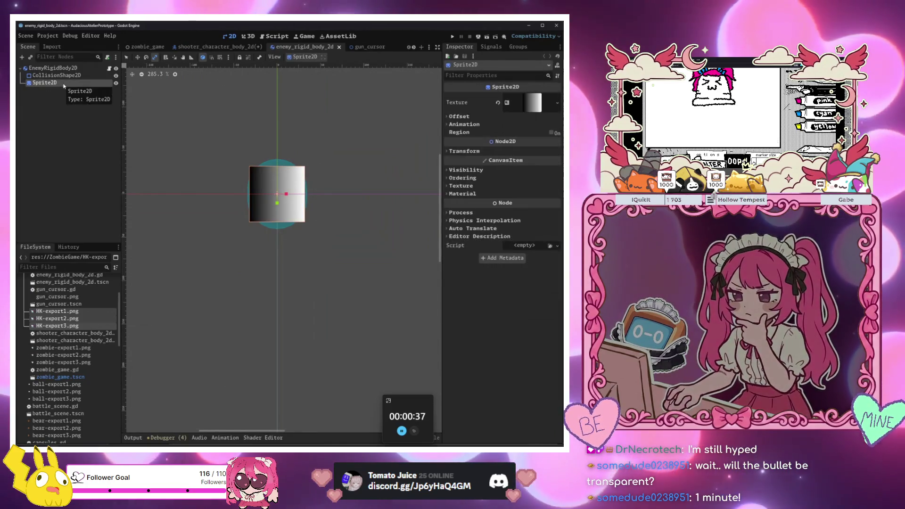
pyautogui.press('Delete')
pyautogui.click(386, 244)
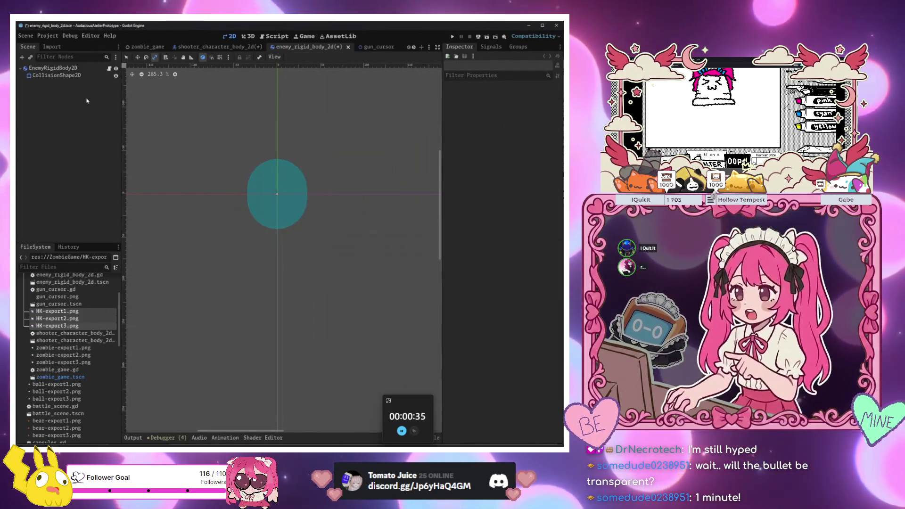
pyautogui.hotkey('ctrl', 'a')
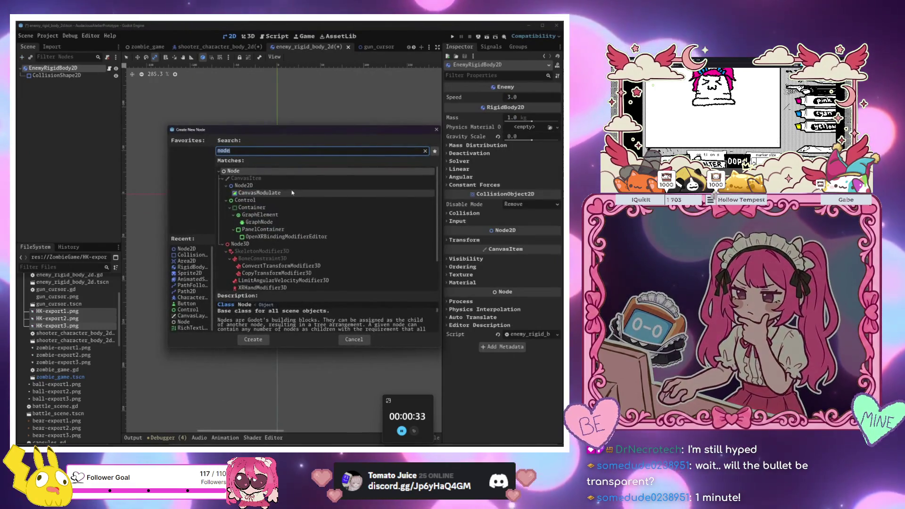
pyautogui.write('animated')
pyautogui.press('Return')
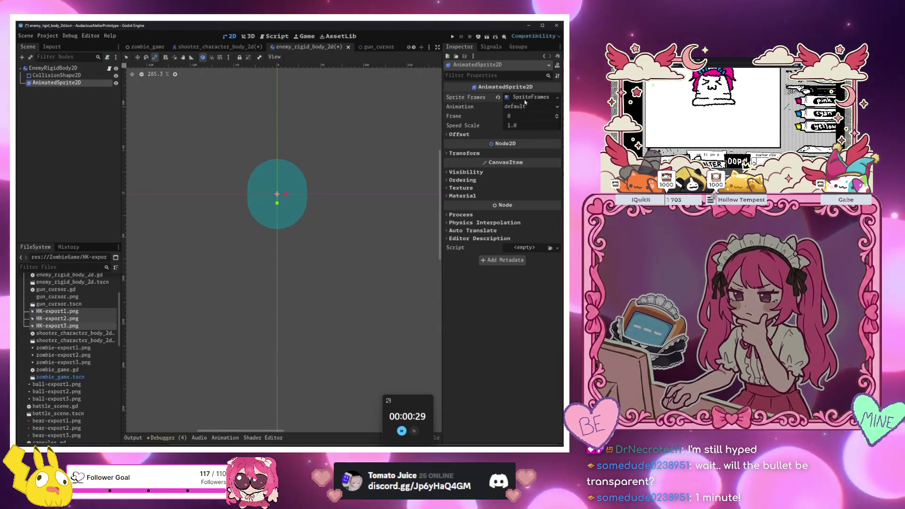
pyautogui.click(527, 98)
# - Add zombie-export1–3.png as frames, then scale and move the zombie sprite over the collision shape
pyautogui.scroll(-2, 57, 330)
pyautogui.click(56, 329)
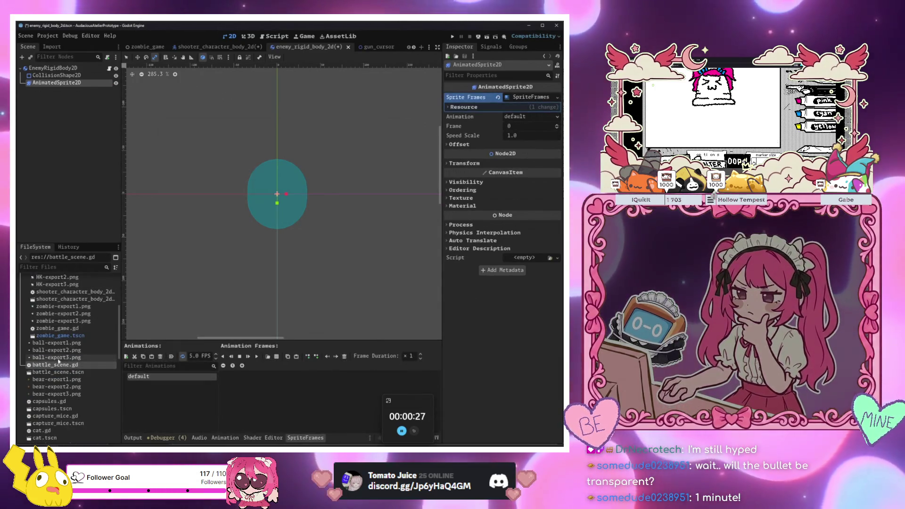
pyautogui.scroll(2, 63, 307)
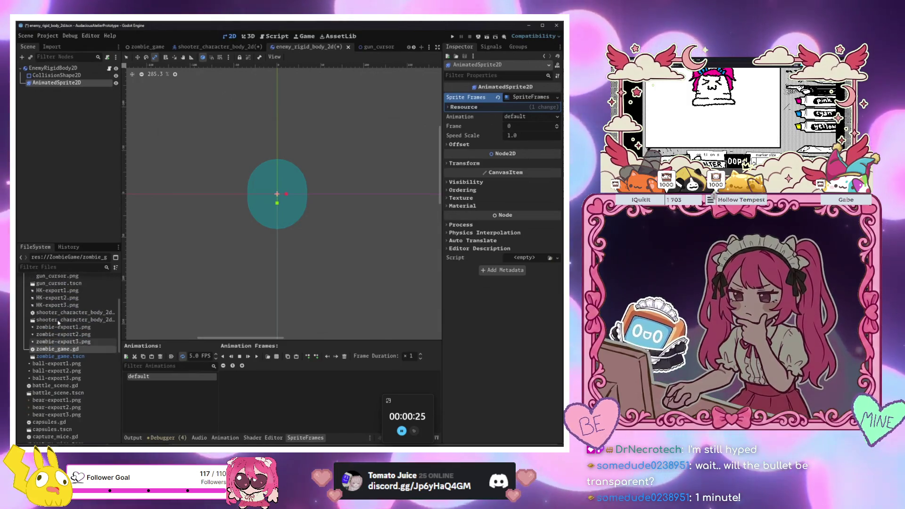
pyautogui.click(57, 327)
pyautogui.keyDown('shift'); pyautogui.click(56, 341); pyautogui.keyUp('shift')
pyautogui.moveTo(57, 341); pyautogui.dragTo(283, 389)
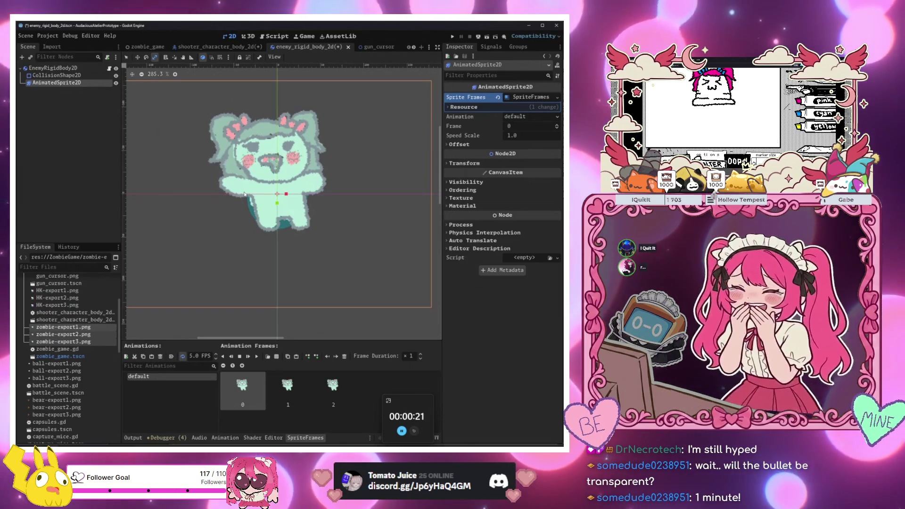
pyautogui.moveTo(226, 174)
pyautogui.mouseDown()
pyautogui.moveTo(264, 207)
pyautogui.moveTo(280, 247)
pyautogui.mouseUp()
pyautogui.press('w')
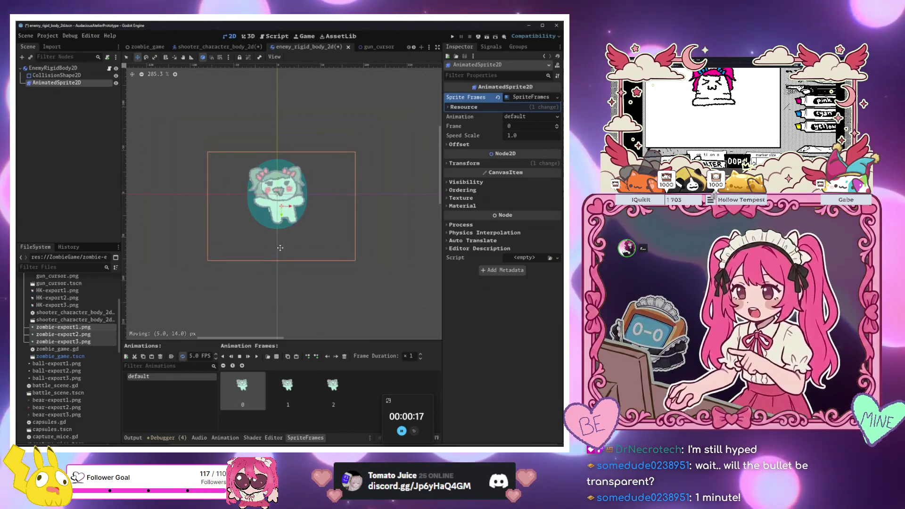
pyautogui.click(70, 76)
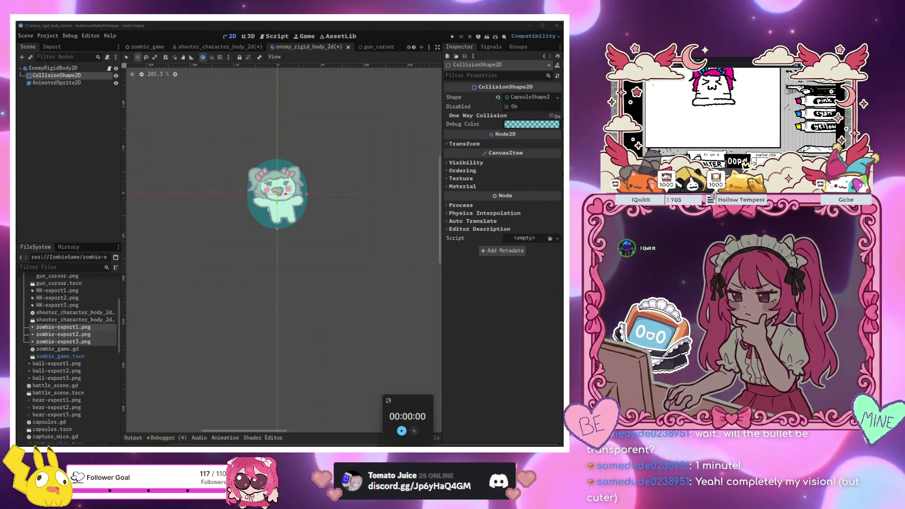
# - Run the project with F5 and fire bullets at the crosshair up-right and down-left
pyautogui.click(373, 46)
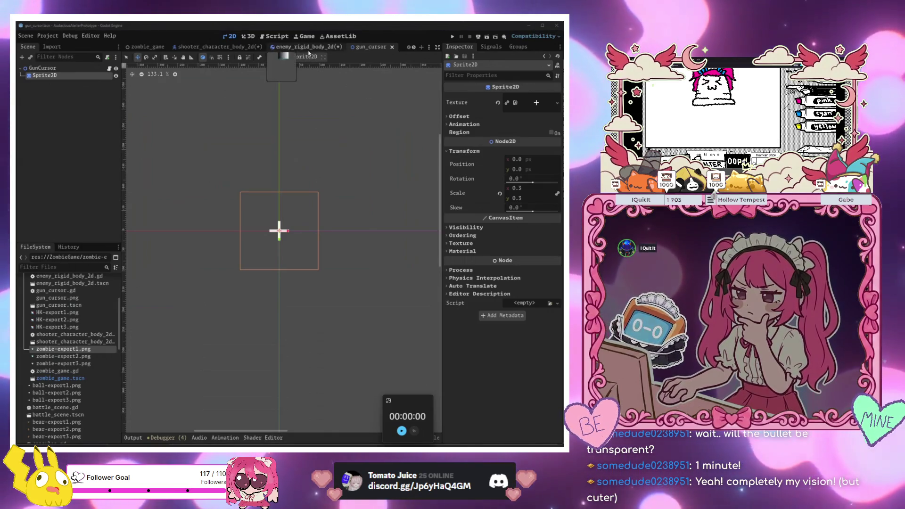
pyautogui.click(367, 46)
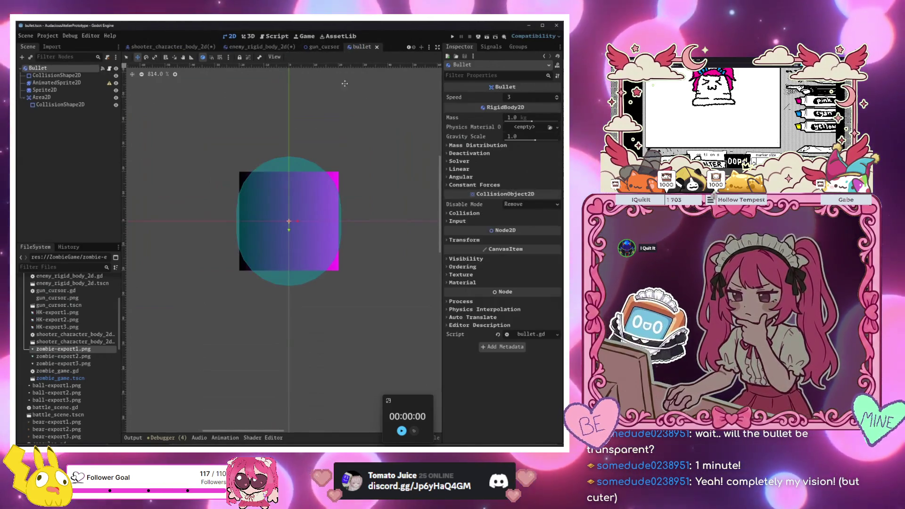
pyautogui.scroll(-2, 282, 126)
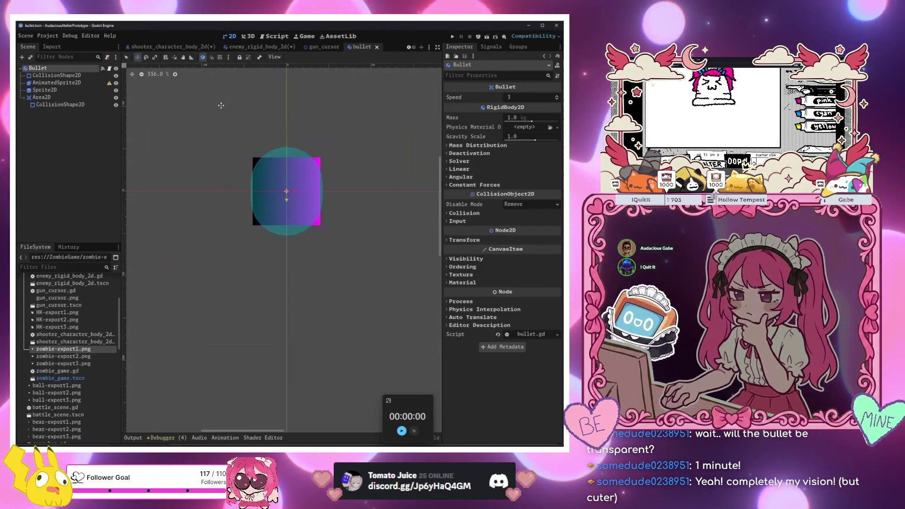
pyautogui.press('F5')
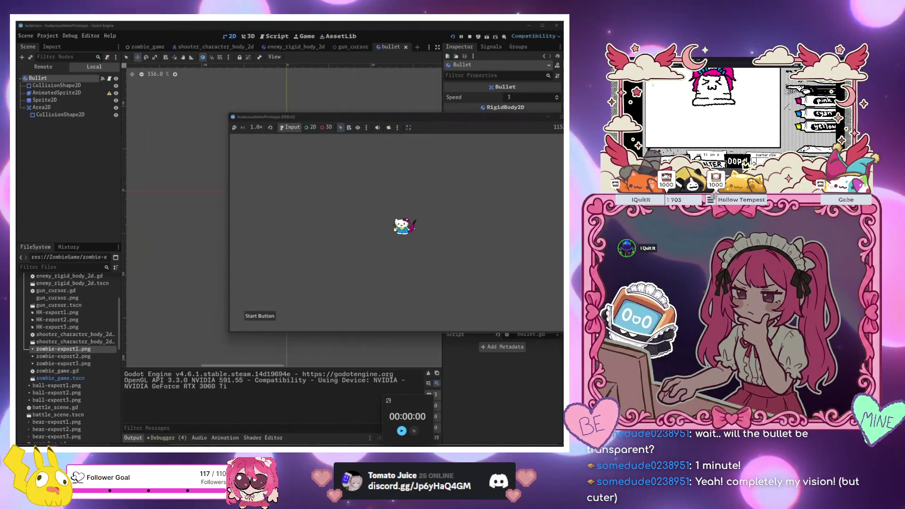
pyautogui.click(400, 249)
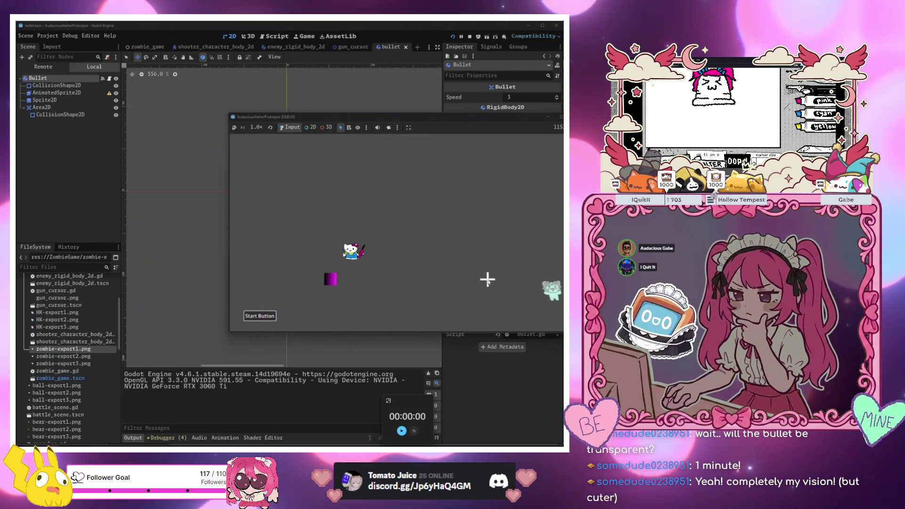
pyautogui.moveTo(533, 297)
pyautogui.mouseDown()
pyautogui.moveTo(519, 178)
pyautogui.moveTo(339, 273)
pyautogui.moveTo(321, 261)
pyautogui.moveTo(312, 290)
pyautogui.moveTo(311, 282)
pyautogui.moveTo(412, 273)
pyautogui.moveTo(531, 298)
pyautogui.moveTo(517, 288)
pyautogui.moveTo(504, 196)
pyautogui.moveTo(499, 218)
pyautogui.moveTo(514, 208)
pyautogui.moveTo(459, 170)
pyautogui.moveTo(436, 210)
pyautogui.moveTo(450, 189)
pyautogui.moveTo(372, 264)
pyautogui.moveTo(368, 295)
pyautogui.moveTo(295, 263)
pyautogui.moveTo(460, 165)
pyautogui.moveTo(335, 247)
pyautogui.moveTo(418, 313)
pyautogui.moveTo(435, 310)
pyautogui.moveTo(406, 303)
pyautogui.moveTo(406, 208)
pyautogui.moveTo(362, 157)
pyautogui.moveTo(397, 276)
pyautogui.moveTo(363, 244)
pyautogui.moveTo(360, 196)
pyautogui.moveTo(377, 189)
pyautogui.moveTo(445, 295)
pyautogui.moveTo(438, 301)
pyautogui.moveTo(330, 264)
pyautogui.moveTo(336, 177)
pyautogui.moveTo(380, 299)
pyautogui.moveTo(421, 286)
pyautogui.mouseUp()
pyautogui.moveTo(474, 180)
pyautogui.mouseDown()
pyautogui.moveTo(412, 192)
pyautogui.moveTo(390, 241)
pyautogui.moveTo(371, 239)
pyautogui.mouseUp()
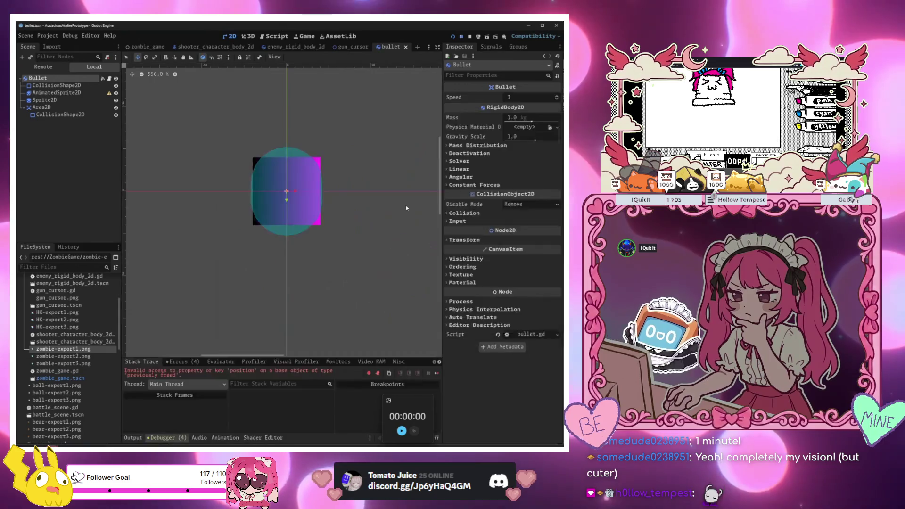
# - Remove a stray w and start an if shooter_character_body_2d check after add_child
pyautogui.write('w')
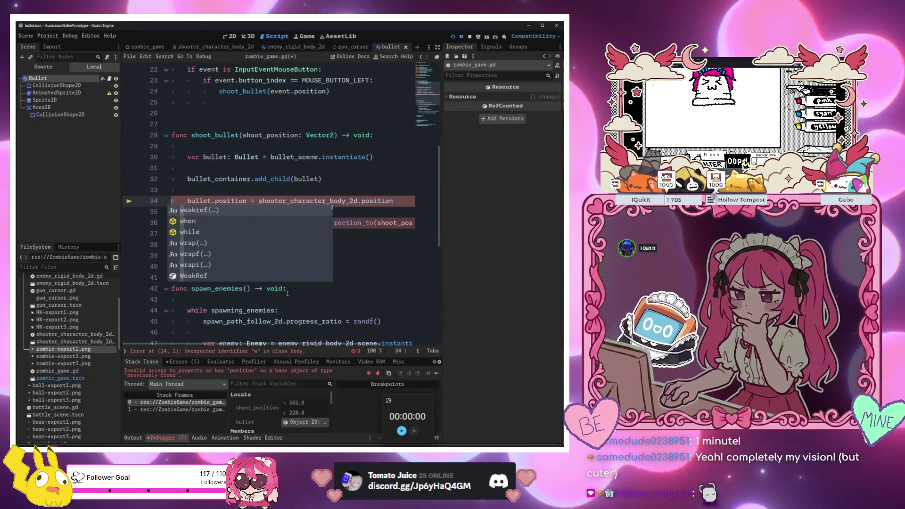
pyautogui.press('BackSpace')
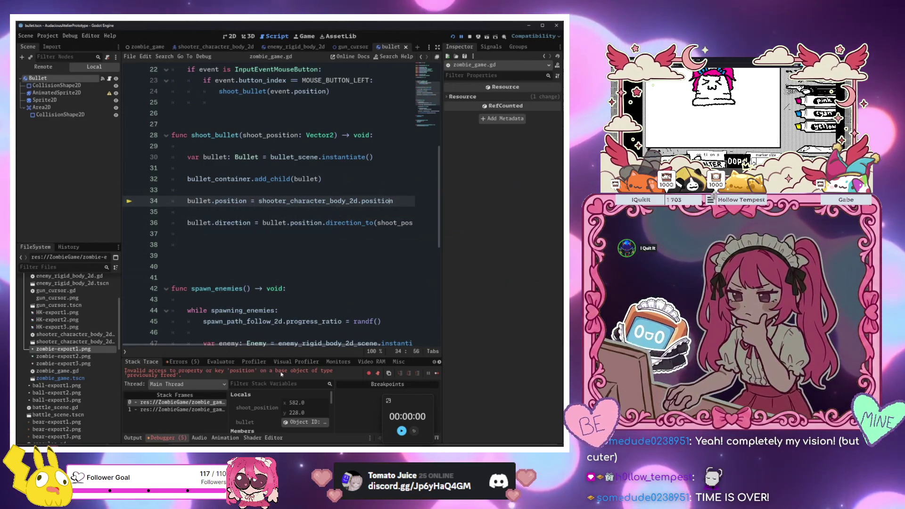
pyautogui.click(322, 190)
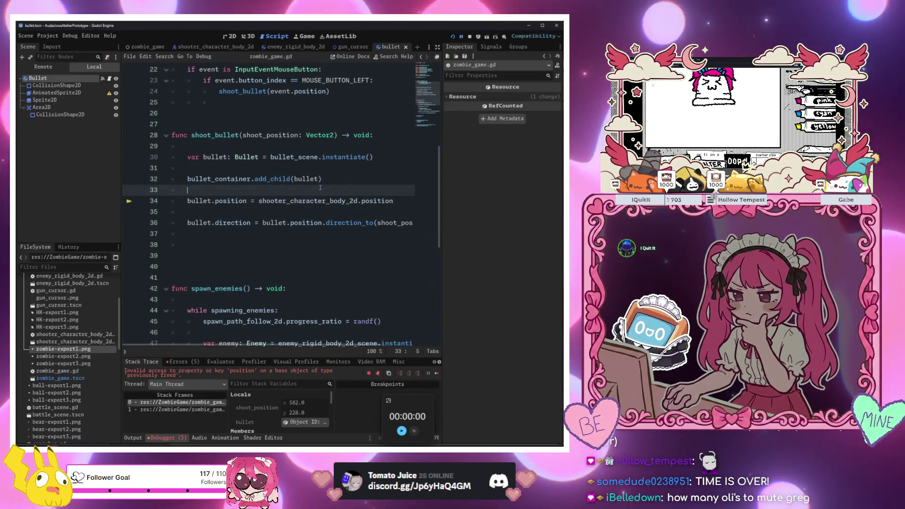
pyautogui.press('Return')
pyautogui.press('Return')
pyautogui.press('Up')
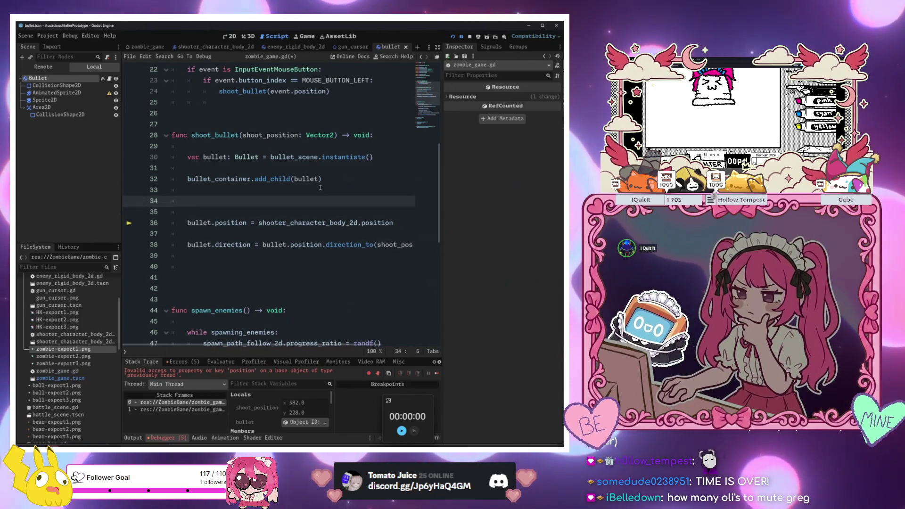
pyautogui.write('if shoo')
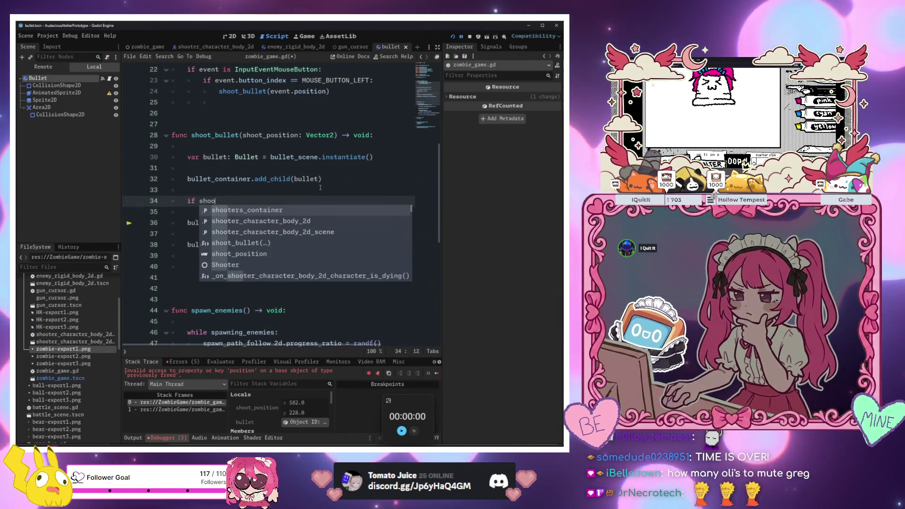
pyautogui.press('Return')
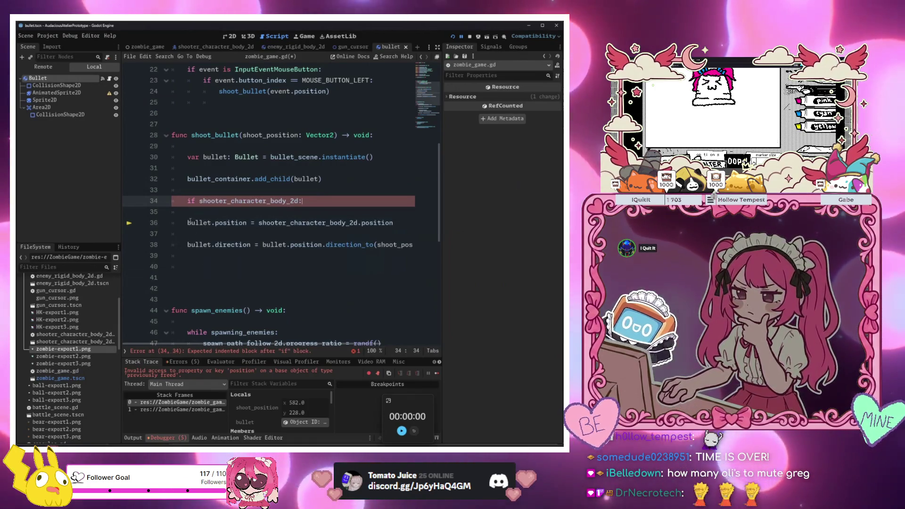
# - Complete the guard as 'if not shooter_character_body_2d: return' and move it up with Alt+Up
pyautogui.click(303, 211)
pyautogui.press('Return')
pyautogui.press('Return')
pyautogui.press('Return')
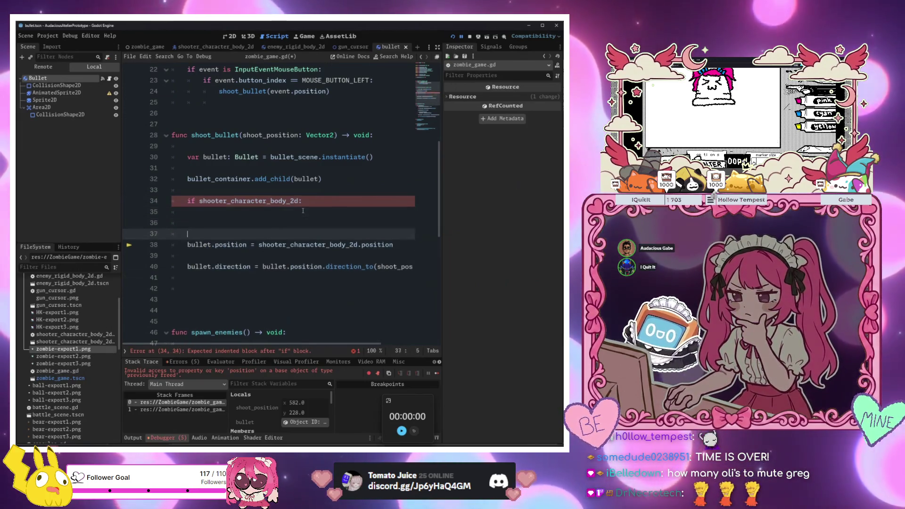
pyautogui.press('Up')
pyautogui.press('Up')
pyautogui.press('Up')
pyautogui.write('return')
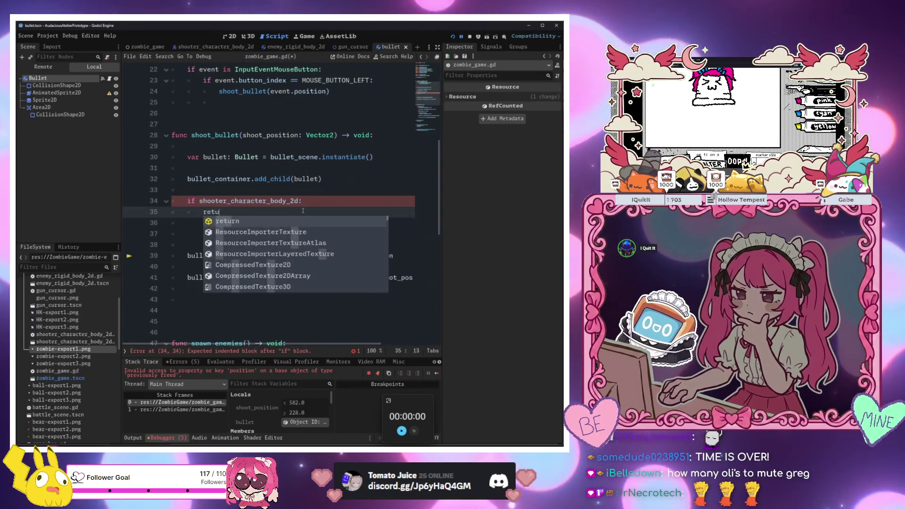
pyautogui.press('Up')
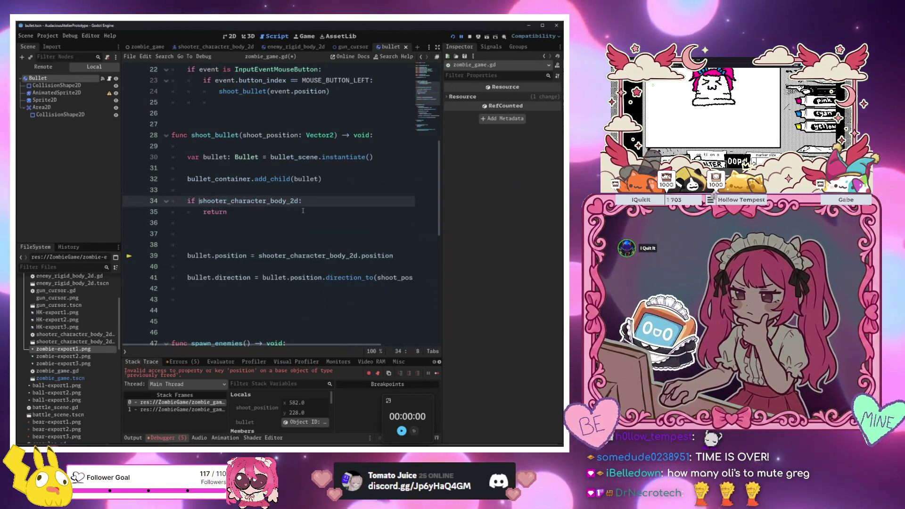
pyautogui.write('not')
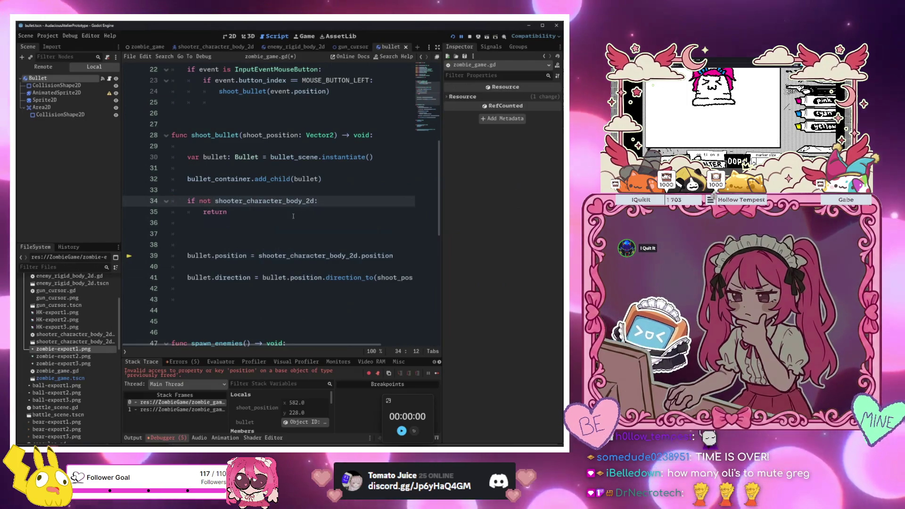
pyautogui.moveTo(293, 216); pyautogui.dragTo(273, 205)
pyautogui.hotkey('alt', 'Up')
pyautogui.hotkey('alt', 'Up')
pyautogui.hotkey('alt', 'Up')
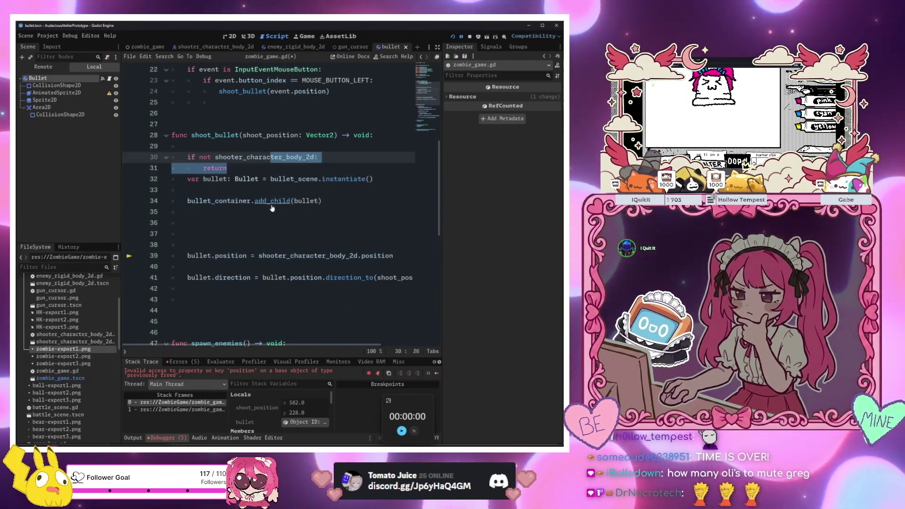
# - Tidy the blank lines around the guard and rerun the game with F5
pyautogui.press('Down')
pyautogui.press('Return')
pyautogui.press('Down')
pyautogui.press('Down')
pyautogui.press('Down')
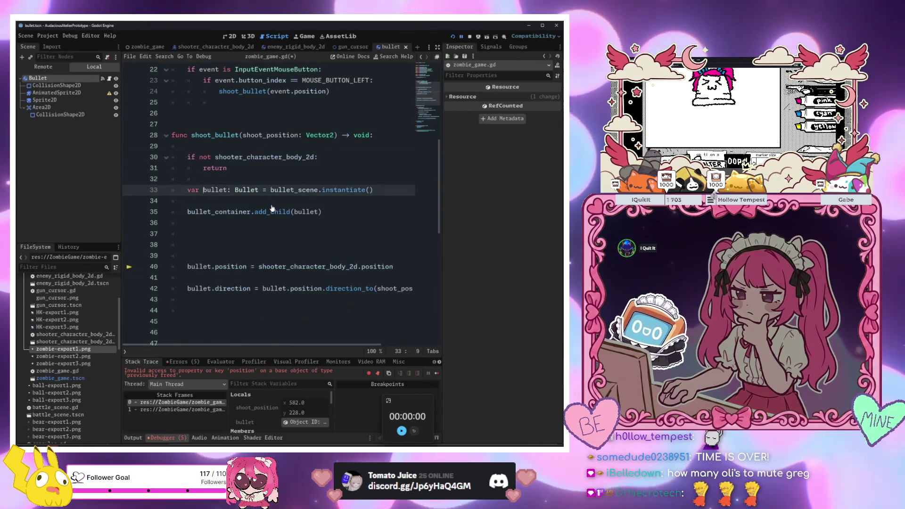
pyautogui.press('BackSpace')
pyautogui.press('BackSpace')
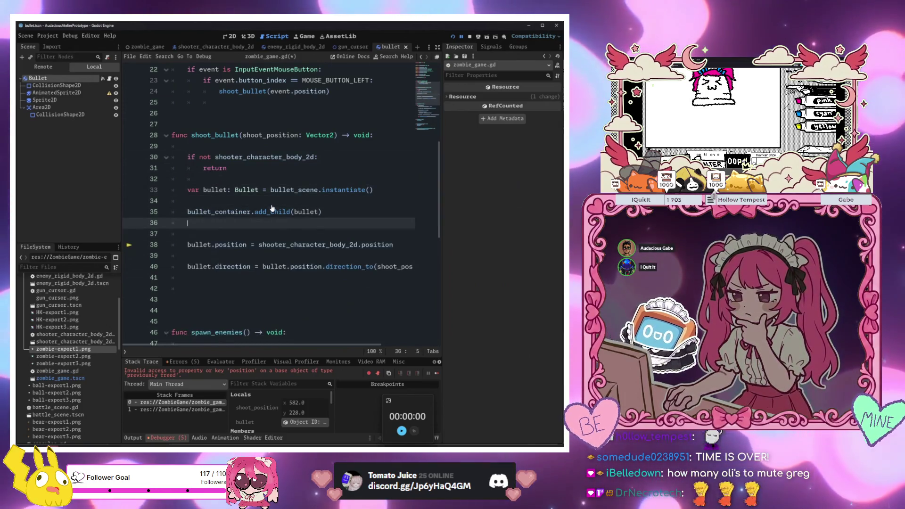
pyautogui.click(271, 203)
pyautogui.press('F5')
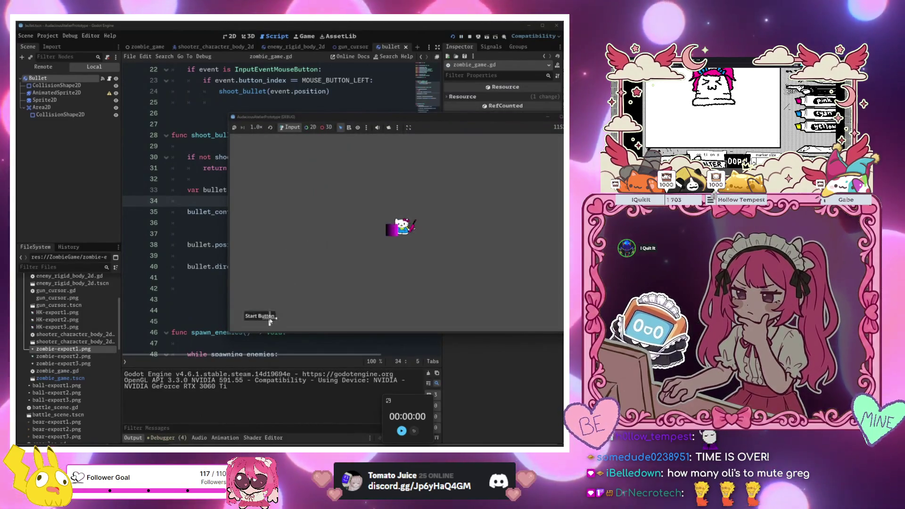
# - Fire magenta bullets at the zombies toward the upper right, down-left and down-right
pyautogui.click(475, 199)
pyautogui.click(521, 172)
pyautogui.click(521, 171)
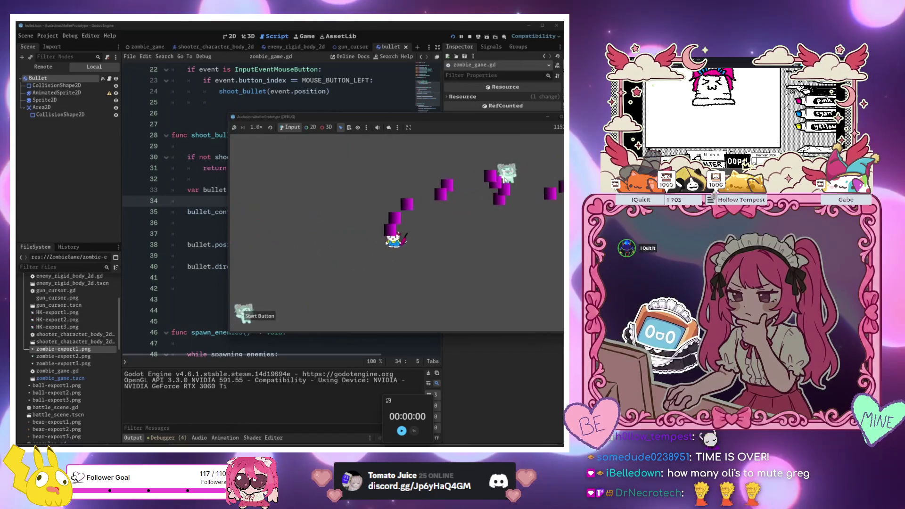
pyautogui.click(301, 263)
pyautogui.click(453, 283)
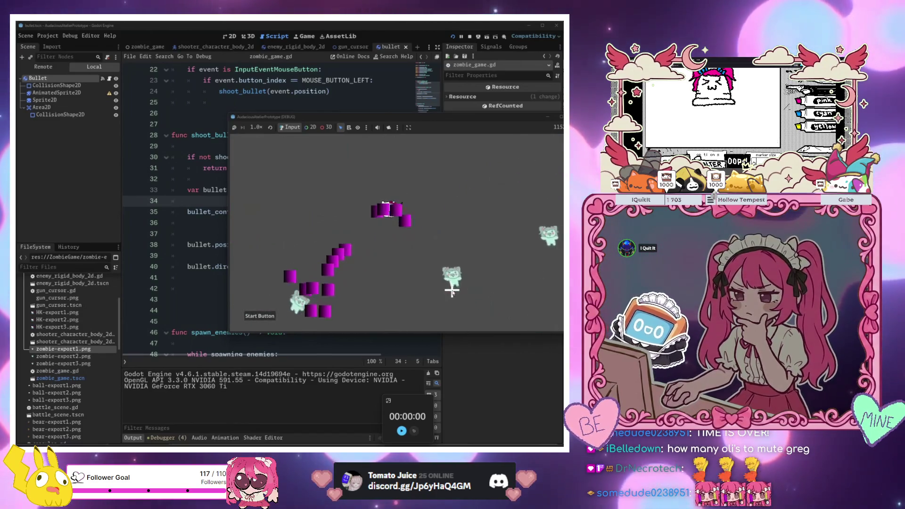
pyautogui.click(496, 230)
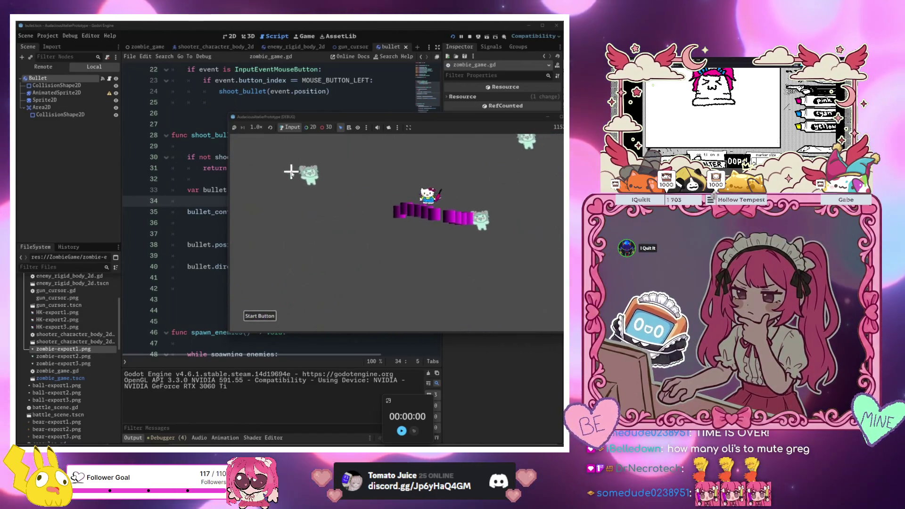
pyautogui.click(477, 172)
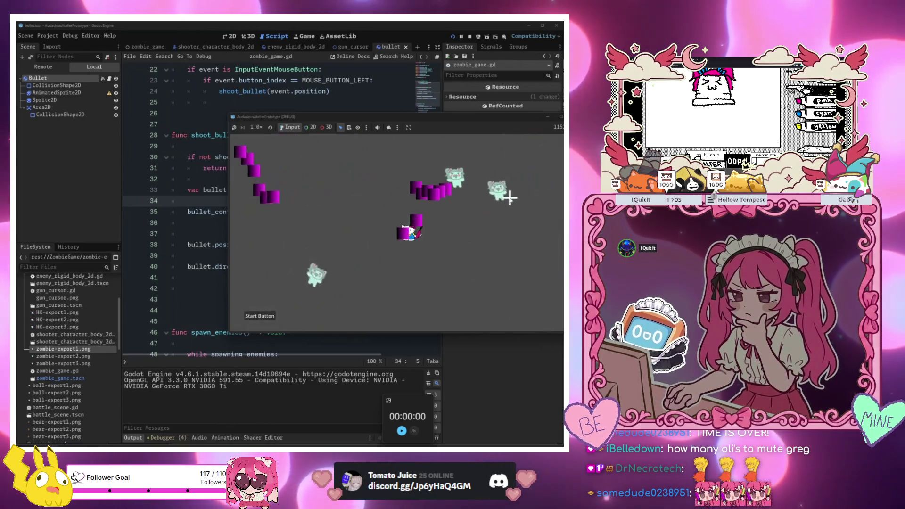
pyautogui.click(498, 231)
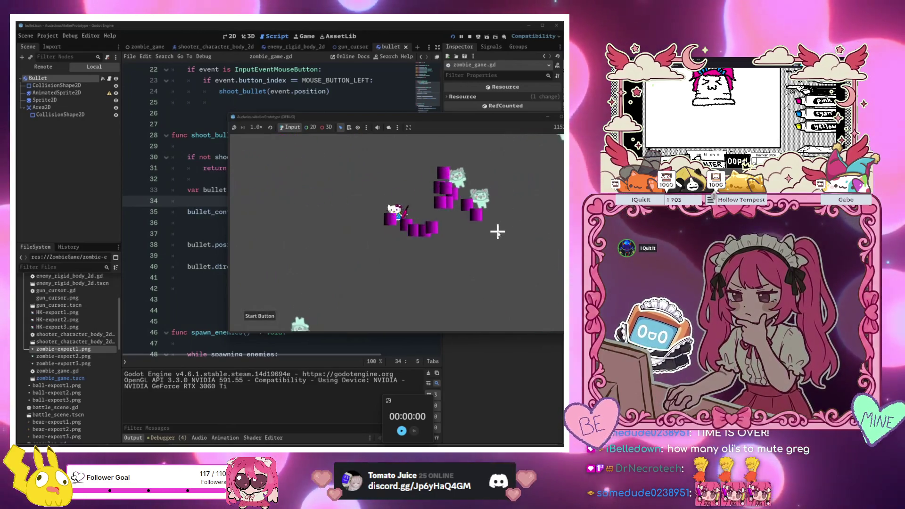
pyautogui.click(427, 264)
# - Keep shooting at the zombies, then stop the game with F8 and return to the script
pyautogui.click(285, 223)
pyautogui.click(364, 283)
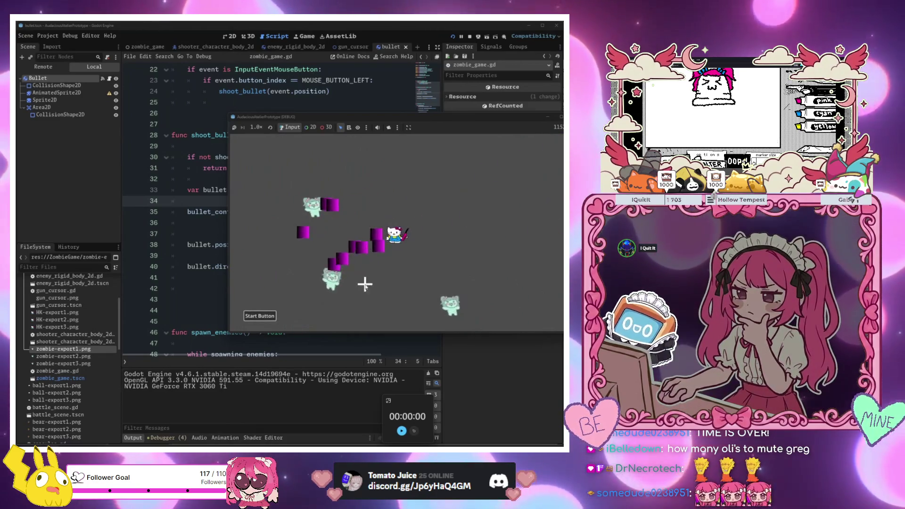
pyautogui.click(446, 273)
pyautogui.click(504, 191)
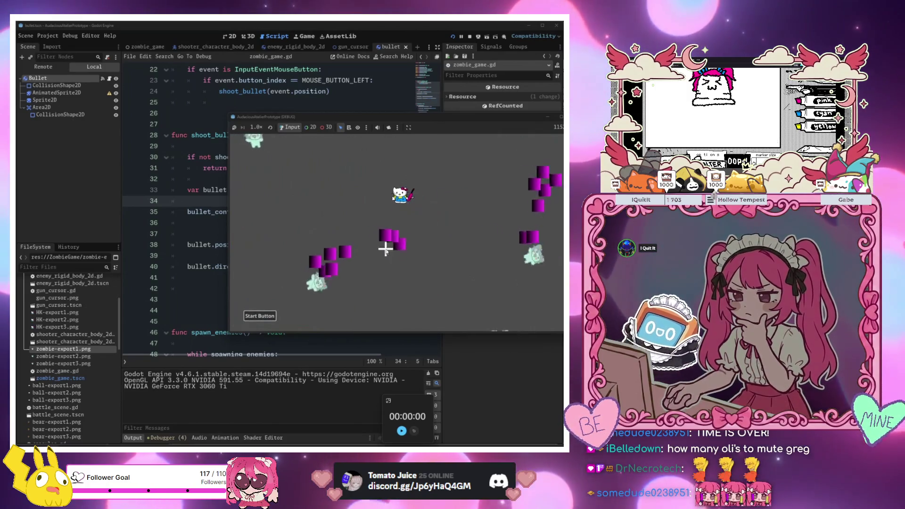
pyautogui.click(471, 303)
pyautogui.click(434, 271)
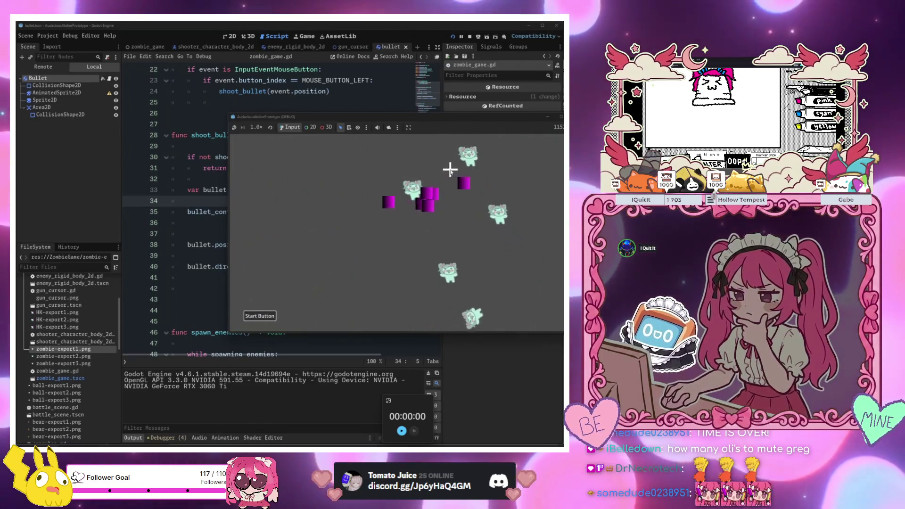
pyautogui.click(414, 268)
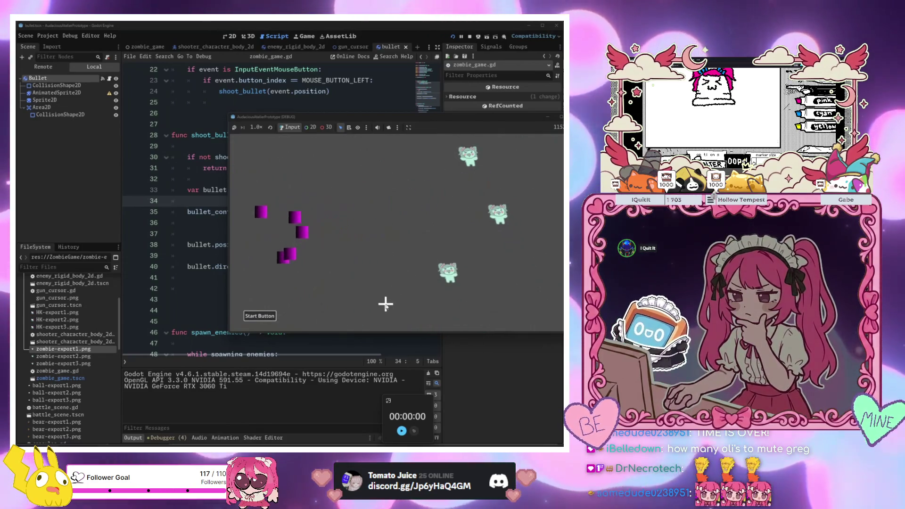
pyautogui.press('F8')
pyautogui.click(316, 223)
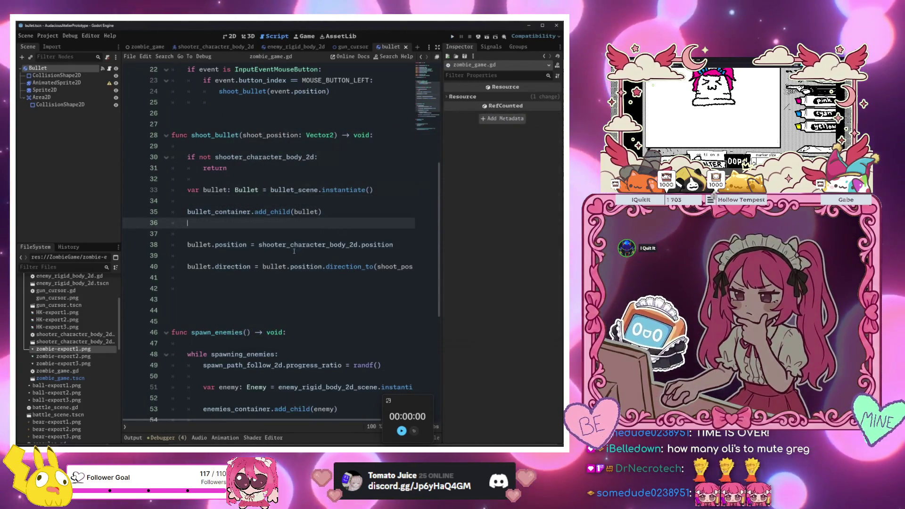
# - Delete the bullet scene's static Sprite2D node after checking the gun cursor script
pyautogui.click(307, 232)
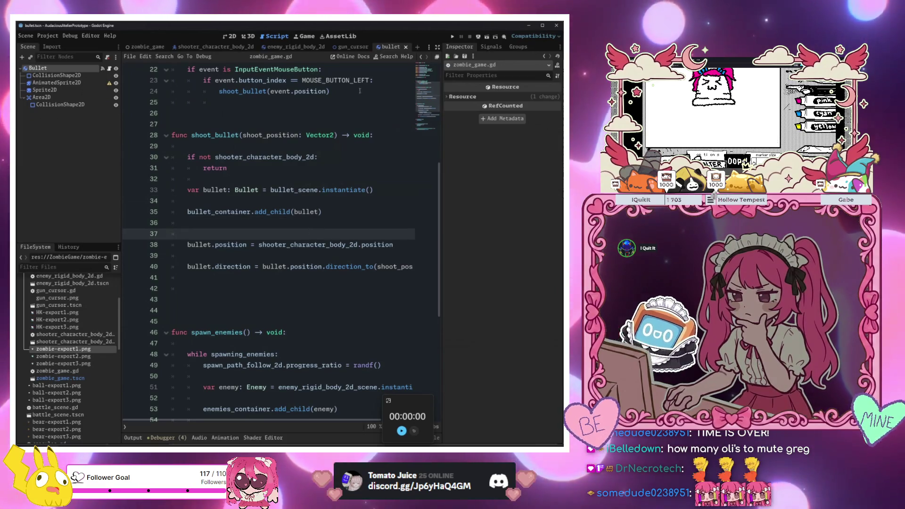
pyautogui.click(354, 47)
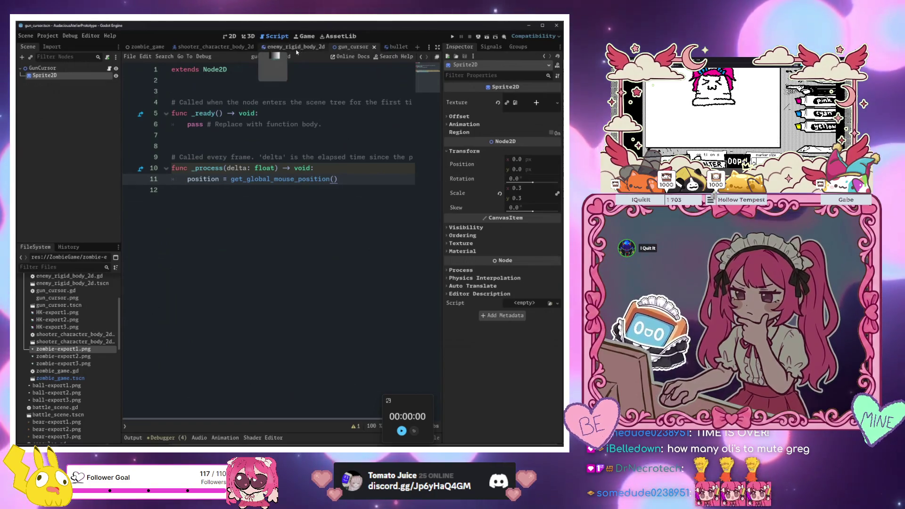
pyautogui.click(397, 48)
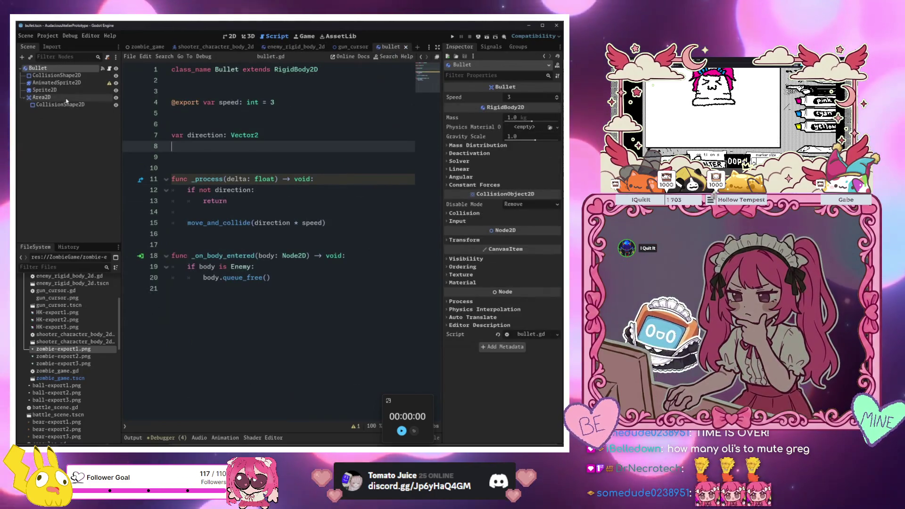
pyautogui.click(70, 91)
pyautogui.press('Delete')
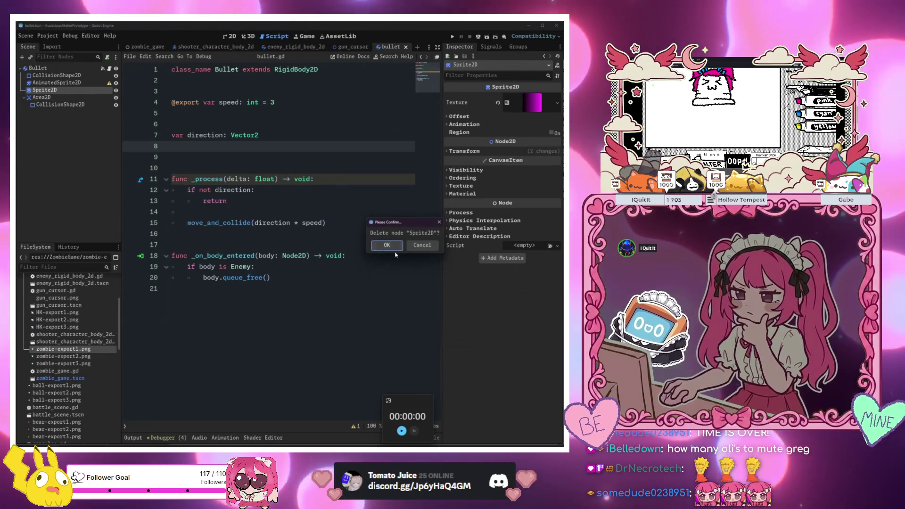
pyautogui.click(388, 245)
# - Give the AnimatedSprite2D new SpriteFrames holding the three BULLETT-export frames
pyautogui.click(72, 83)
pyautogui.click(520, 97)
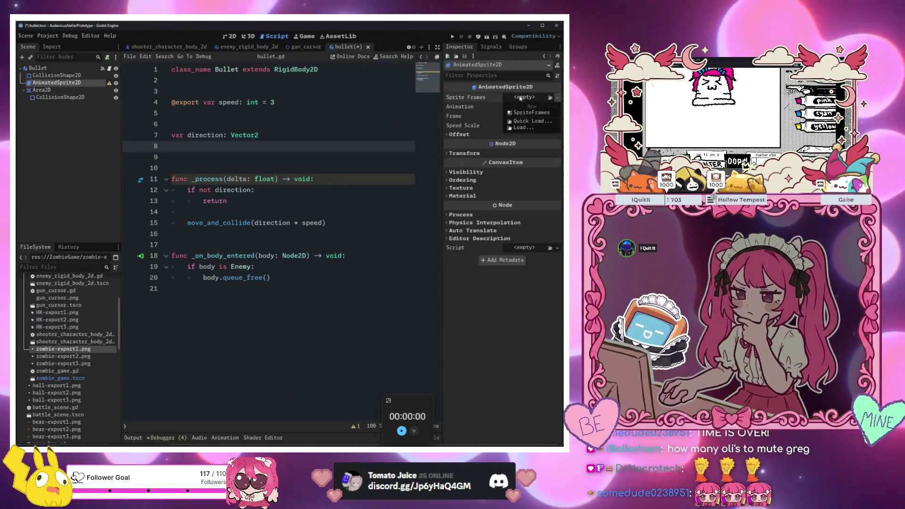
pyautogui.click(528, 113)
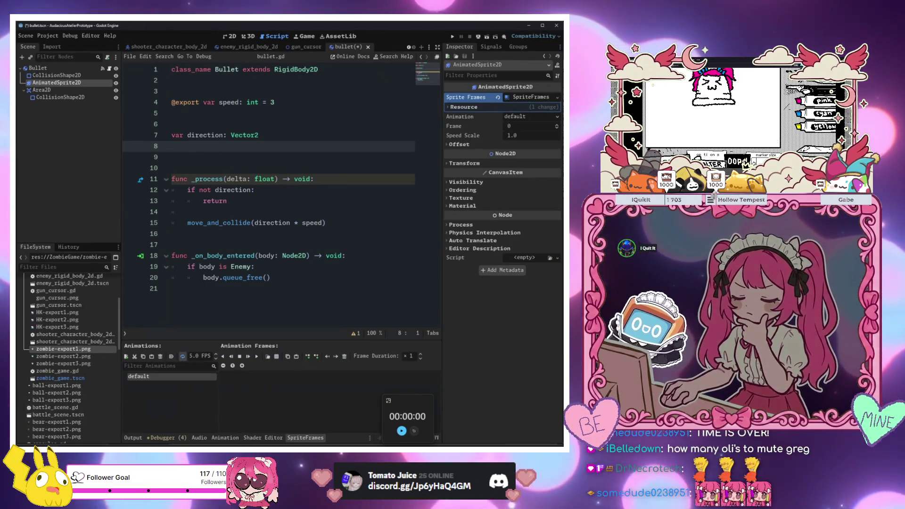
pyautogui.scroll(3, 70, 396)
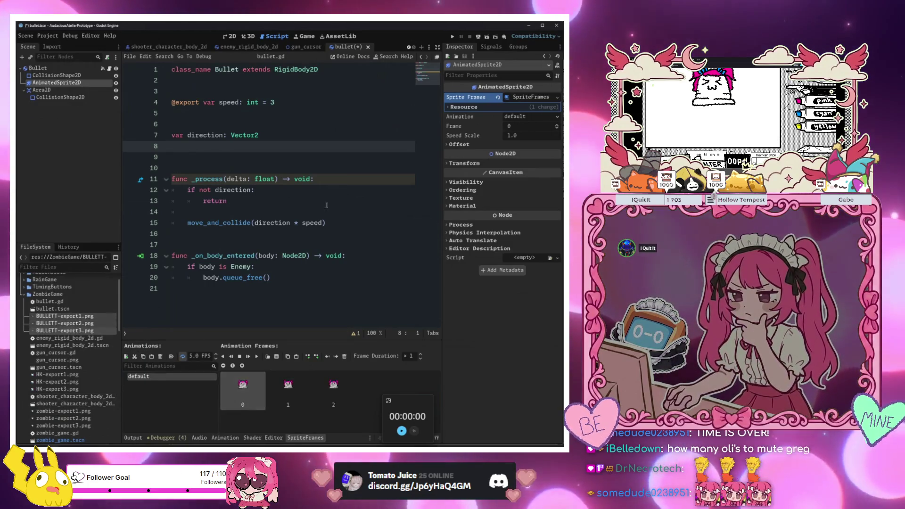
# - Shrink the animated bullet sprite in the 2D view to about 0.305 scale
pyautogui.click(230, 36)
pyautogui.press('s')
pyautogui.moveTo(347, 156)
pyautogui.mouseDown()
pyautogui.moveTo(307, 187)
pyautogui.moveTo(340, 196)
pyautogui.moveTo(358, 216)
pyautogui.mouseUp()
pyautogui.press('Escape')
pyautogui.press('w')
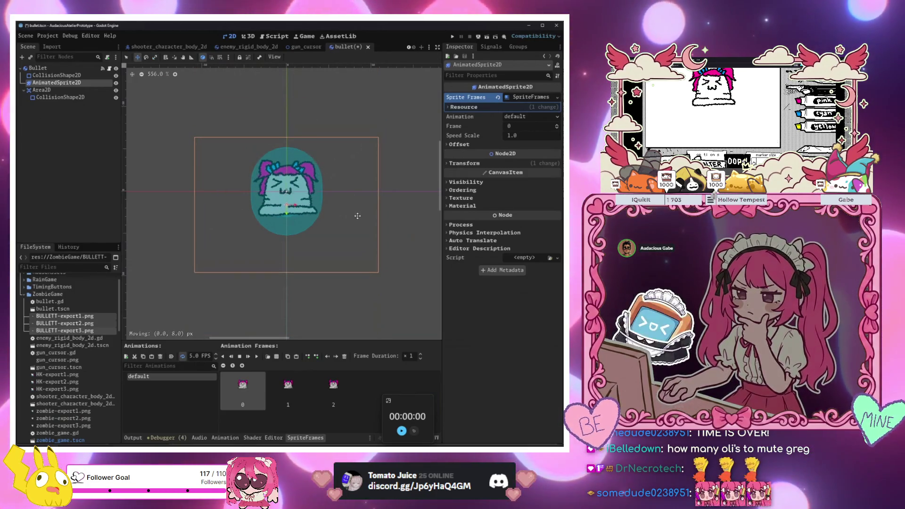